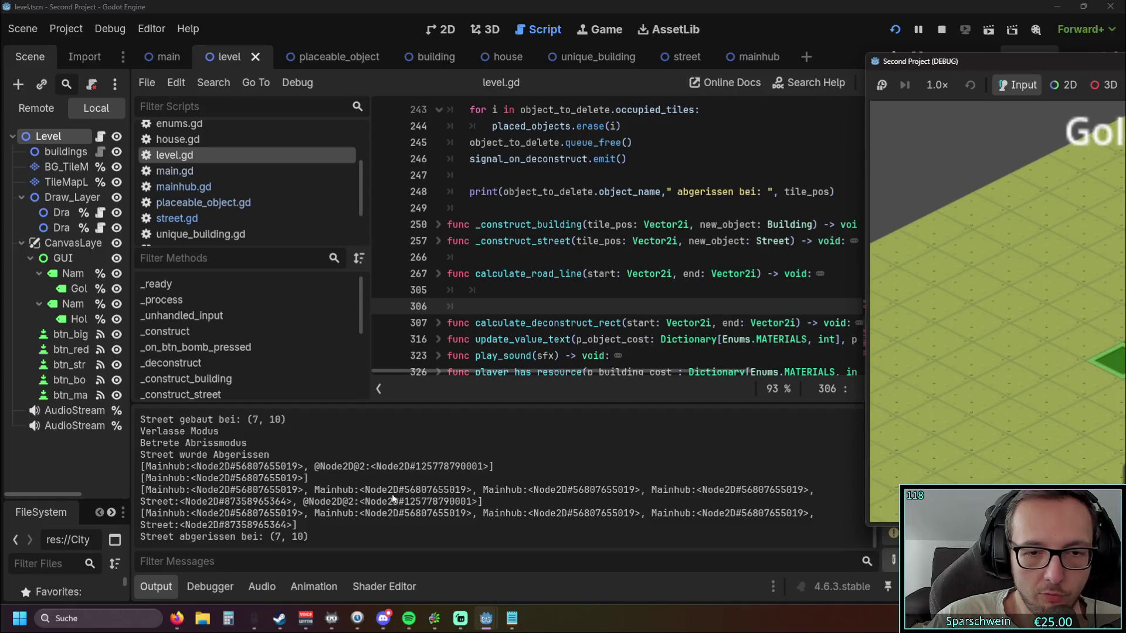
- Move the game window aside, pan the map, and stop the running city-builder game
drag(1008, 69, 669, 29)
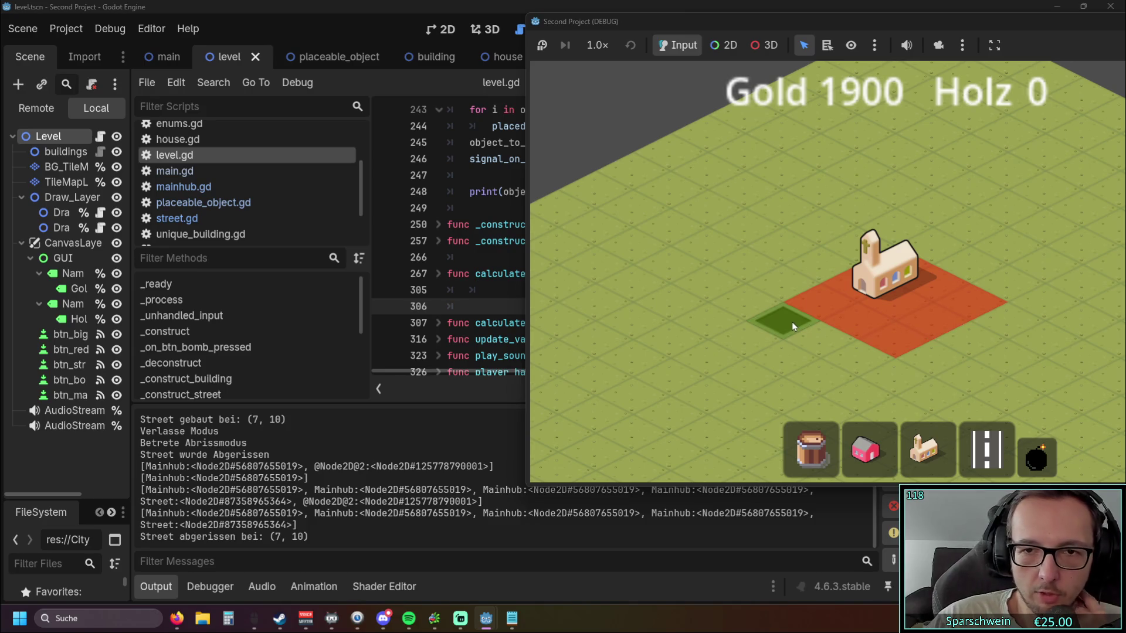
drag(791, 320, 680, 305)
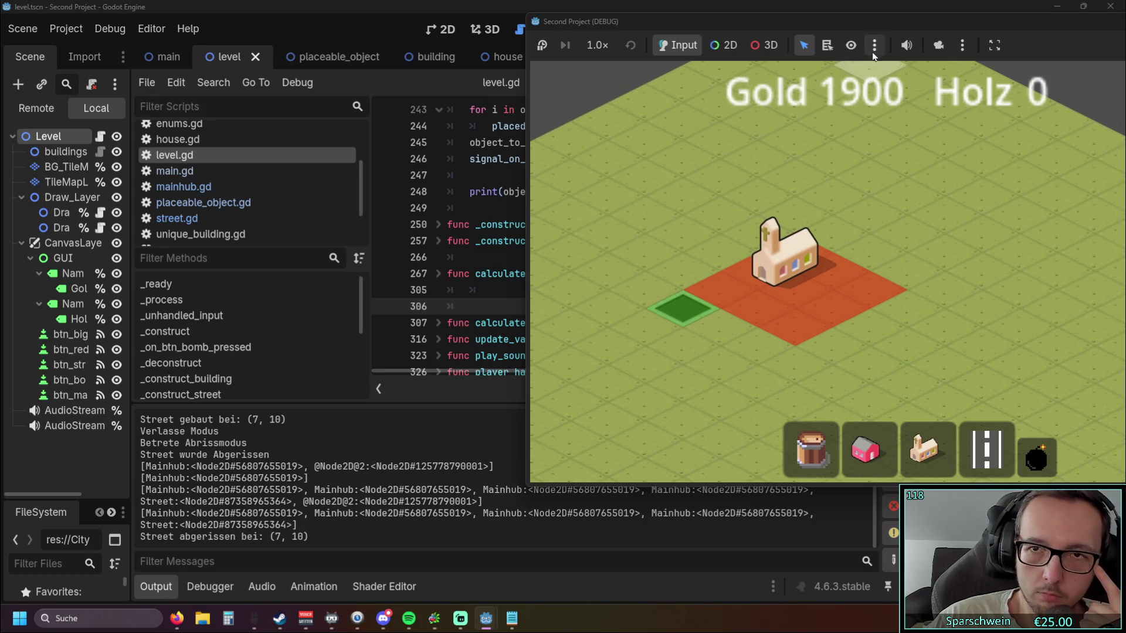
drag(915, 27, 680, 46)
click(1009, 36)
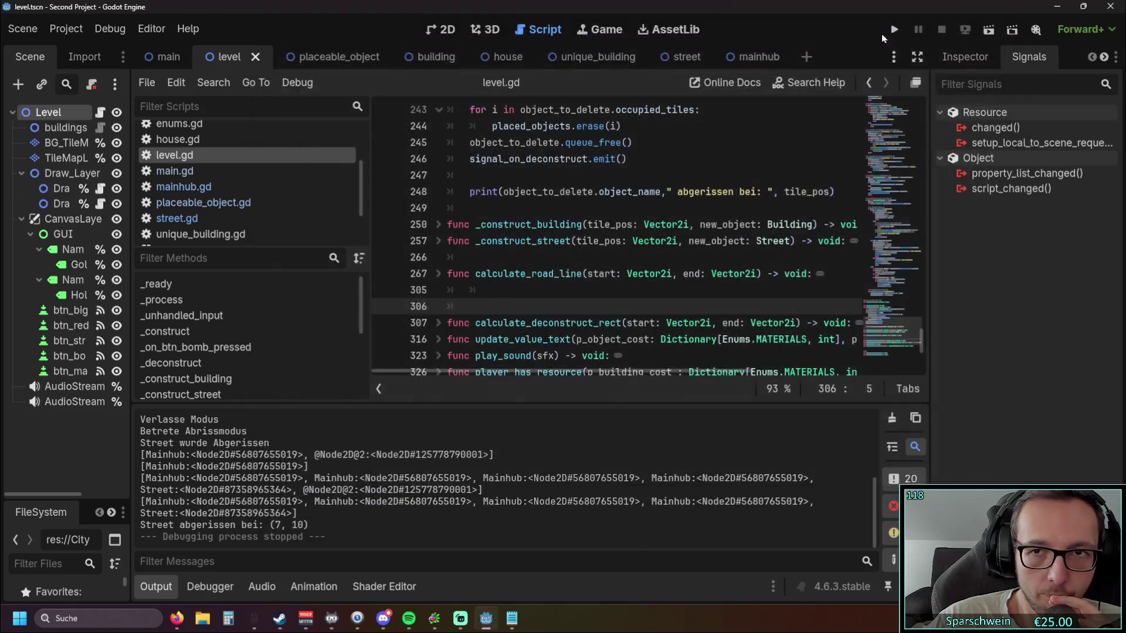
- Run the project and build a six-tile diagonal road with the main hub church beside it
click(894, 30)
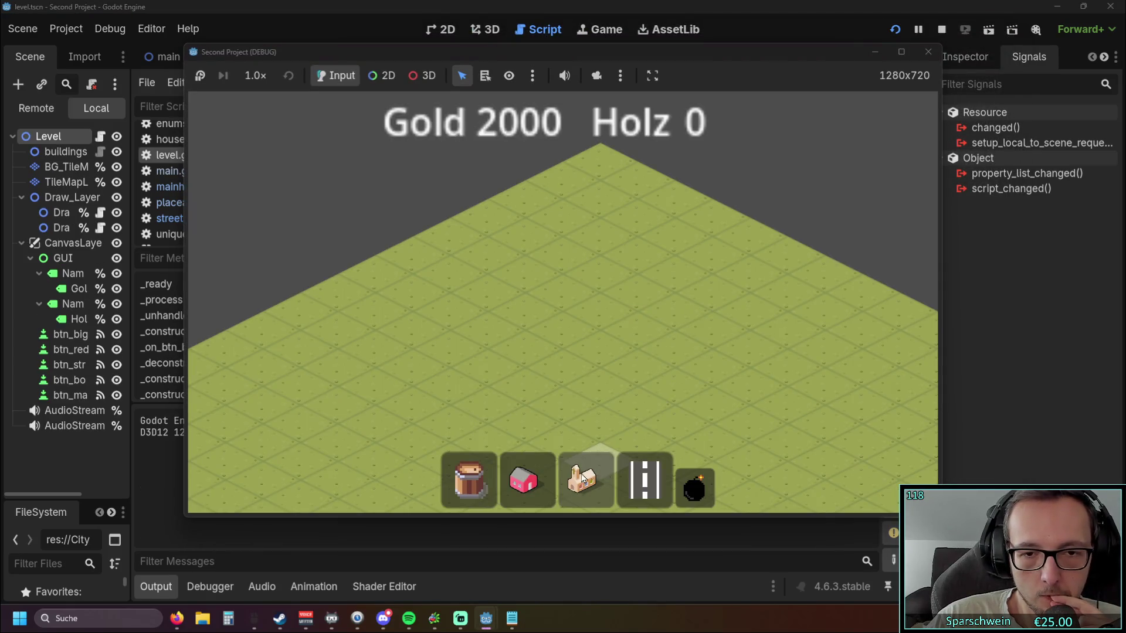
click(581, 481)
click(645, 481)
drag(492, 333, 675, 424)
click(581, 481)
click(624, 304)
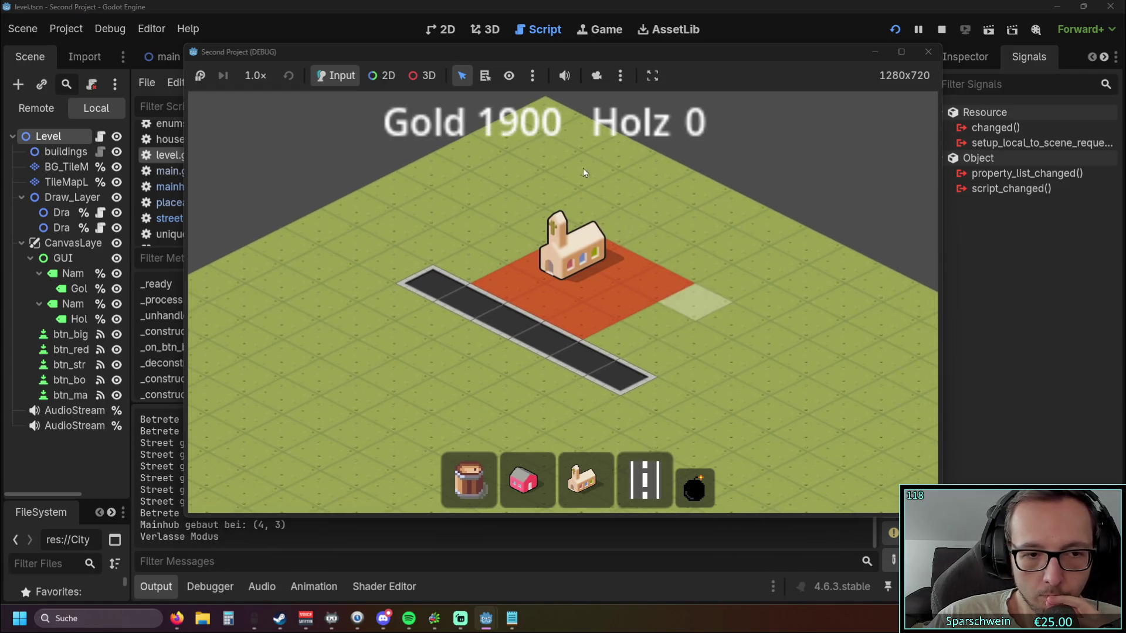
- Demolish the street tiles at (6, 6), (5, 6) and (4, 6), then close the game
click(695, 487)
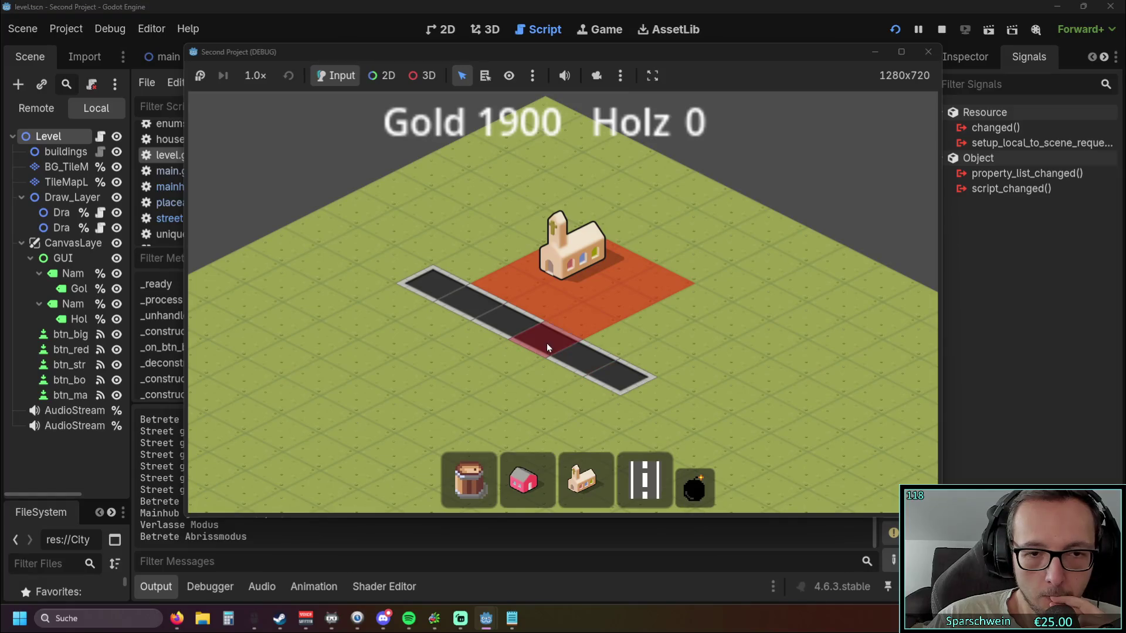
click(545, 343)
mouse_move(628, 58)
mouse_down()
mouse_move(854, 57)
mouse_move(614, 50)
mouse_up()
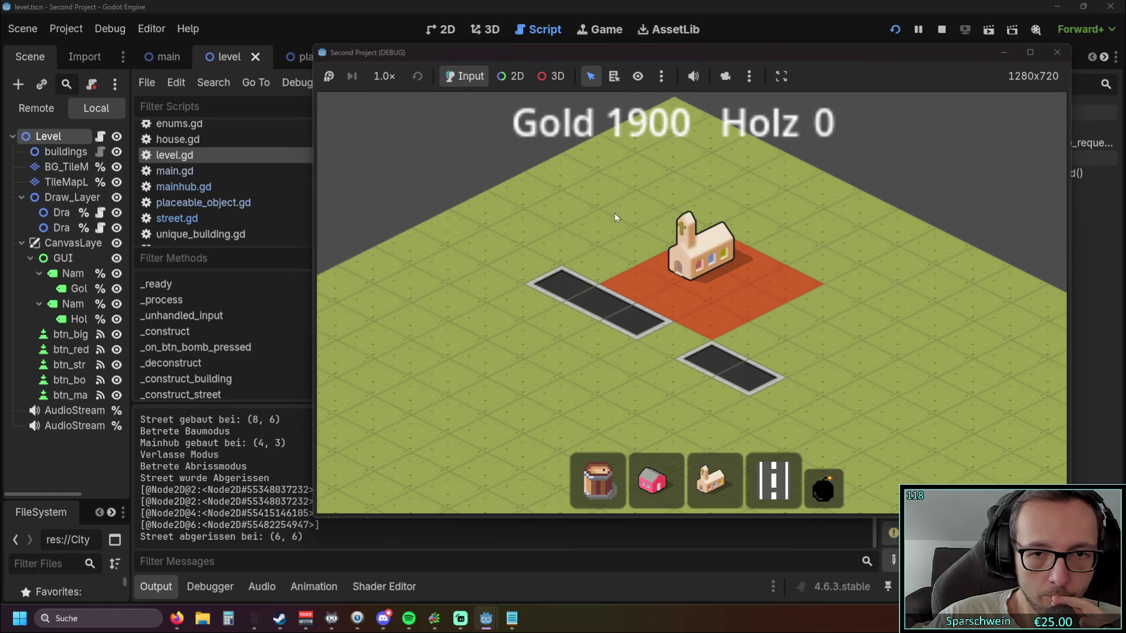
click(635, 320)
click(600, 303)
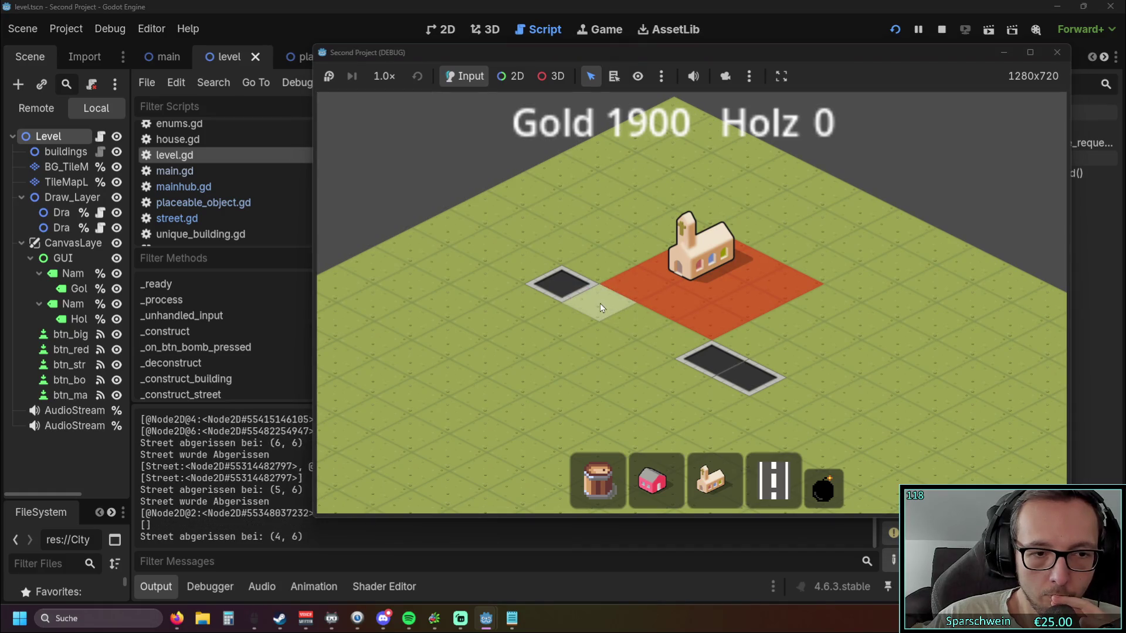
click(1056, 53)
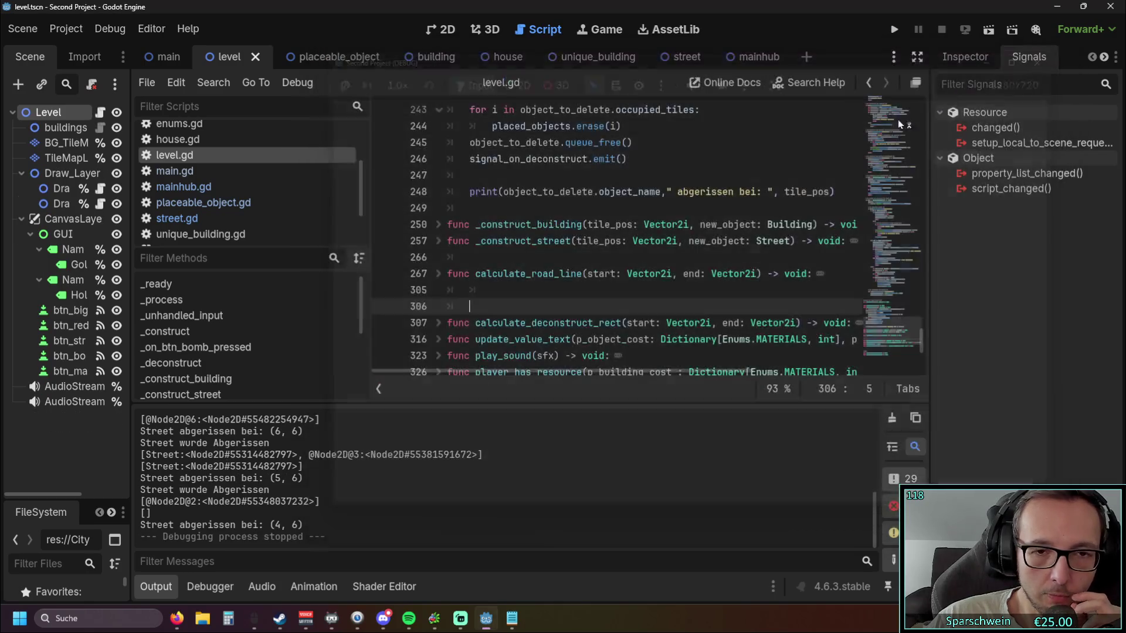
- Inspect _construct_street and _construct_building, then delete the blank line 306 below line 305
click(593, 292)
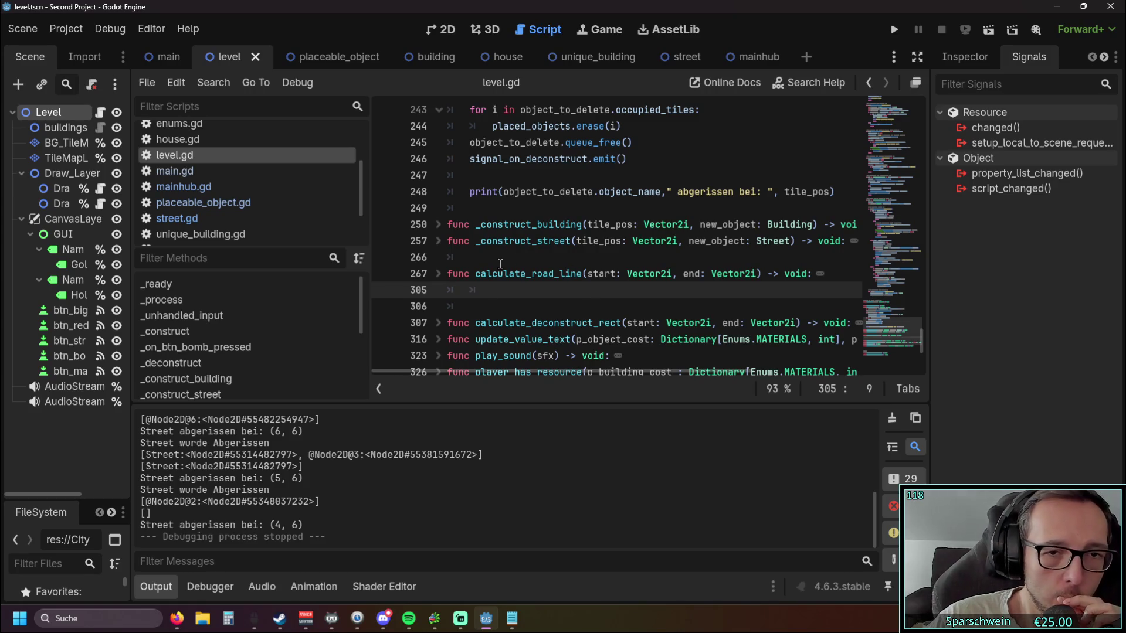
scroll(502, 263, down, 1)
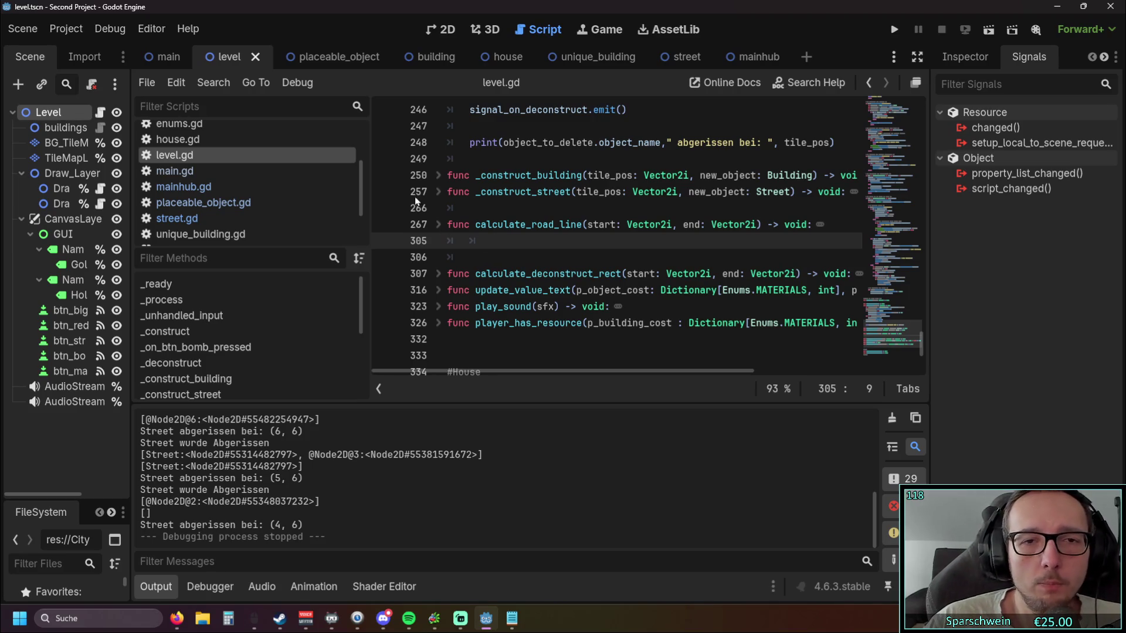
click(439, 192)
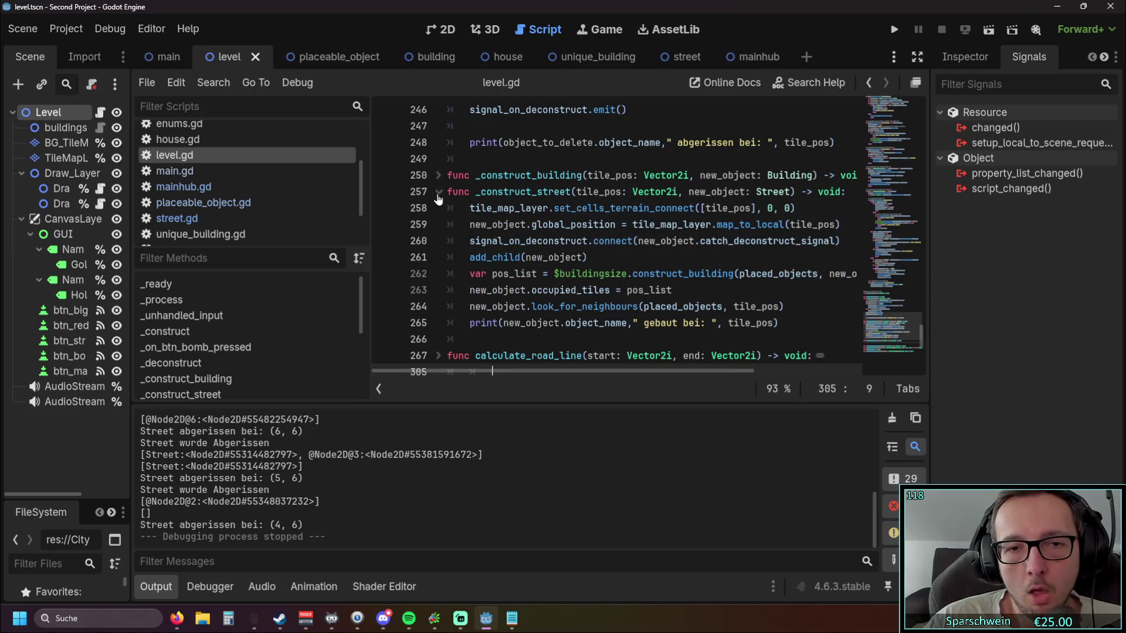
click(438, 193)
click(438, 175)
click(438, 176)
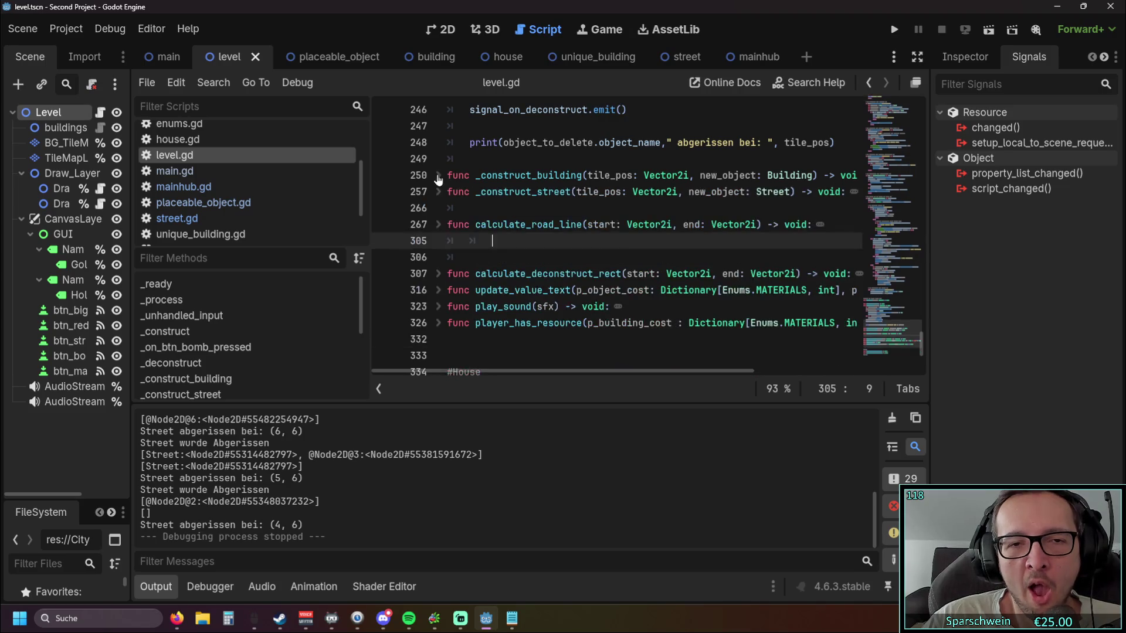
click(438, 192)
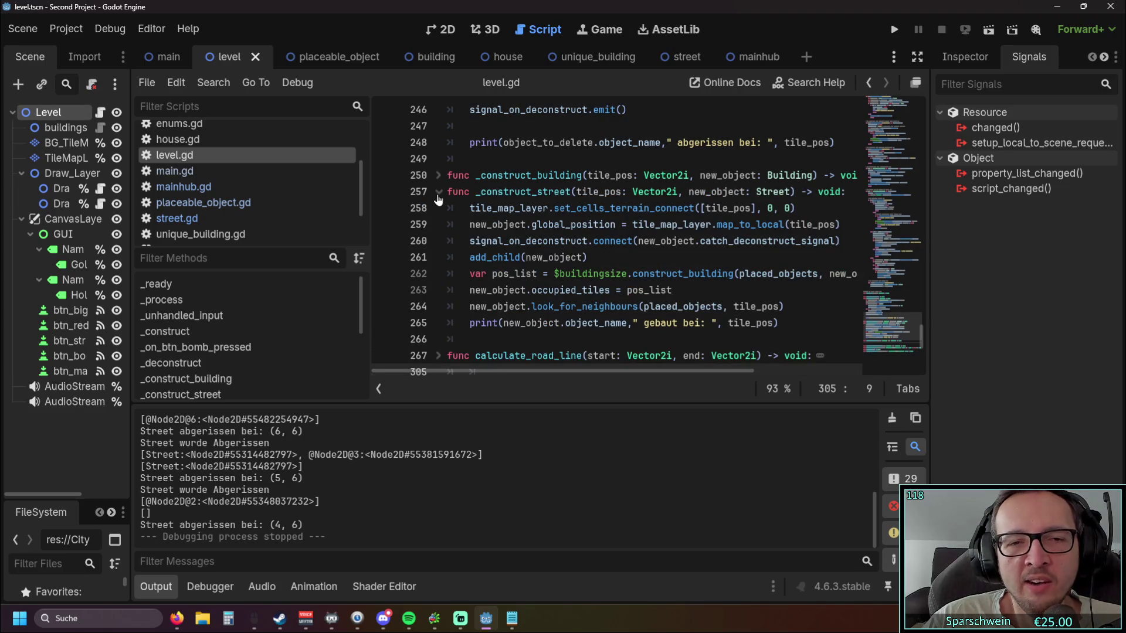
click(438, 192)
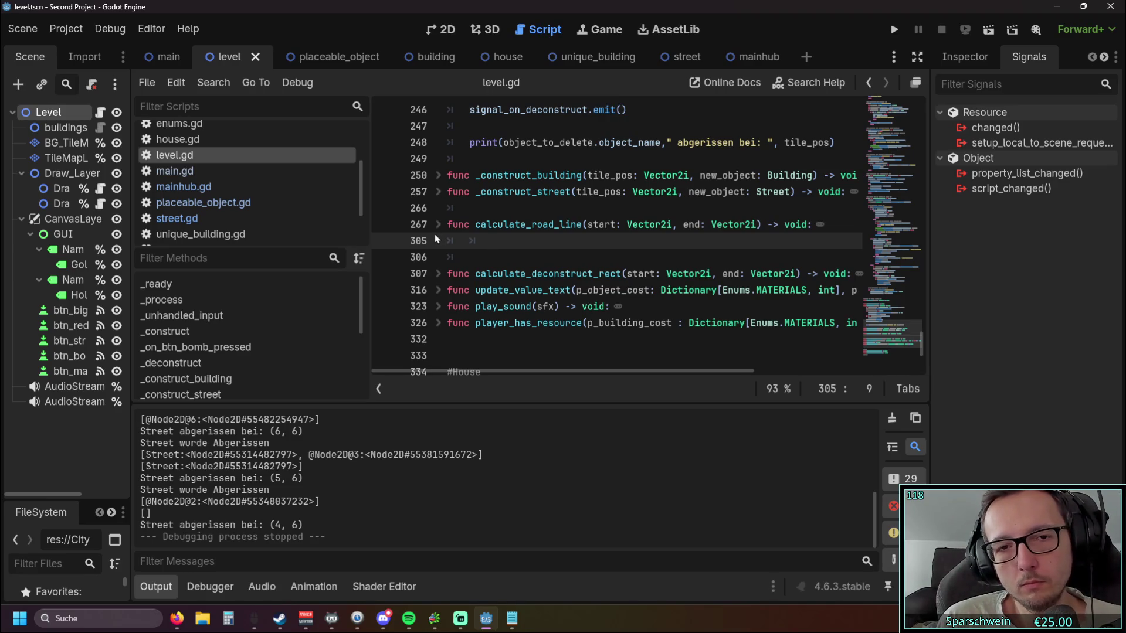
key(Down)
key(BackSpace)
key(BackSpace)
- Inspect calculate_deconstruct_rect and unfold _construct_street to read its body
click(436, 258)
click(437, 258)
scroll(436, 262, down, 1)
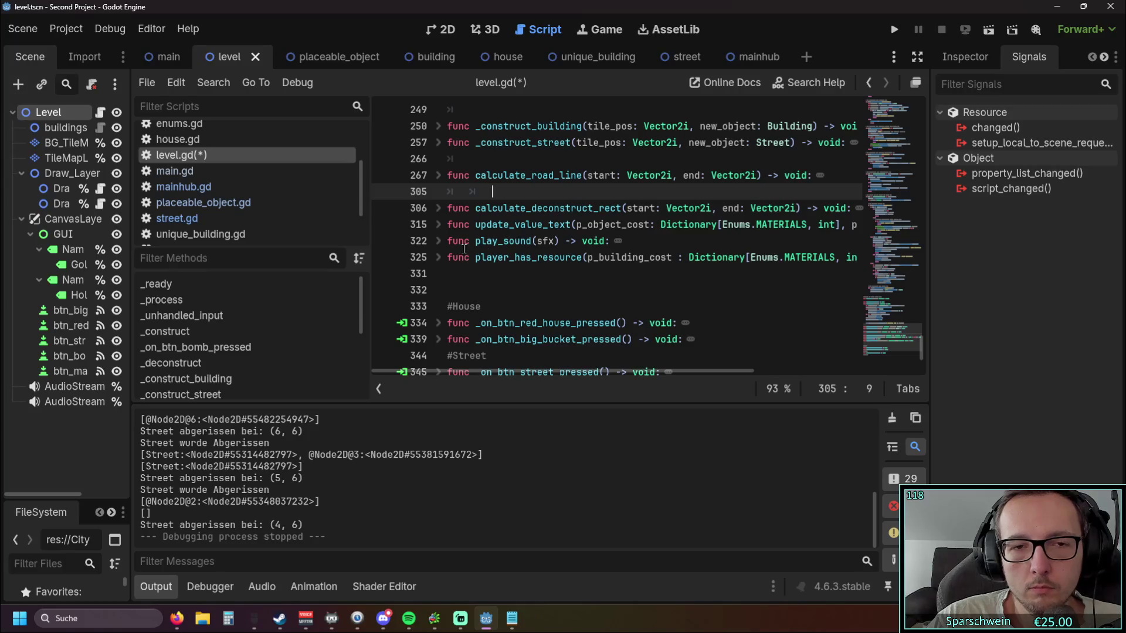
scroll(463, 255, up, 2)
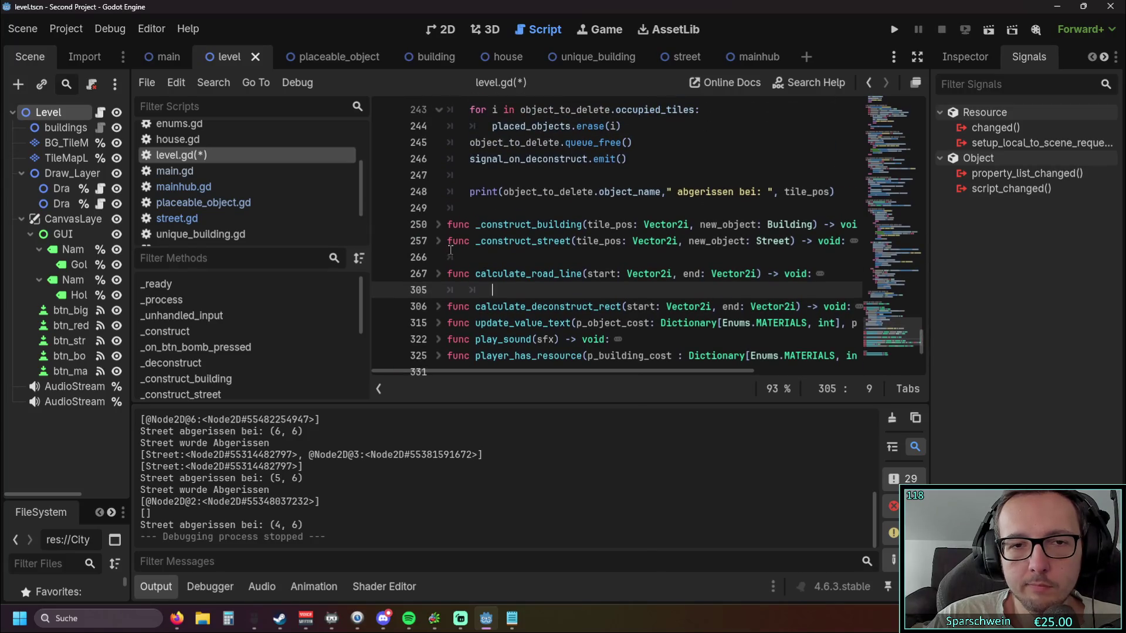
click(439, 241)
scroll(447, 244, down, 2)
scroll(449, 258, up, 1)
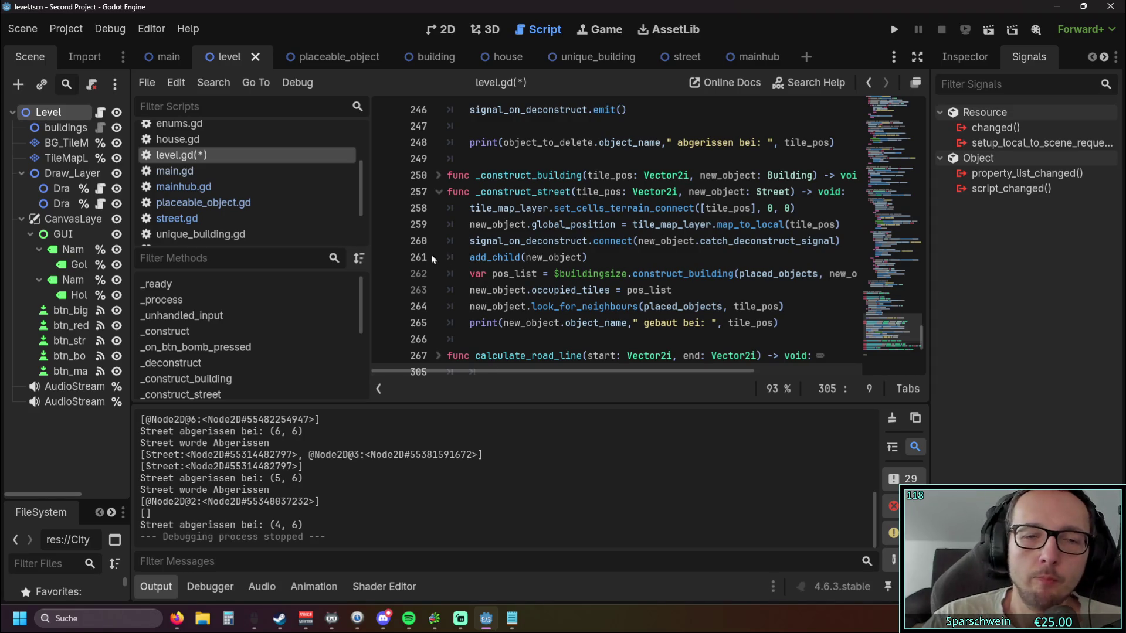
- Expand and fold _on_btn_red_house_pressed to read the button handler
scroll(565, 241, down, 5)
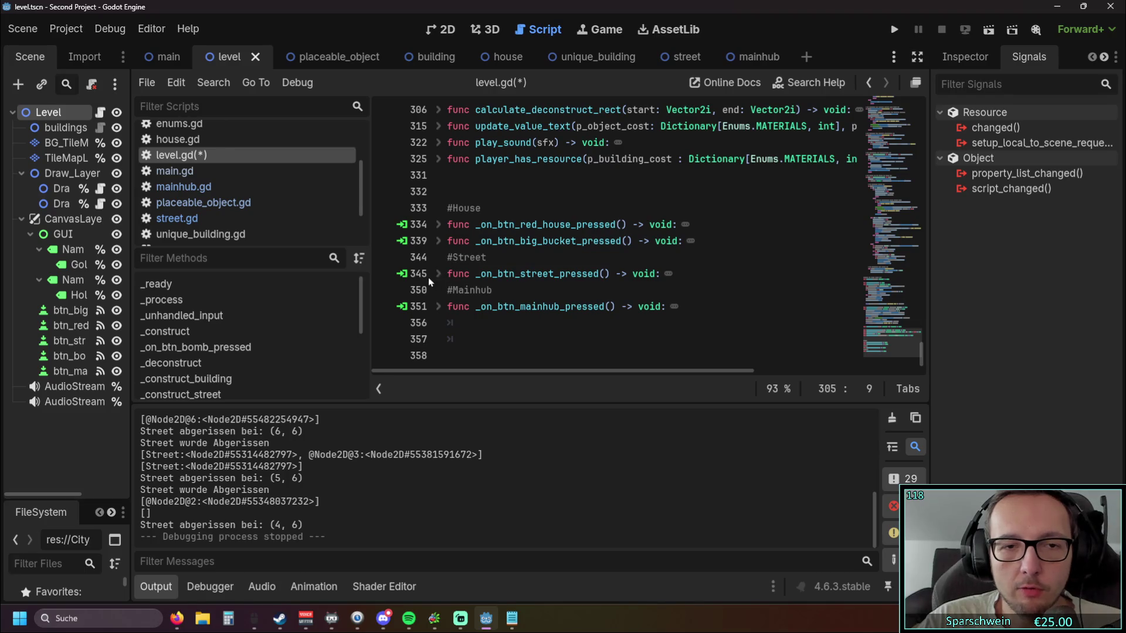
click(439, 226)
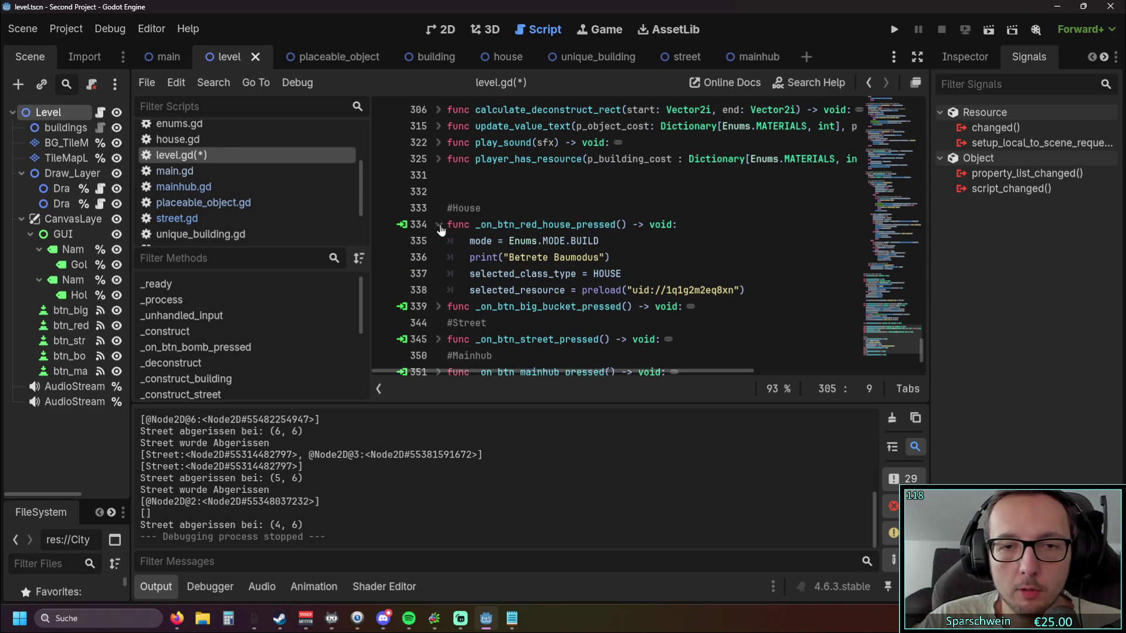
click(439, 226)
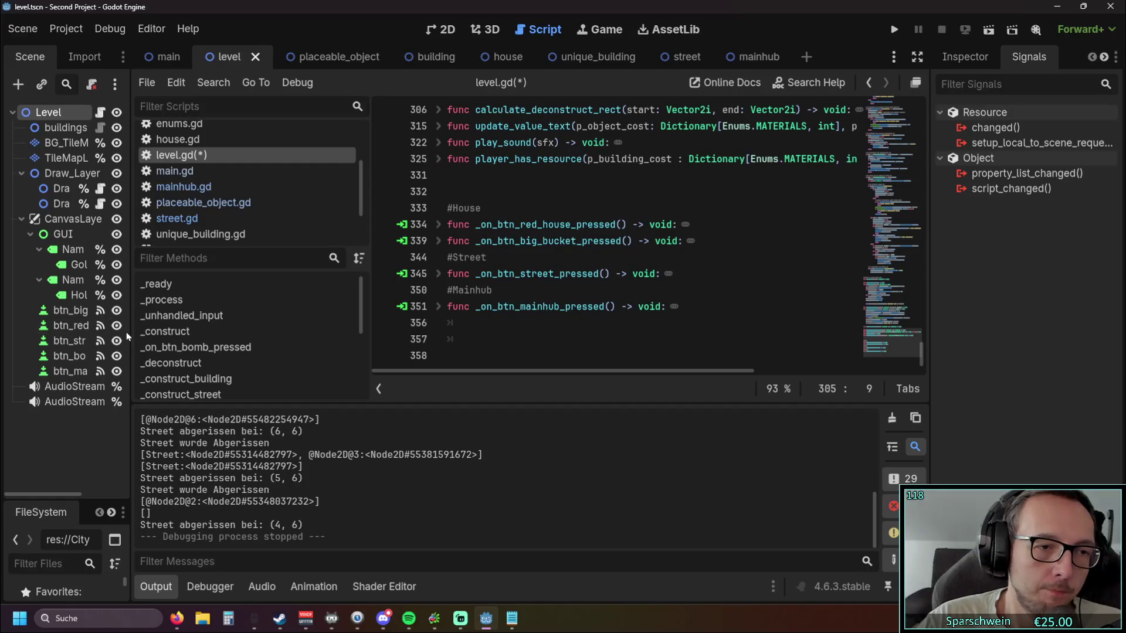
scroll(213, 327, down, 3)
scroll(213, 328, up, 3)
- Widen the Scene dock and enlarge the FileSystem panel so full node names and res:// show
scroll(213, 327, down, 5)
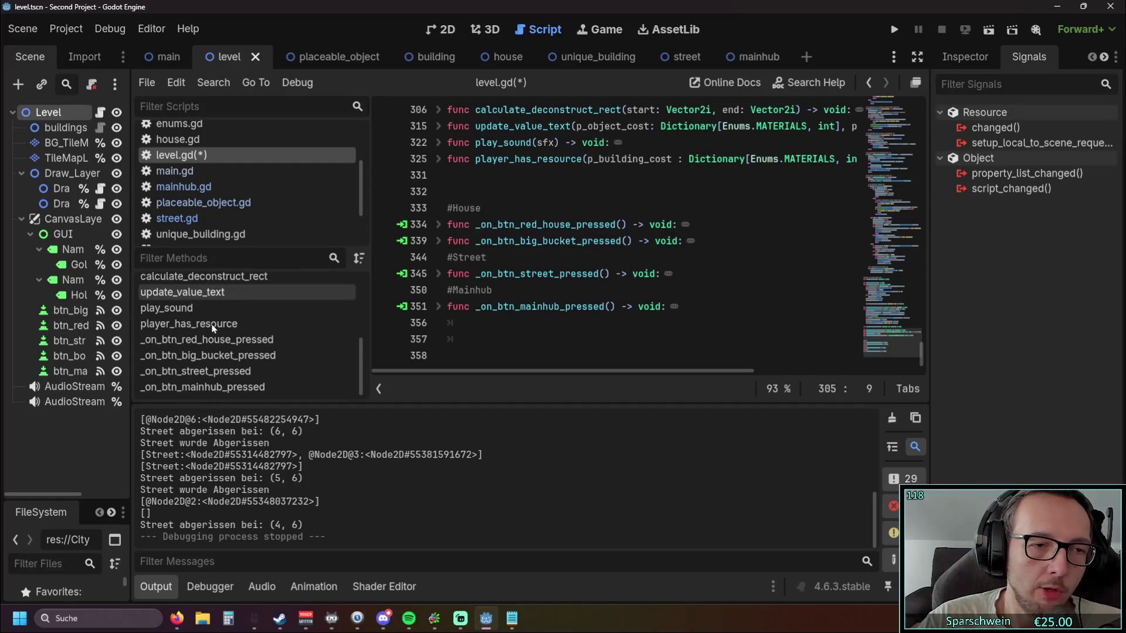
mouse_move(131, 309)
mouse_down()
mouse_move(305, 309)
mouse_move(176, 307)
mouse_move(235, 306)
mouse_up()
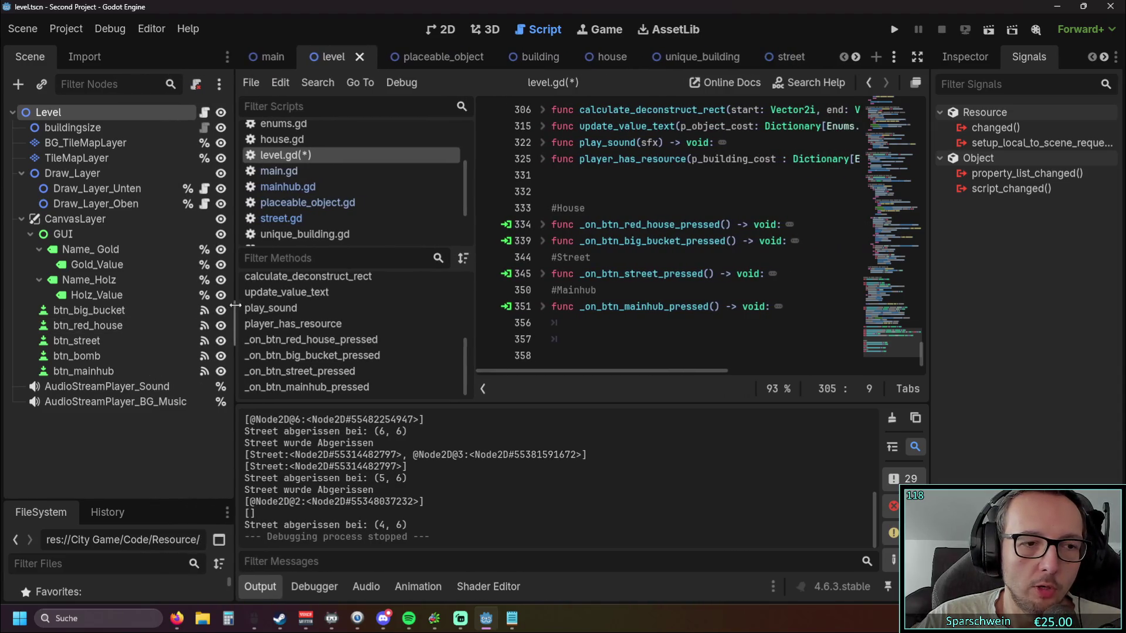
drag(118, 502, 125, 311)
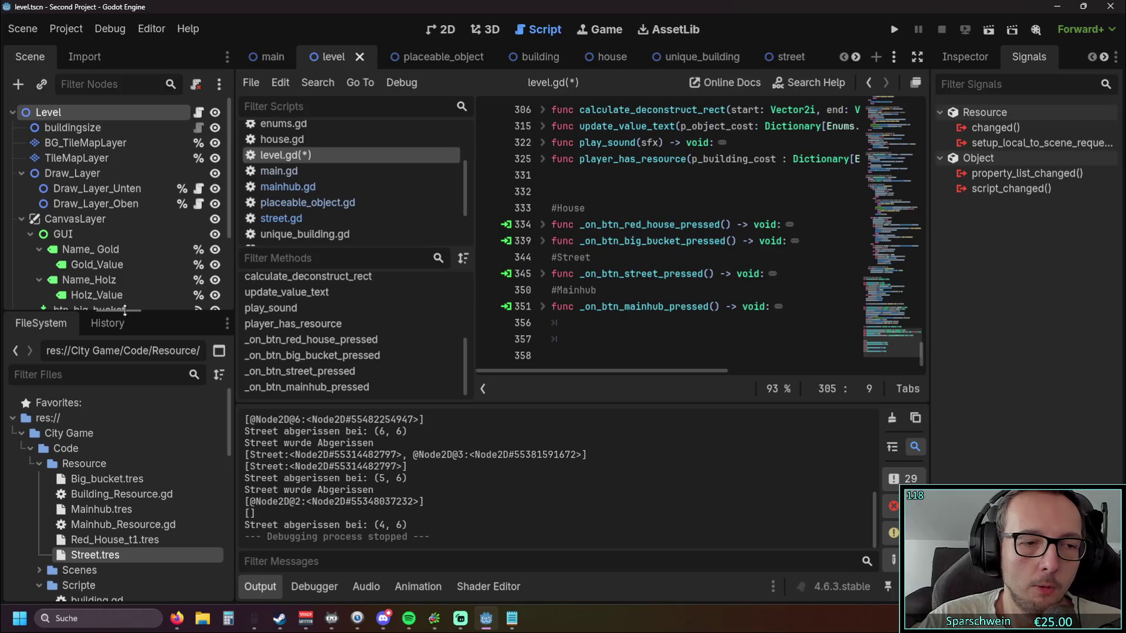
- Open Mainhub_Resource.gd, widen the Inspector, and expand its resource properties section
click(112, 525)
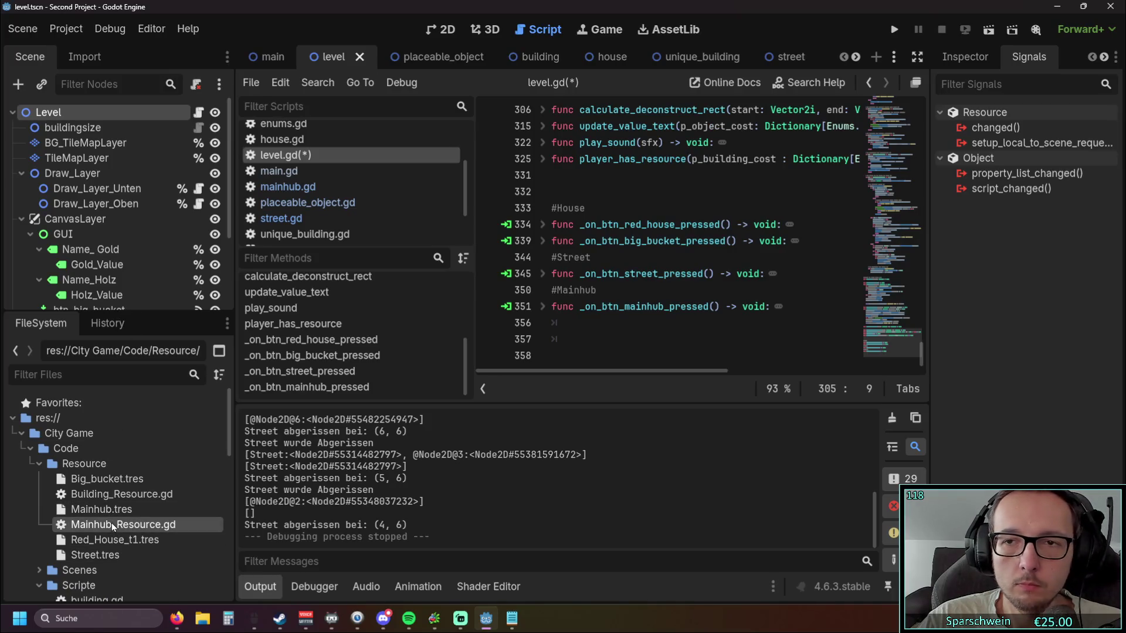
double_click(111, 523)
click(94, 511)
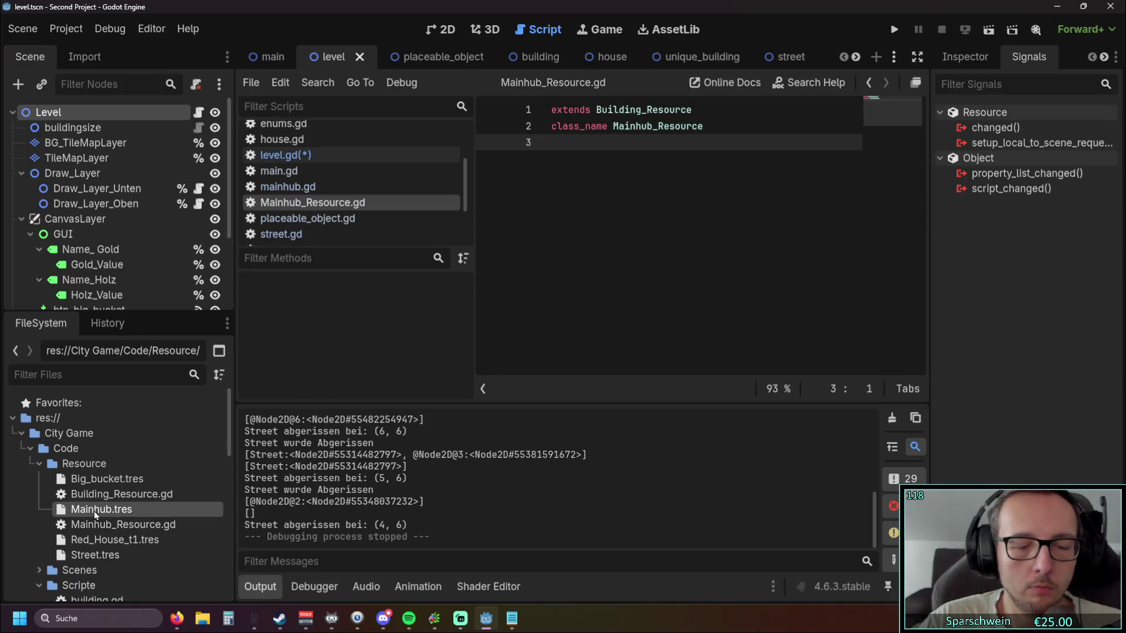
click(97, 524)
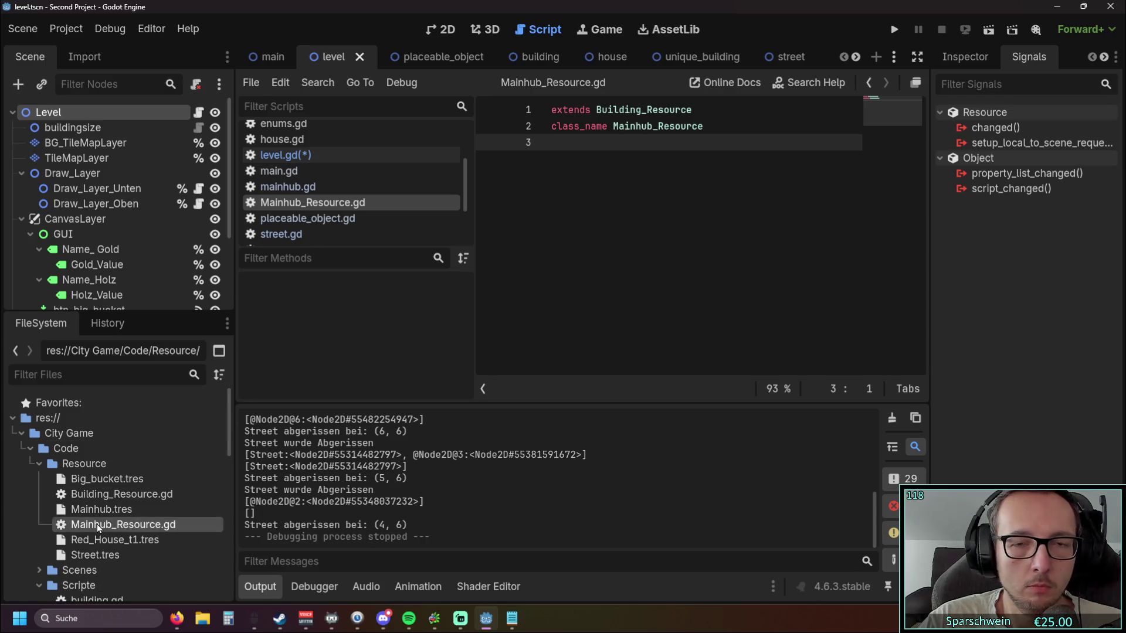
drag(930, 323, 860, 322)
click(906, 59)
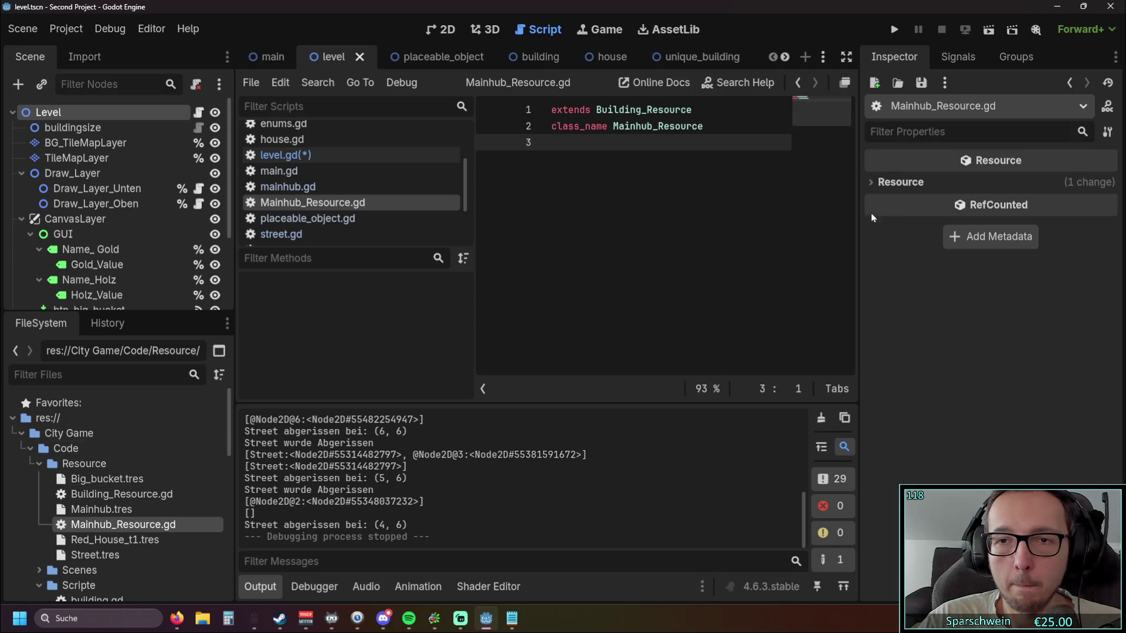
click(871, 182)
click(872, 182)
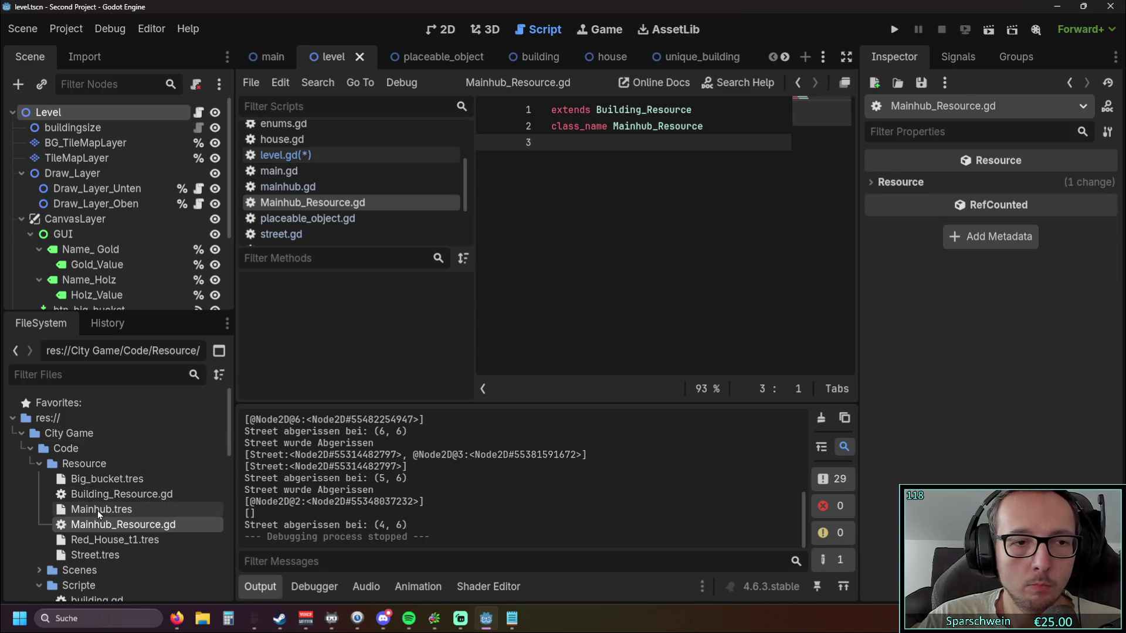
- Set the Mainhub.tres Building Size to 1 × 1 and run the project with F5
click(98, 510)
scroll(997, 354, up, 5)
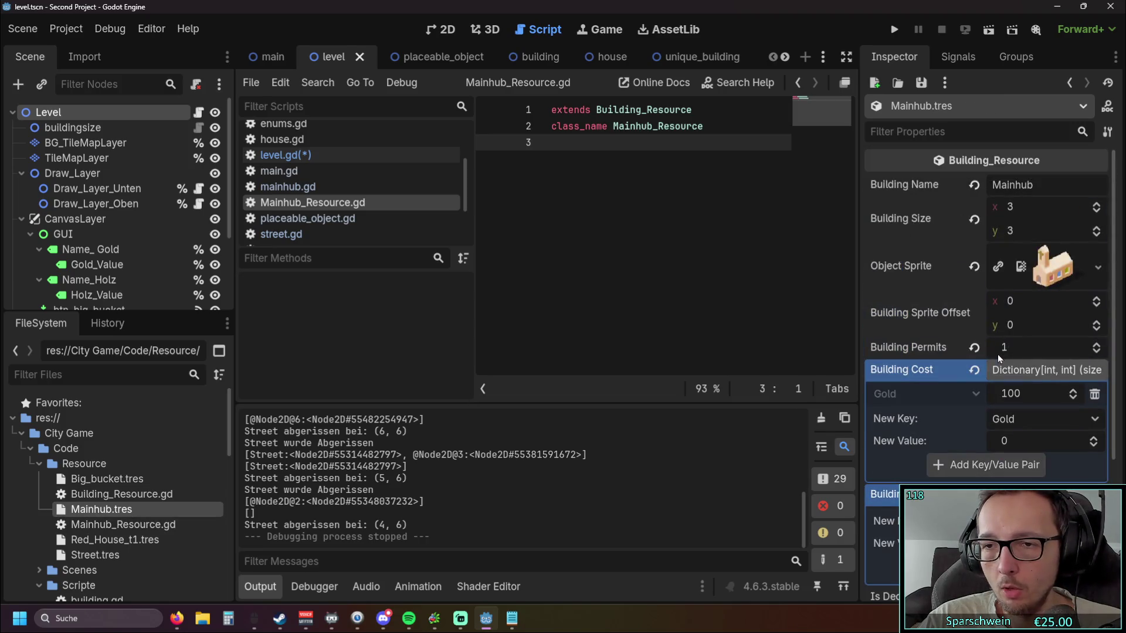
click(1096, 235)
click(1096, 235)
click(1097, 212)
click(1098, 213)
key(F5)
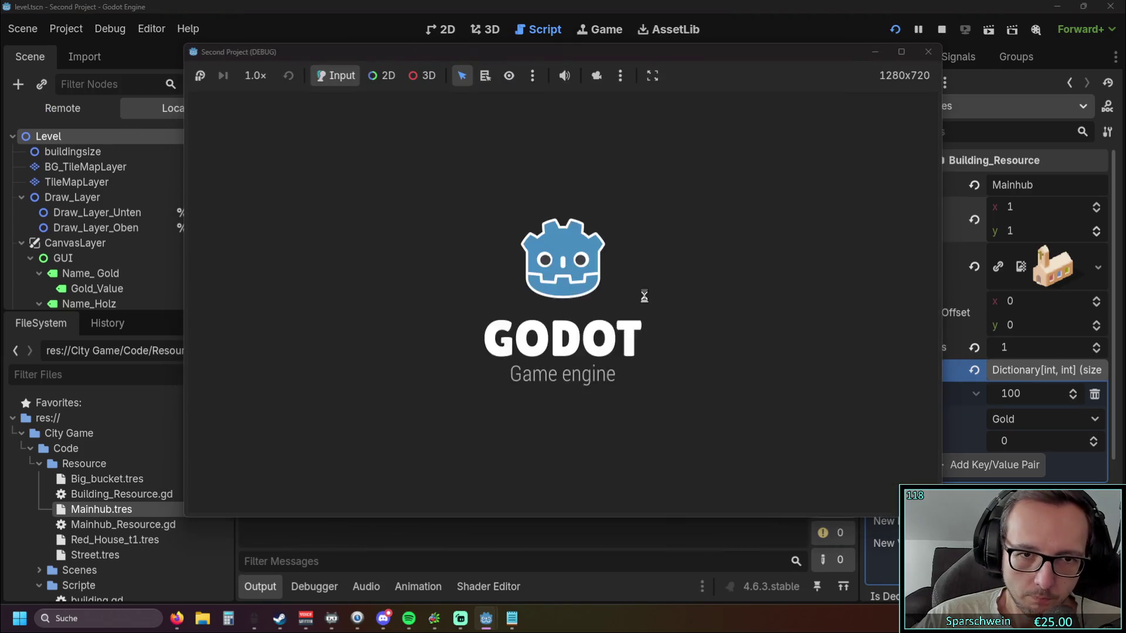
- Place a Mainhub, draw a street from it, then relaunch the game with F5
click(583, 480)
click(579, 349)
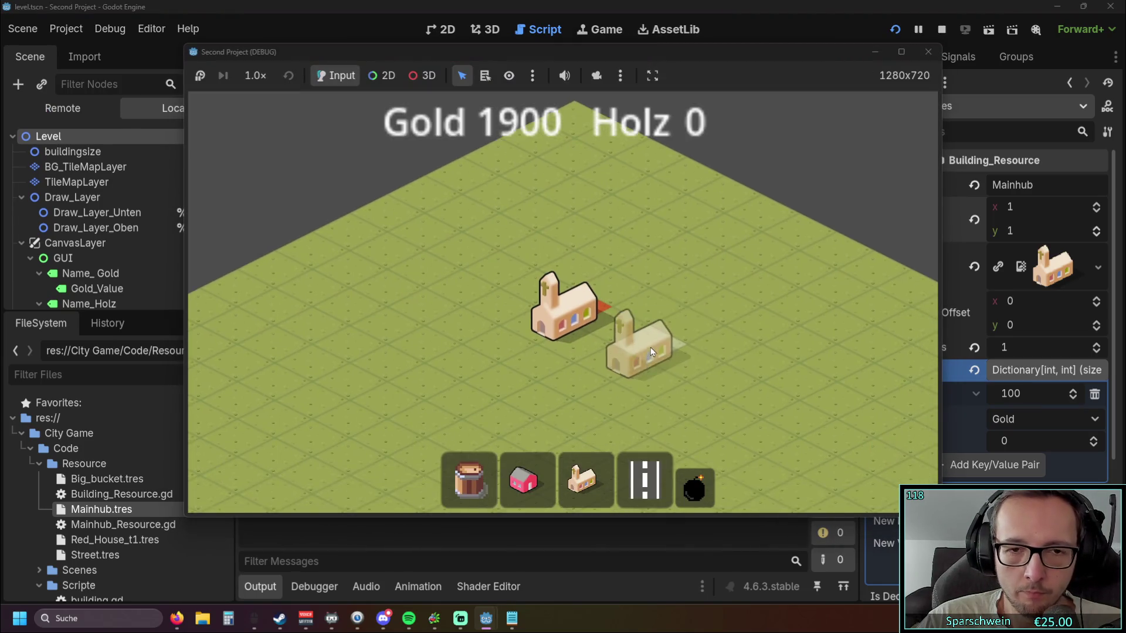
scroll(650, 349, up, 2)
mouse_move(498, 323)
mouse_down()
mouse_move(523, 350)
mouse_move(633, 396)
mouse_move(671, 392)
mouse_up()
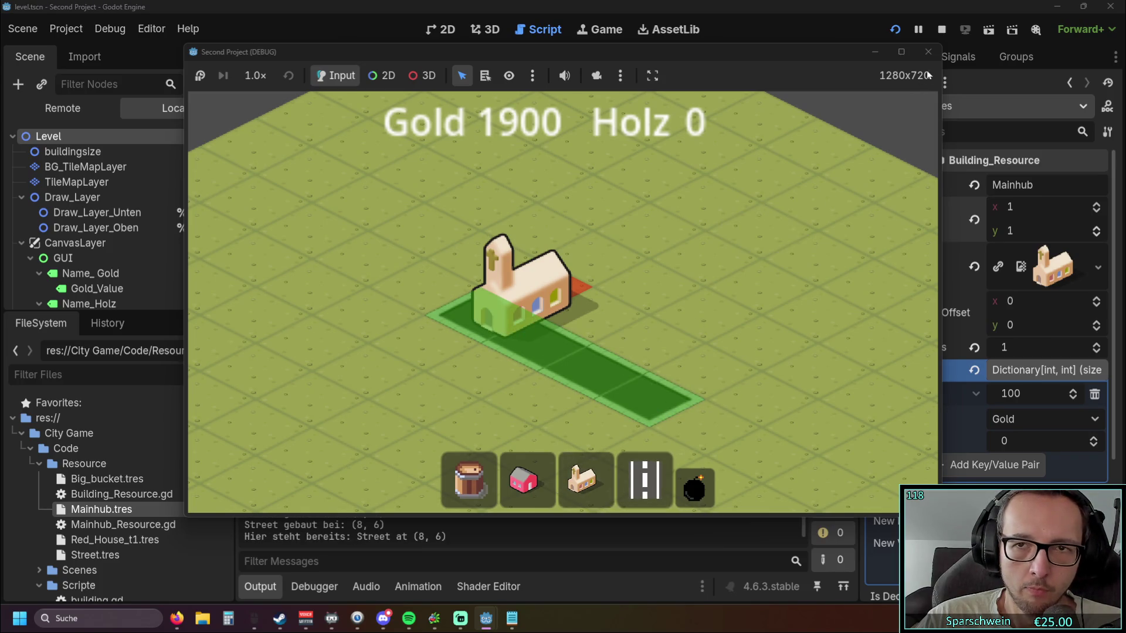
click(928, 52)
key(F5)
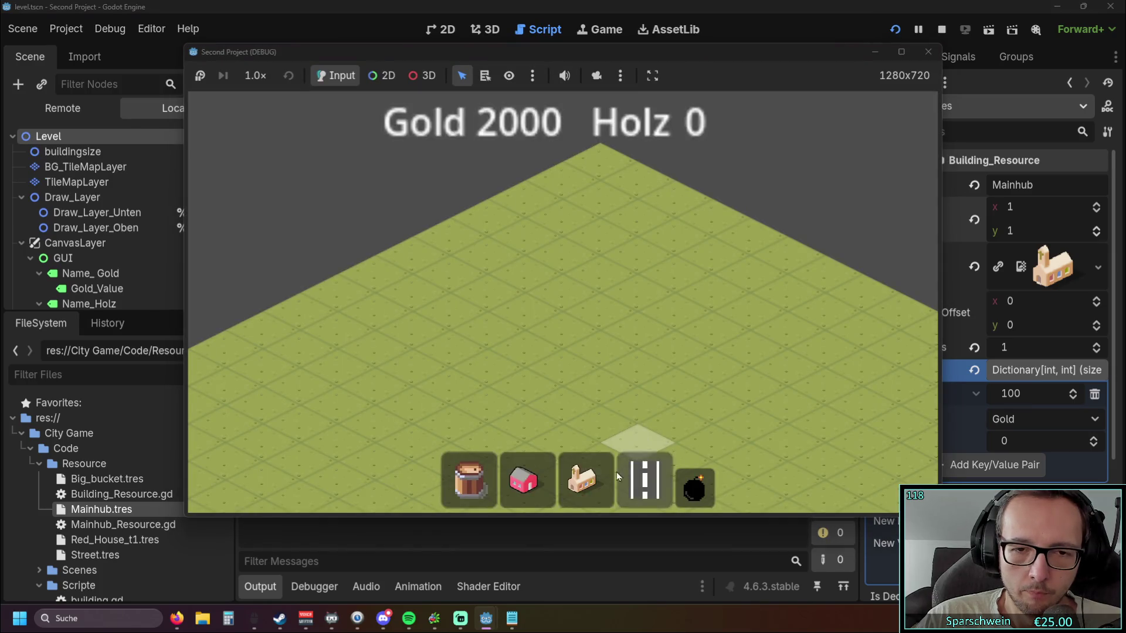
- Draw a diagonal street and place the Mainhub church on it
click(610, 476)
scroll(626, 388, up, 2)
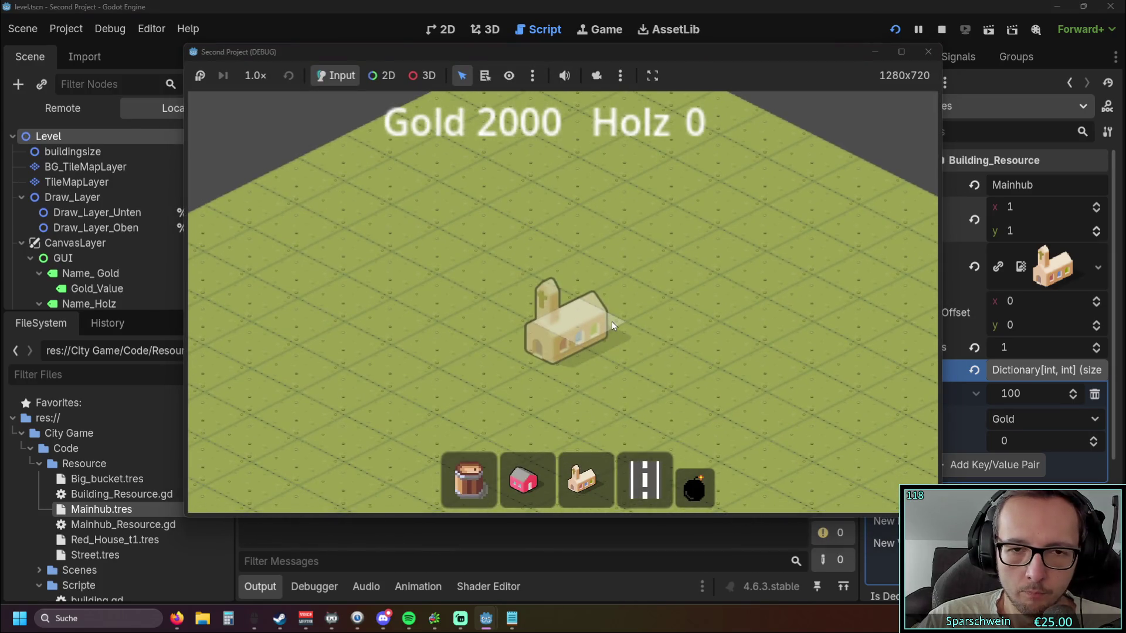
click(645, 480)
drag(537, 346, 703, 425)
click(584, 478)
click(607, 329)
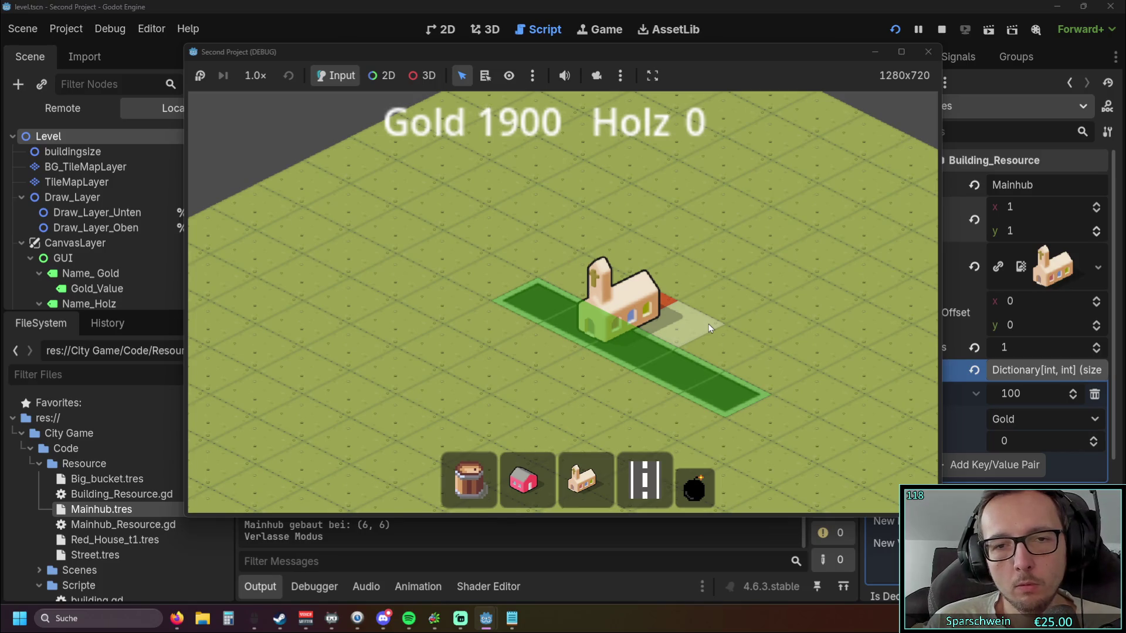
- Demolish the Mainhub and its street tile, then rebuild the church with a street at (6, 7)
drag(566, 51, 799, 30)
click(818, 320)
click(819, 316)
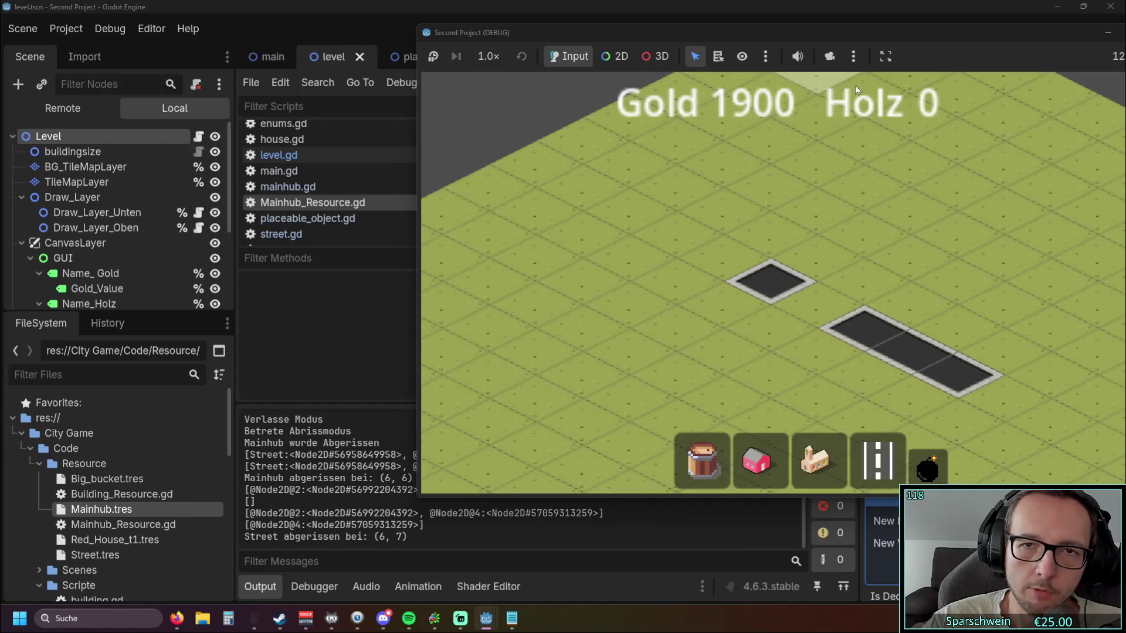
click(818, 460)
click(858, 278)
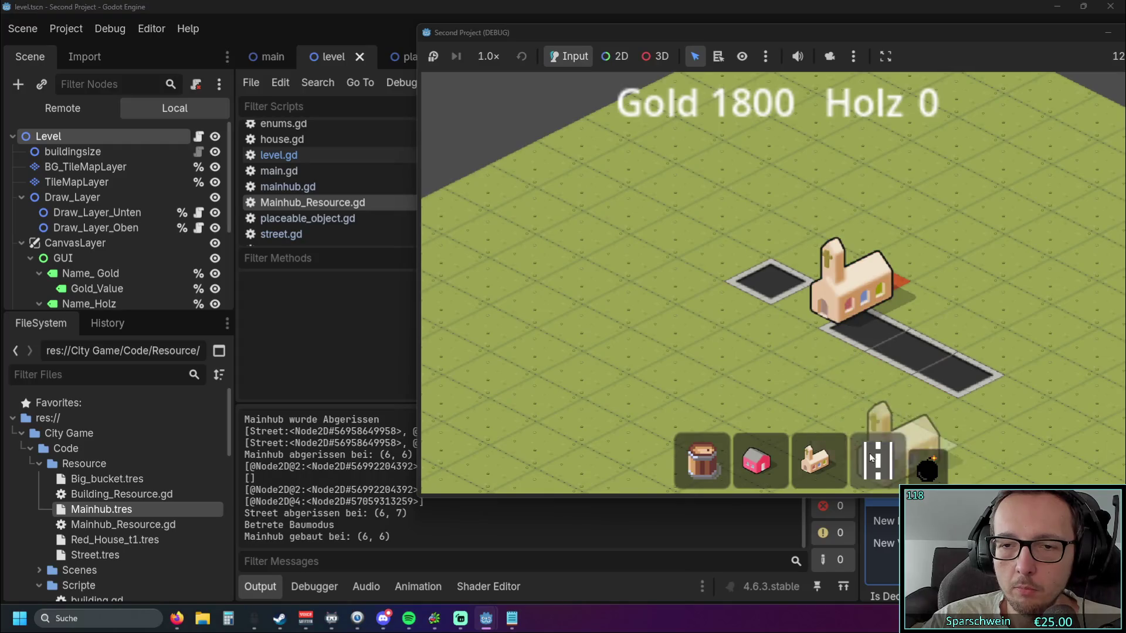
click(874, 457)
click(818, 305)
- Demolish the remaining street tiles around the church and stop the game with F8
click(922, 468)
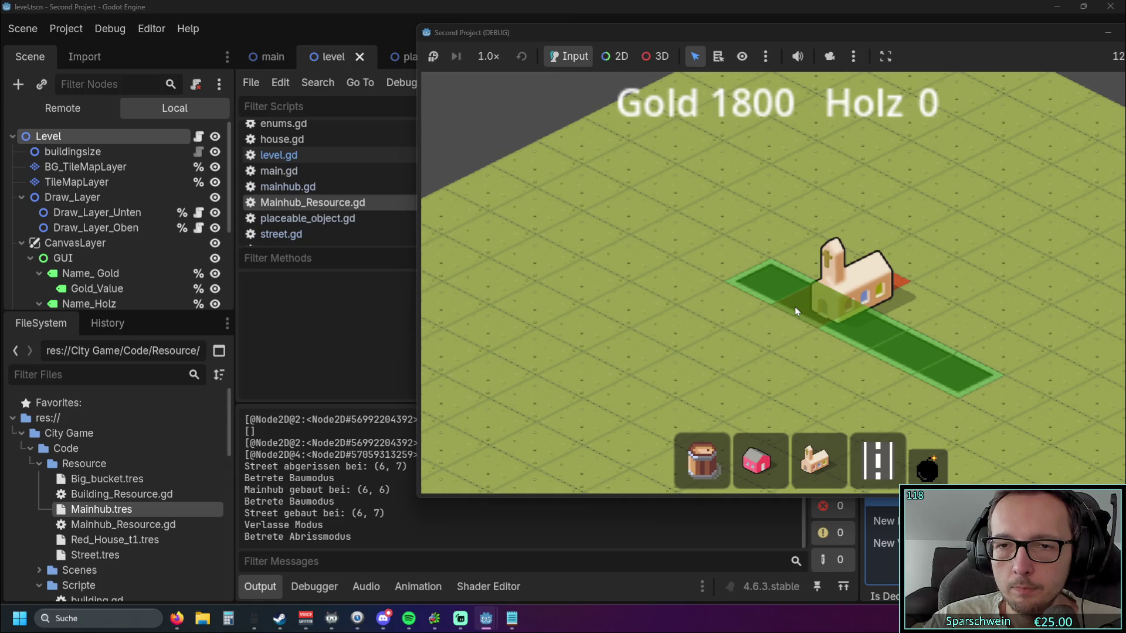
click(864, 342)
click(915, 355)
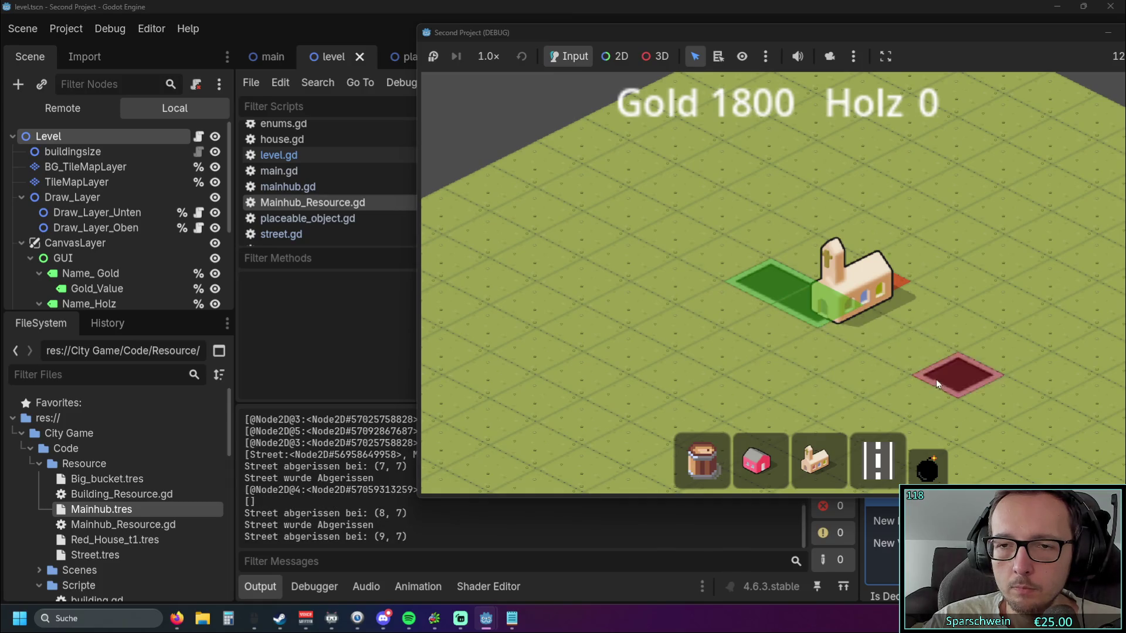
click(965, 377)
click(815, 305)
click(769, 282)
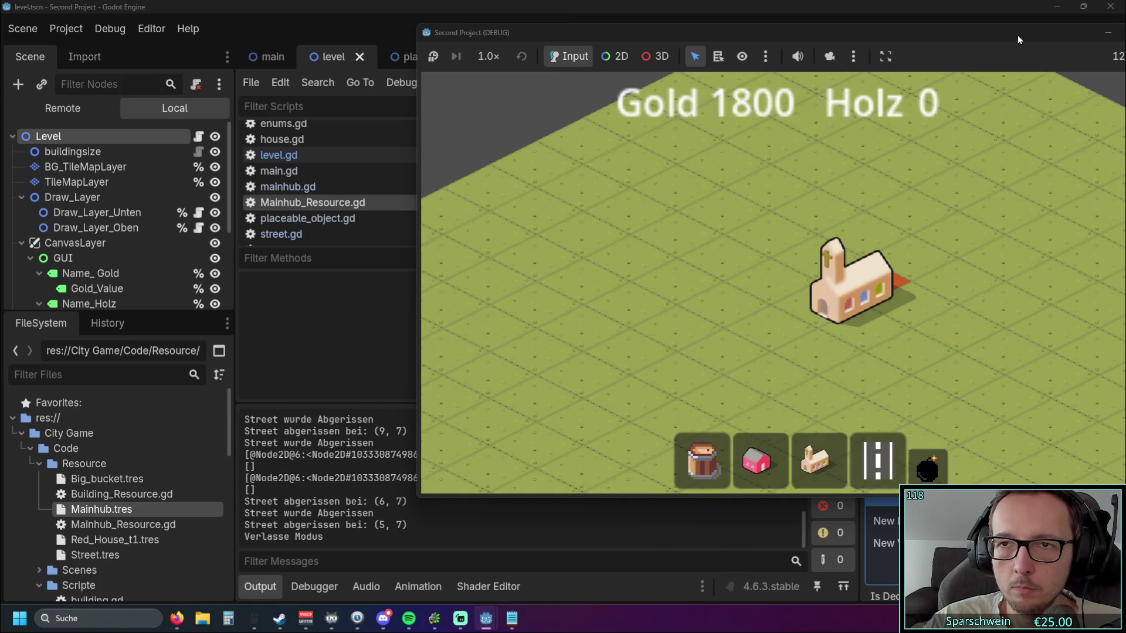
key(F8)
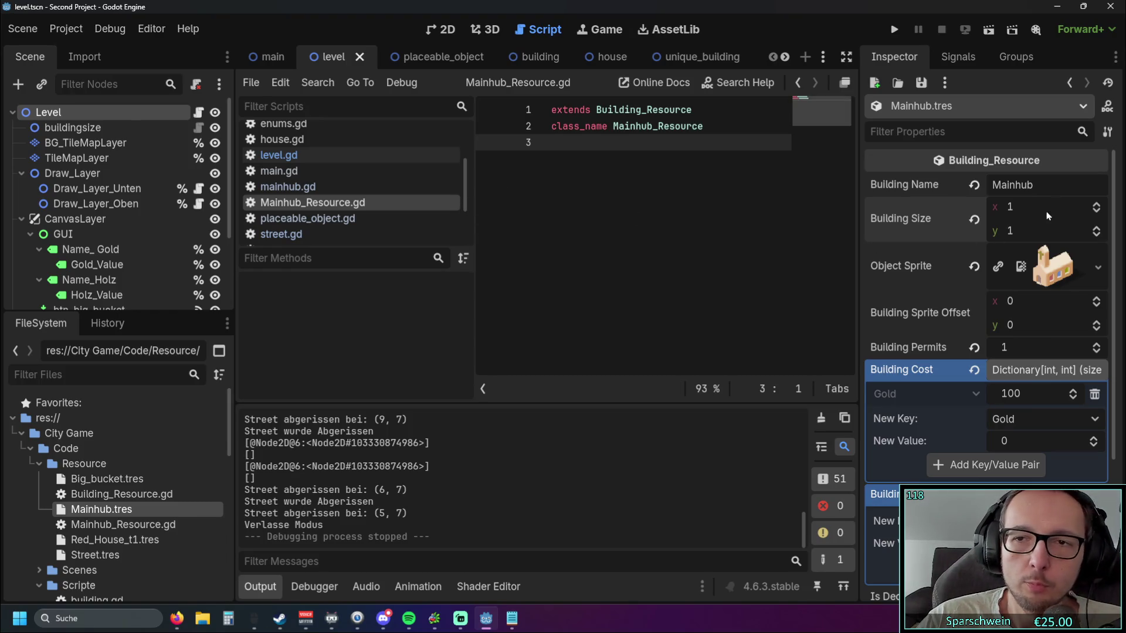
- Set the Mainhub Building Size back to 3 × 3 and widen the script area
click(1096, 203)
click(1096, 204)
click(1096, 228)
click(1096, 228)
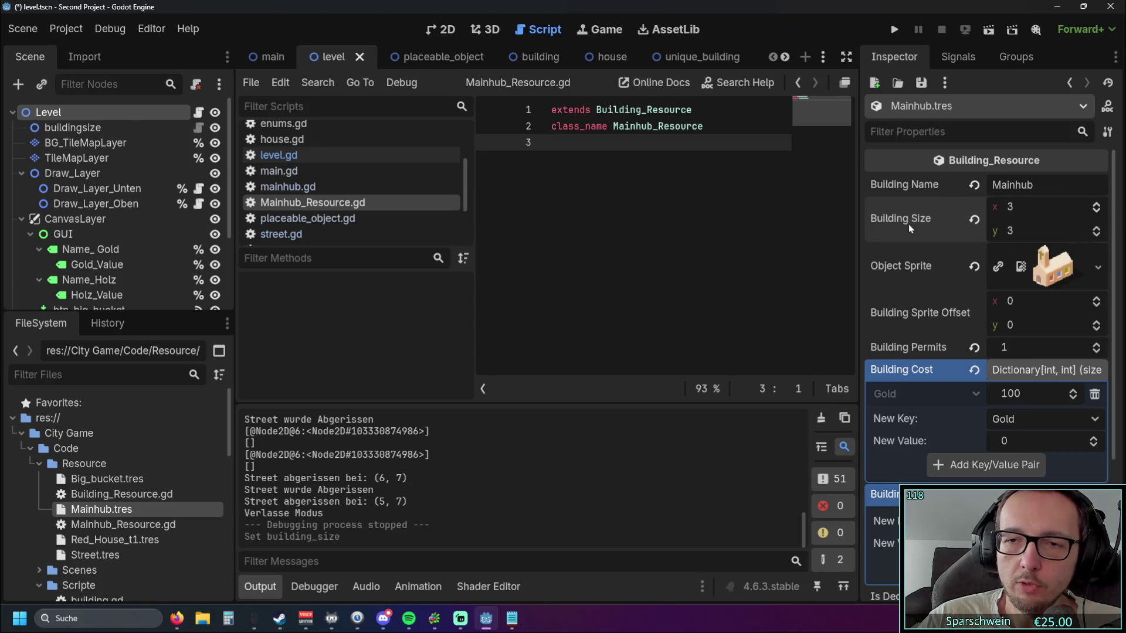
mouse_move(858, 322)
mouse_down()
mouse_move(920, 322)
mouse_move(908, 322)
mouse_up()
scroll(343, 188, down, 2)
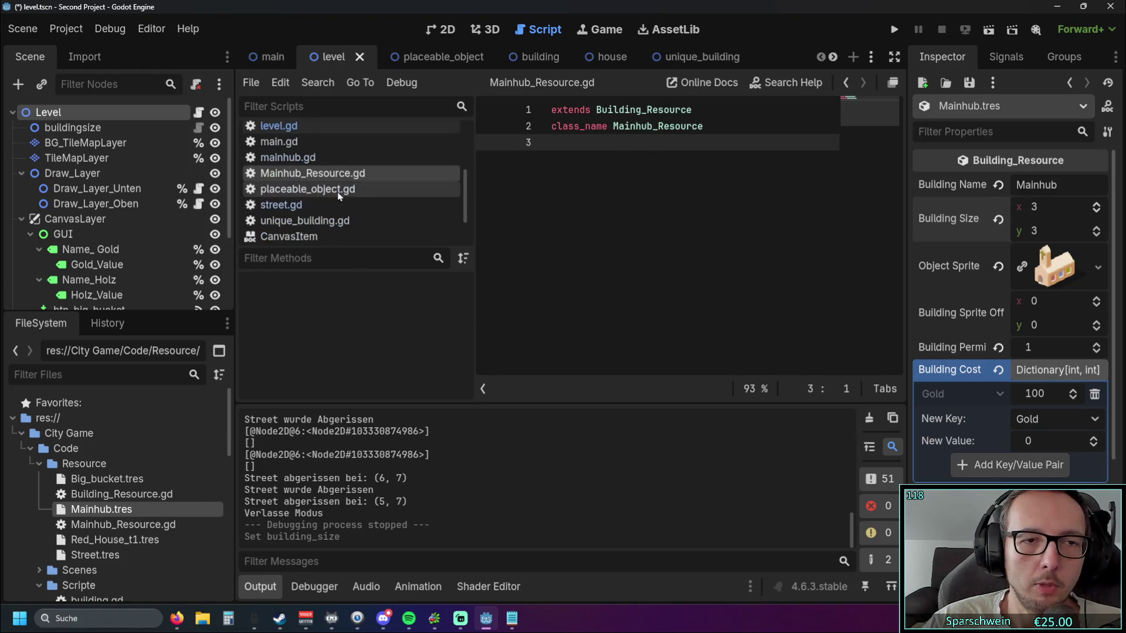
- Open placeable_object.gd and select the collect_pos function lines, then deselect them
click(342, 188)
scroll(582, 232, up, 1)
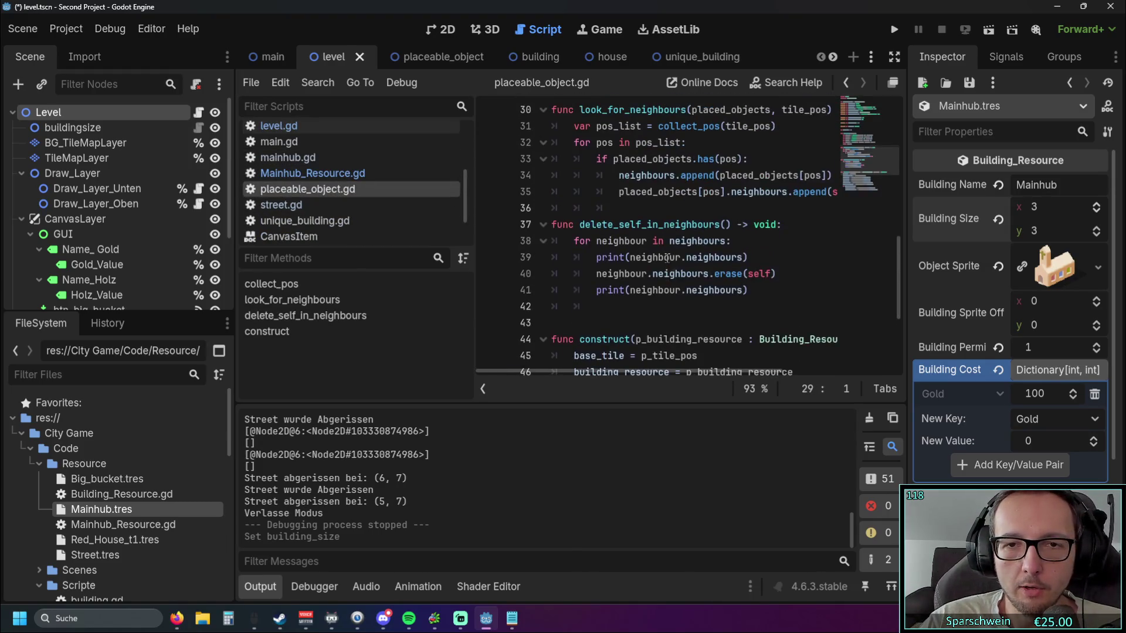
mouse_move(575, 374)
mouse_down()
mouse_move(609, 373)
mouse_move(520, 372)
mouse_up()
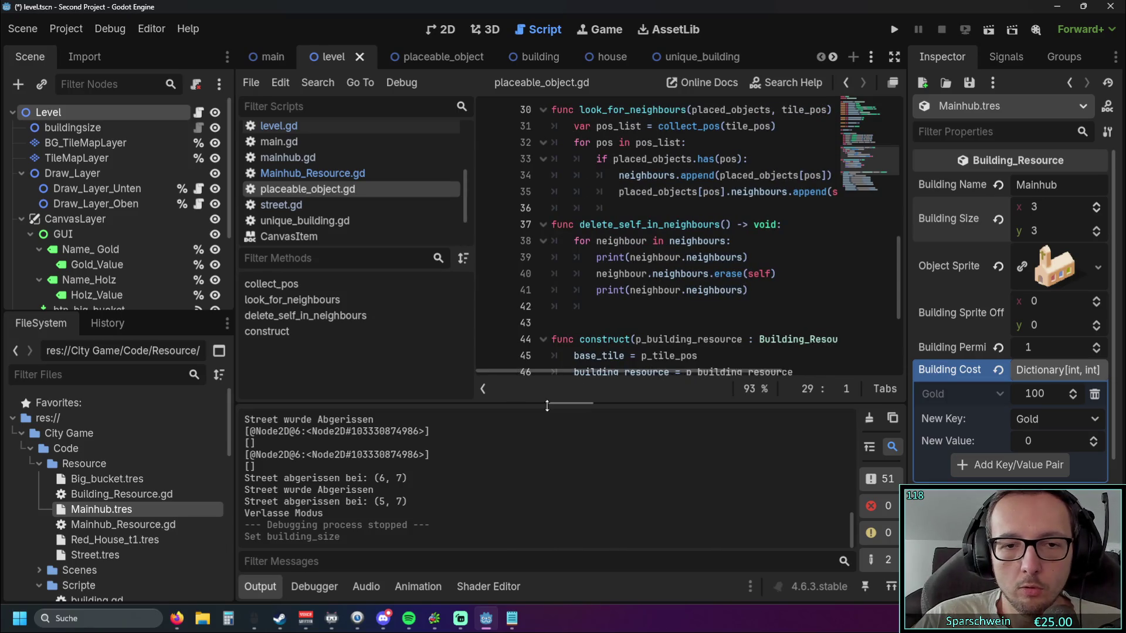
drag(233, 294, 129, 294)
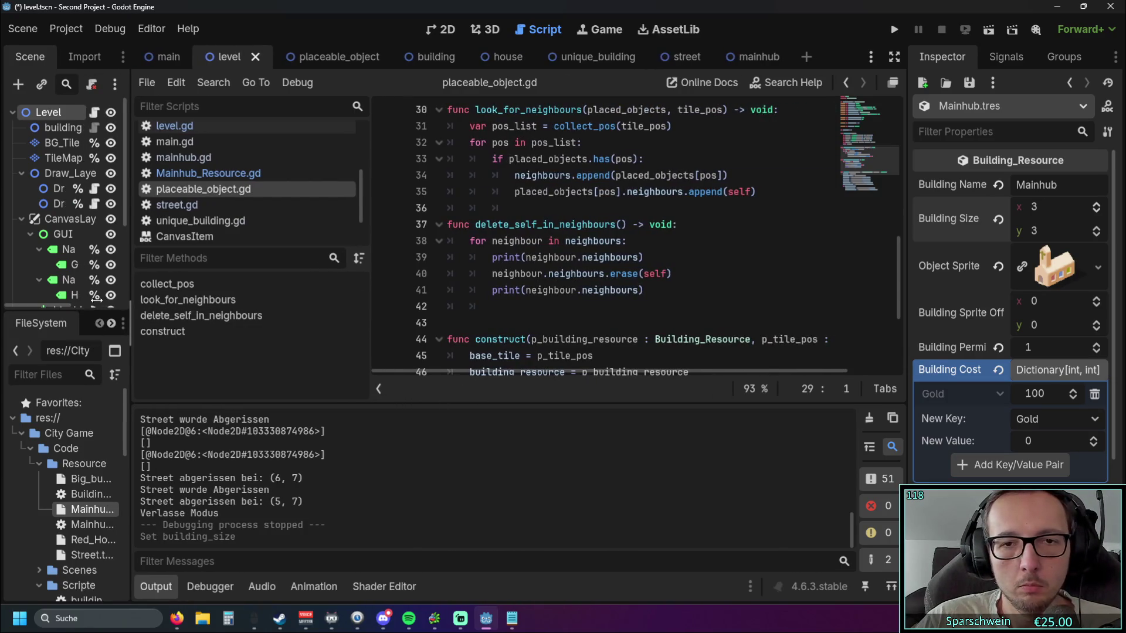
scroll(556, 286, up, 2)
scroll(555, 285, down, 1)
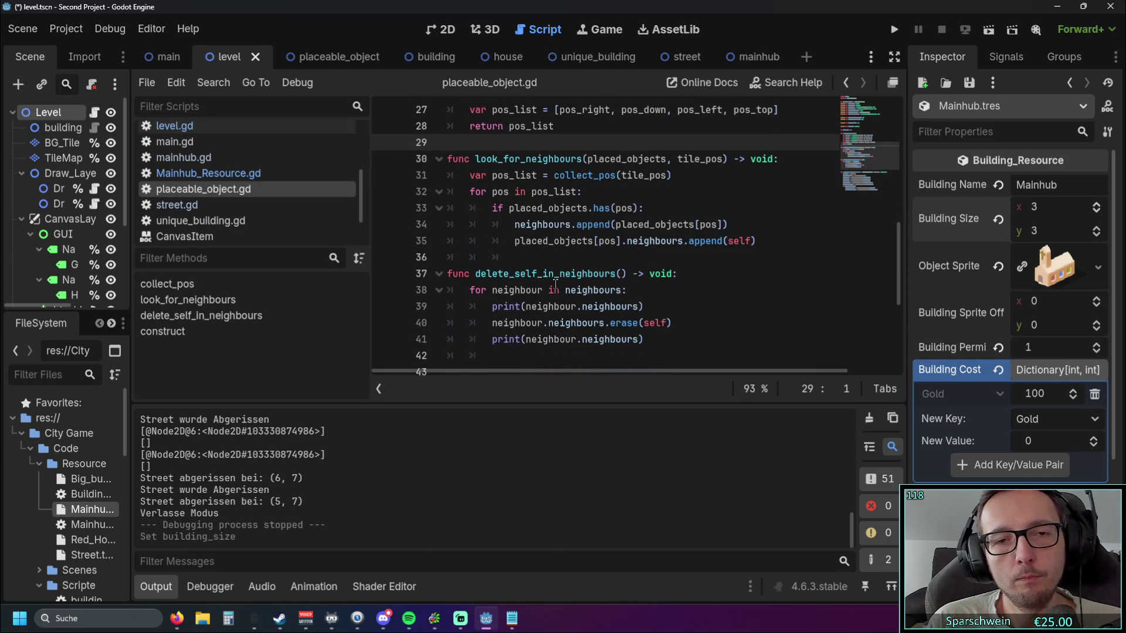
scroll(555, 285, up, 3)
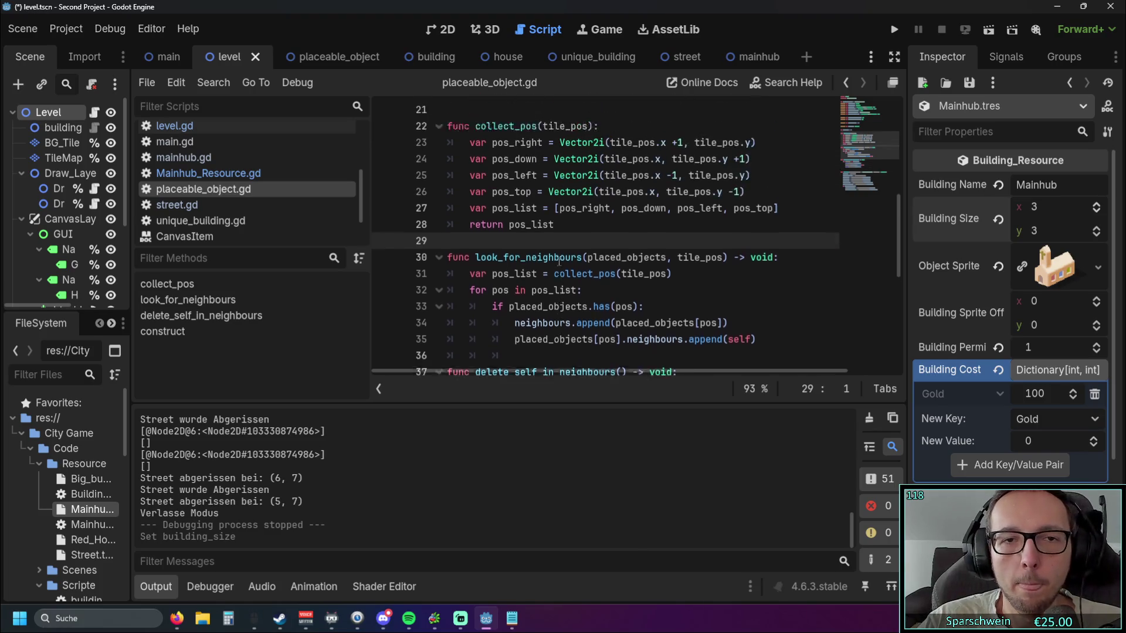
drag(418, 175, 417, 293)
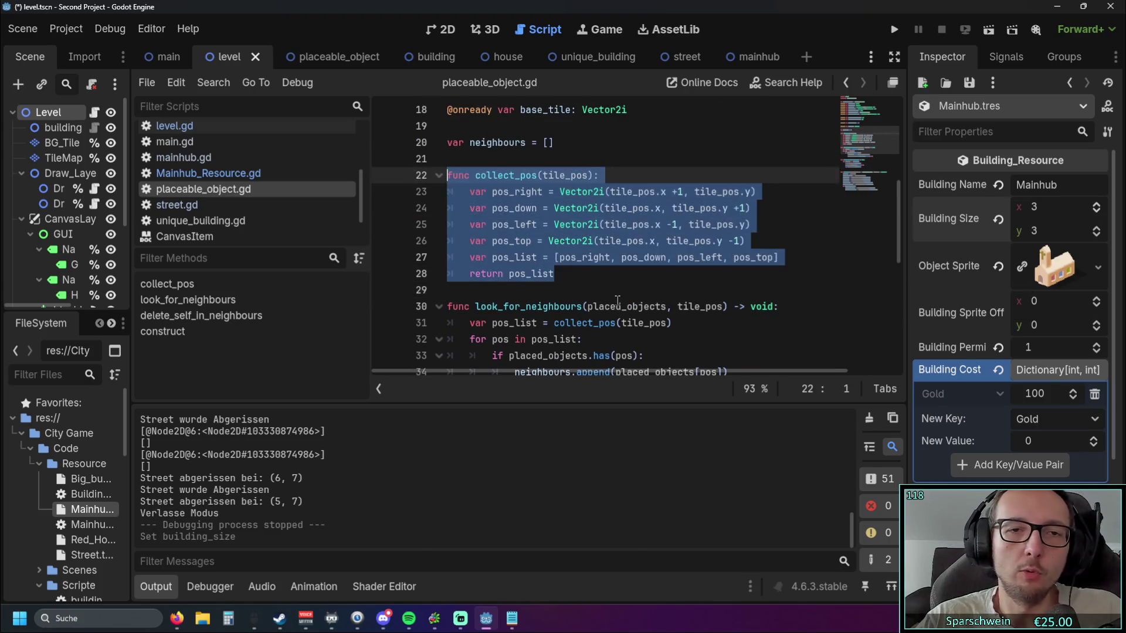
click(619, 301)
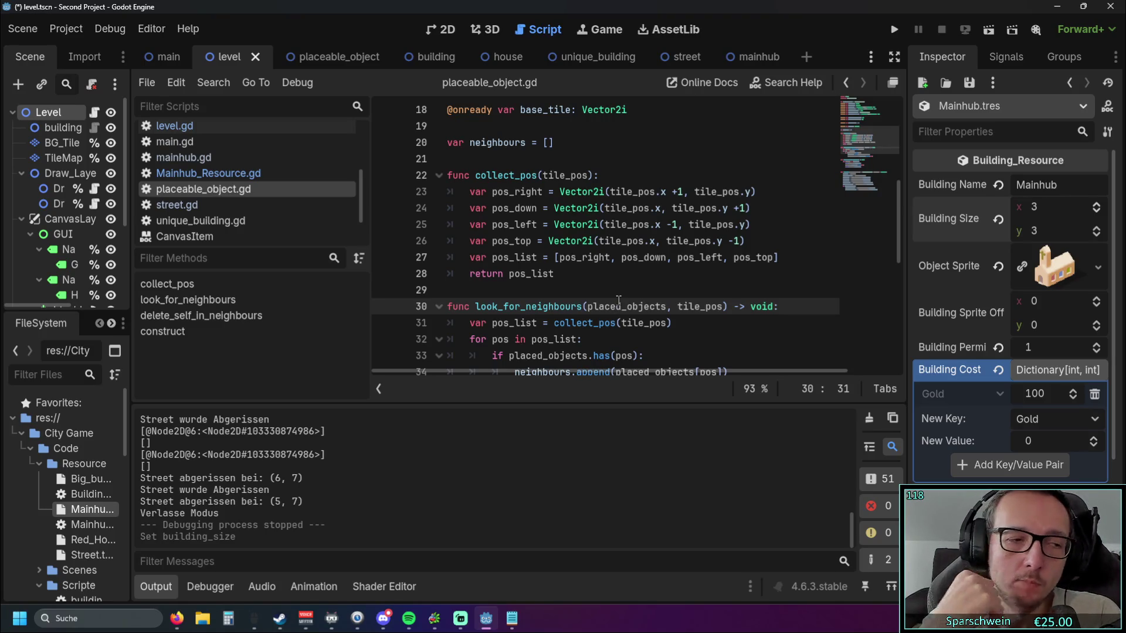
- Run the game, place a Mainhub at (6, 7), and demolish the street tile at (5, 7)
click(894, 29)
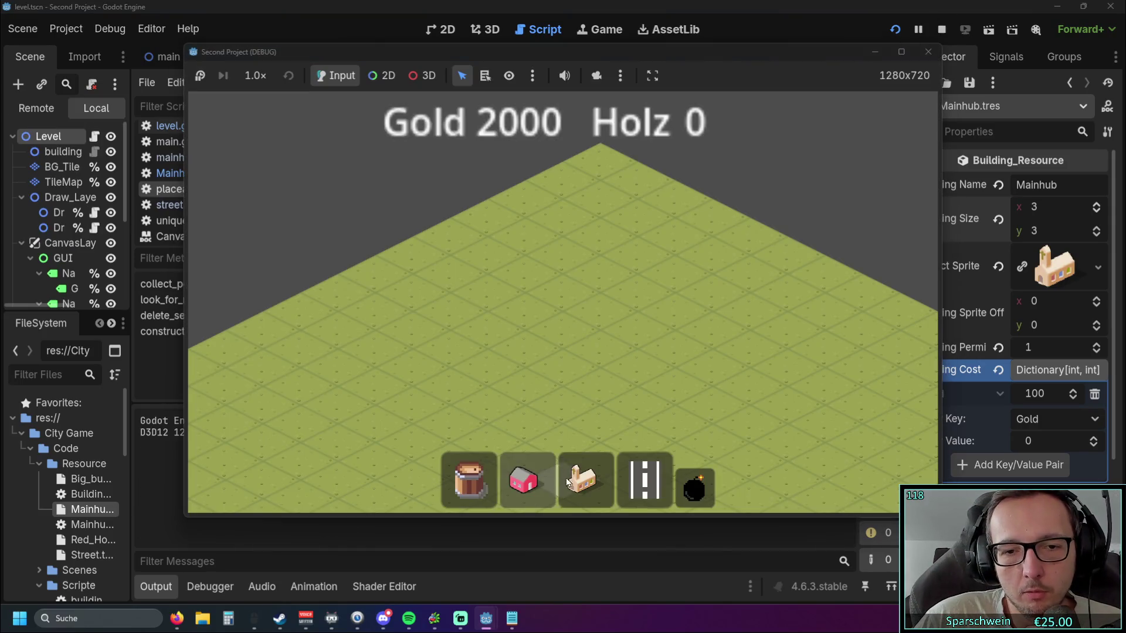
click(567, 482)
click(560, 369)
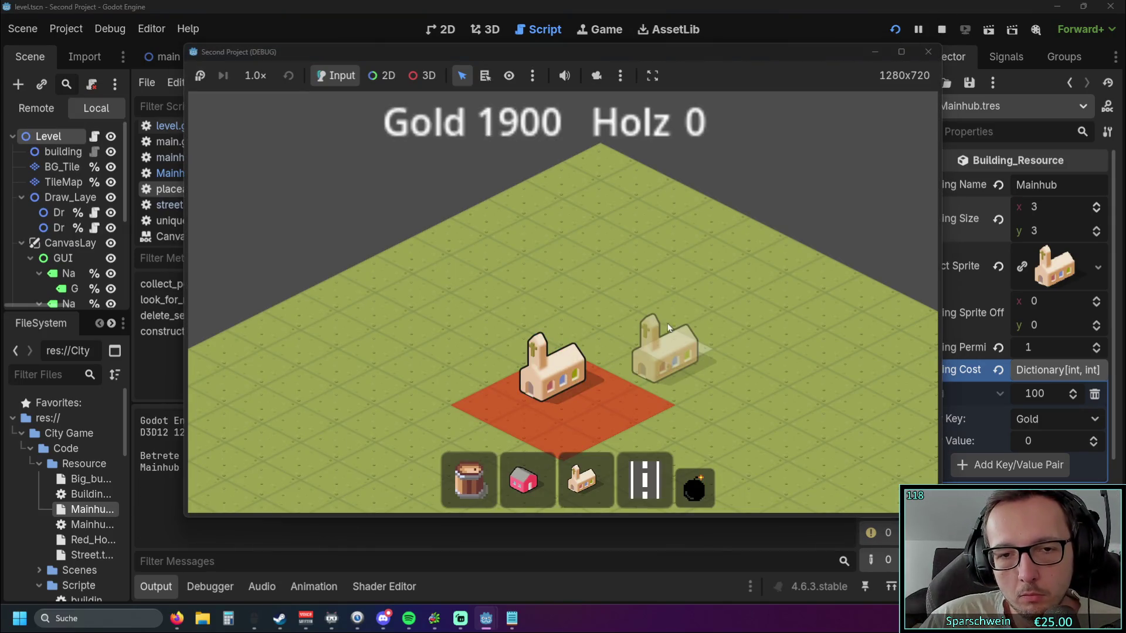
click(694, 487)
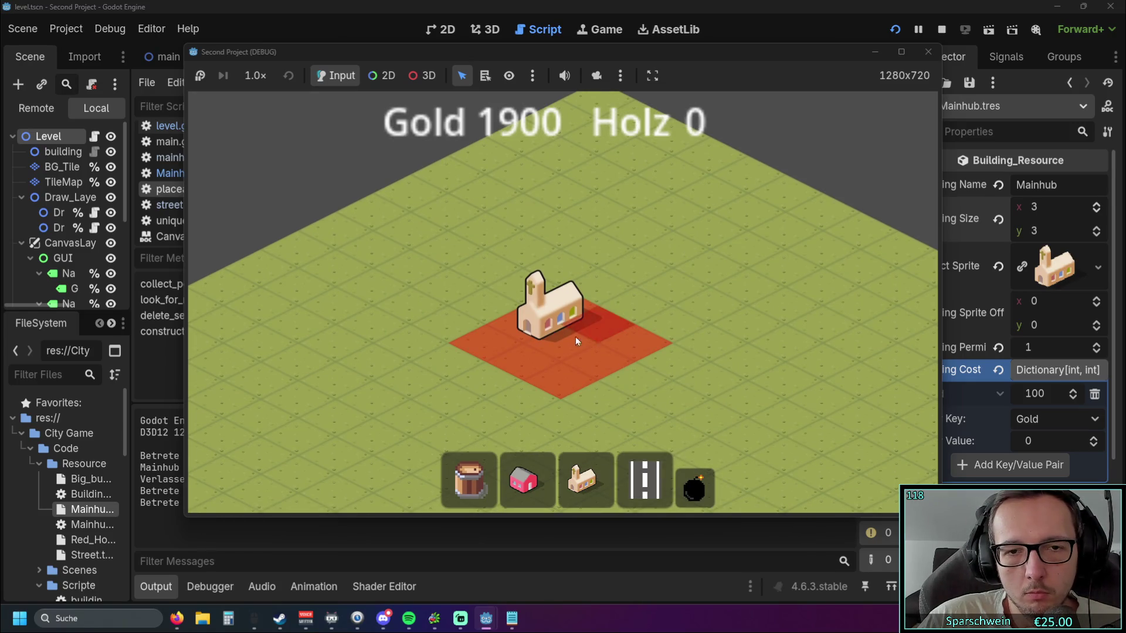
click(576, 336)
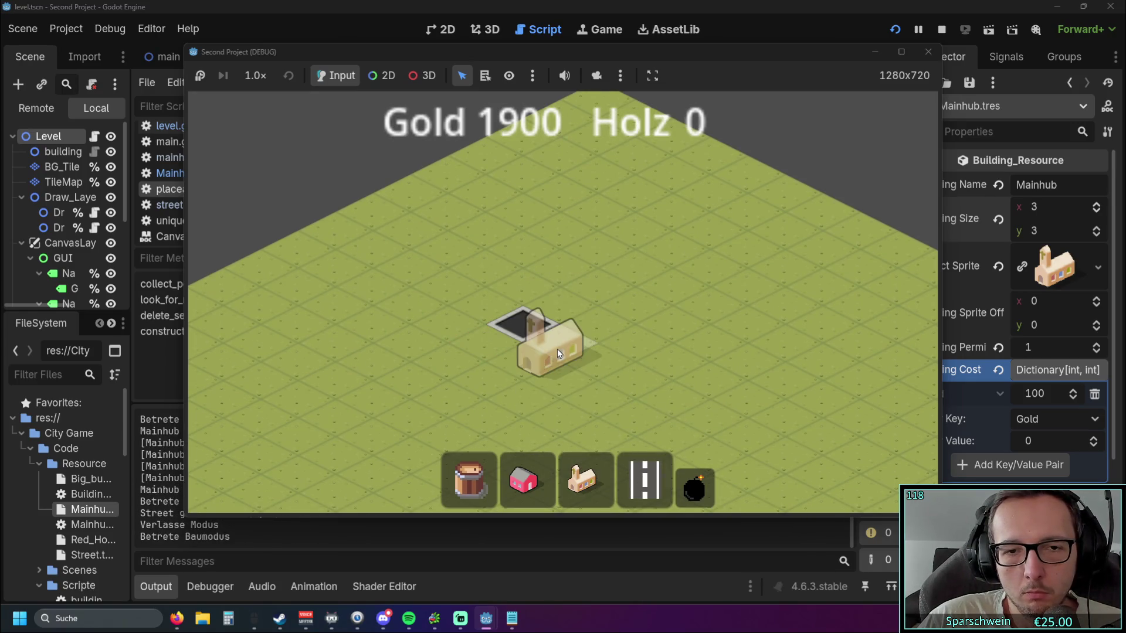
click(557, 350)
right_click(666, 374)
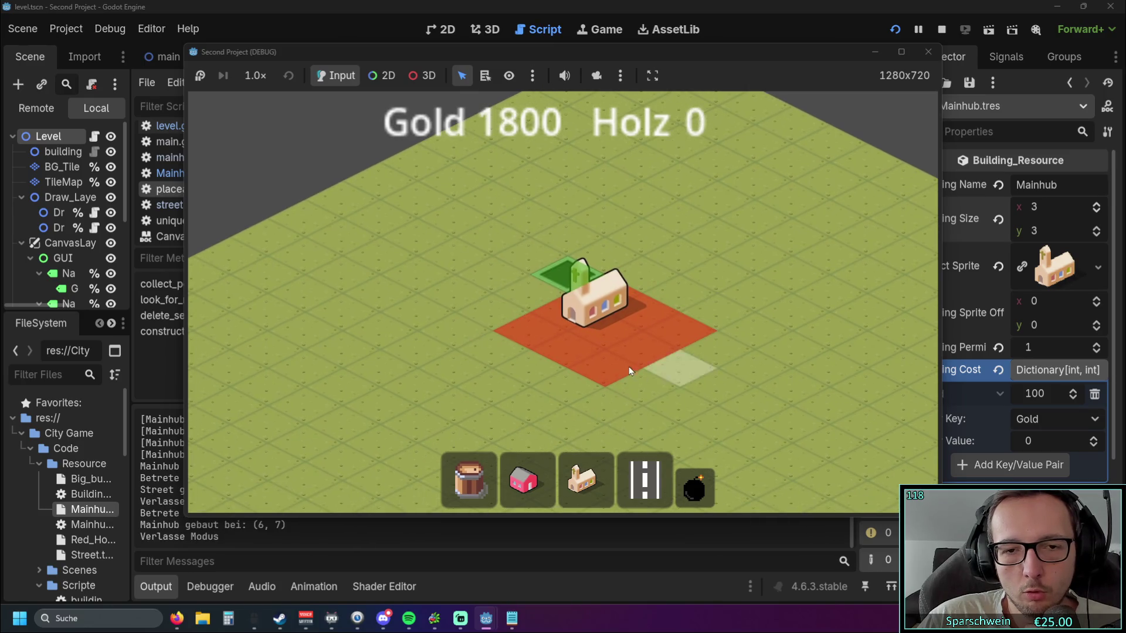
click(694, 487)
click(563, 279)
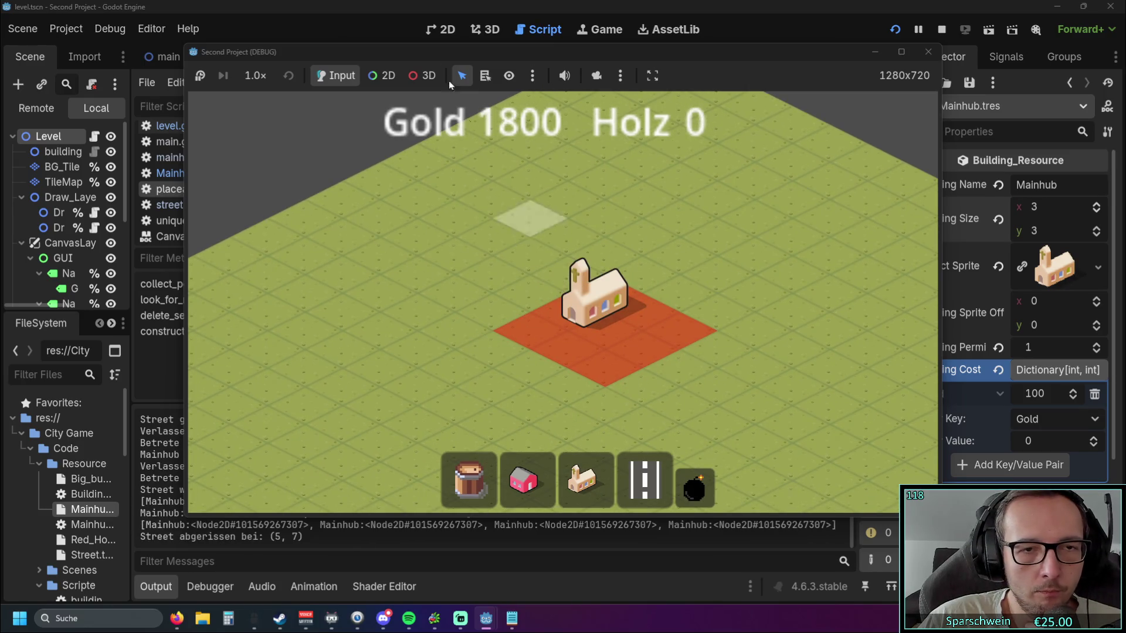
- Lay five street tiles around the Mainhub, then stop the game
drag(477, 52, 993, 39)
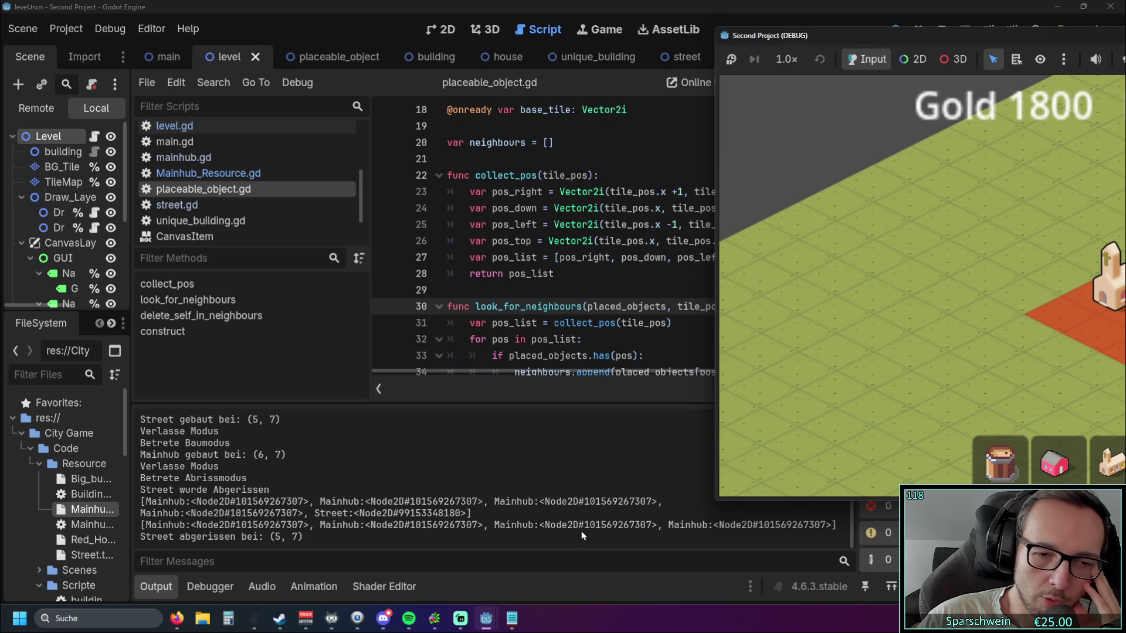
drag(944, 38, 569, 40)
click(801, 463)
click(675, 270)
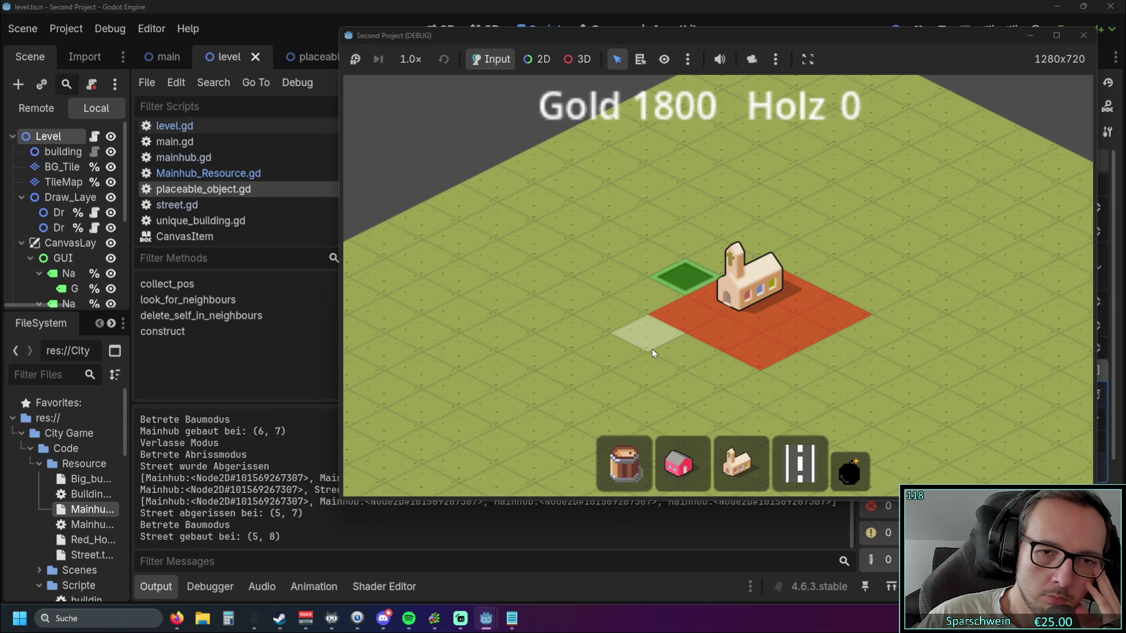
click(652, 349)
click(682, 366)
click(760, 390)
click(798, 371)
right_click(853, 265)
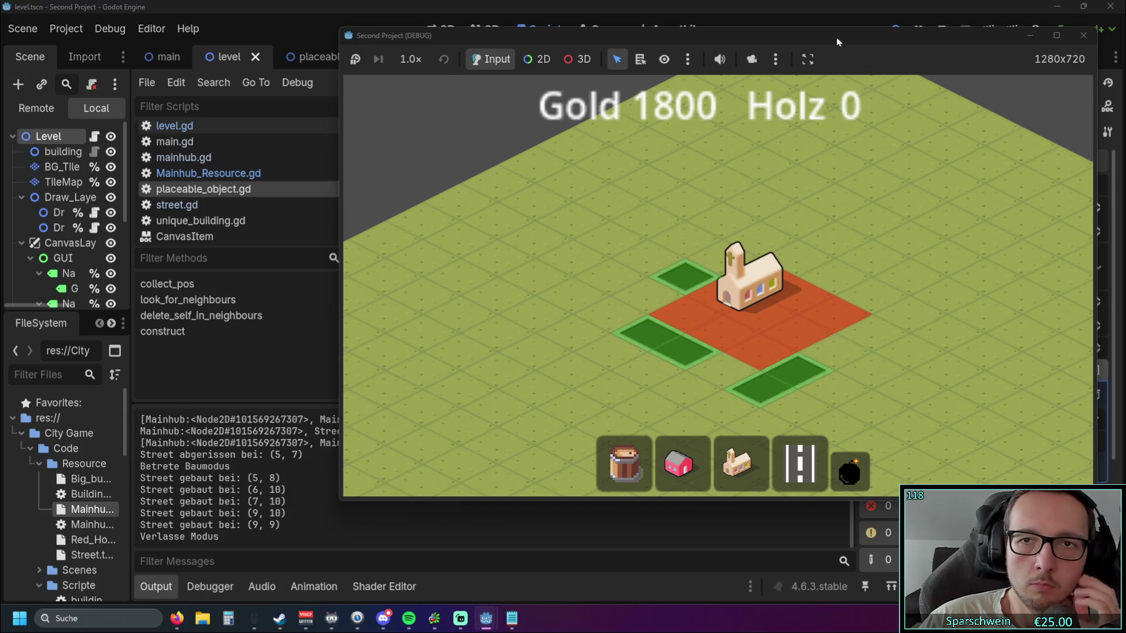
drag(836, 37, 713, 39)
click(960, 37)
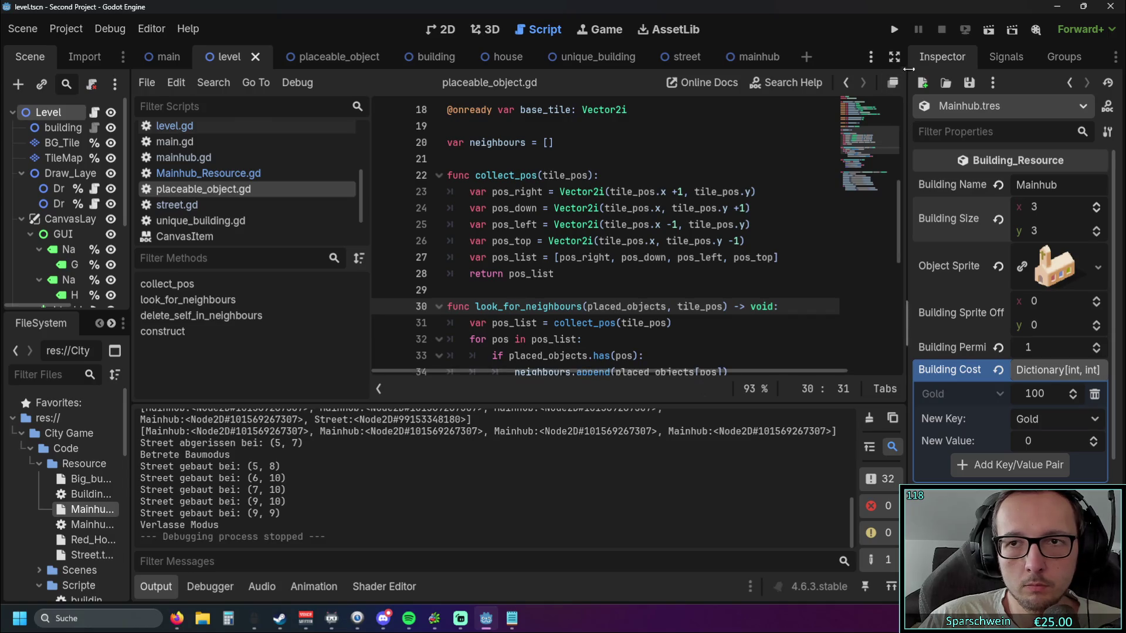
- Launch the game and lay a closed ring of street tiles on the grid
click(892, 32)
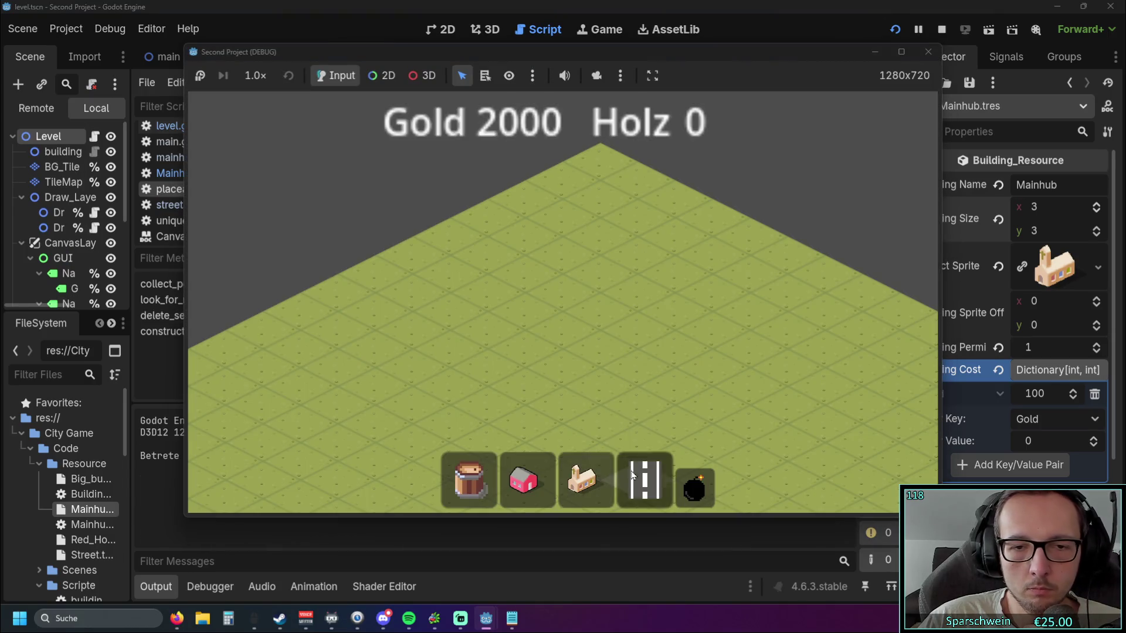
click(486, 369)
click(487, 403)
click(562, 441)
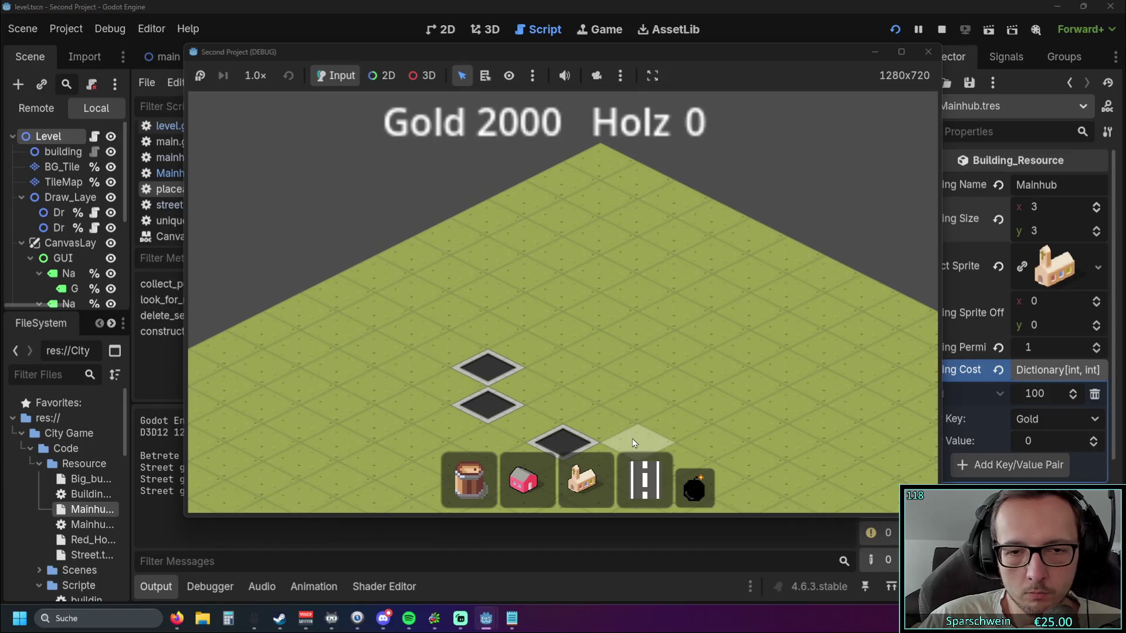
click(637, 441)
click(698, 406)
click(712, 365)
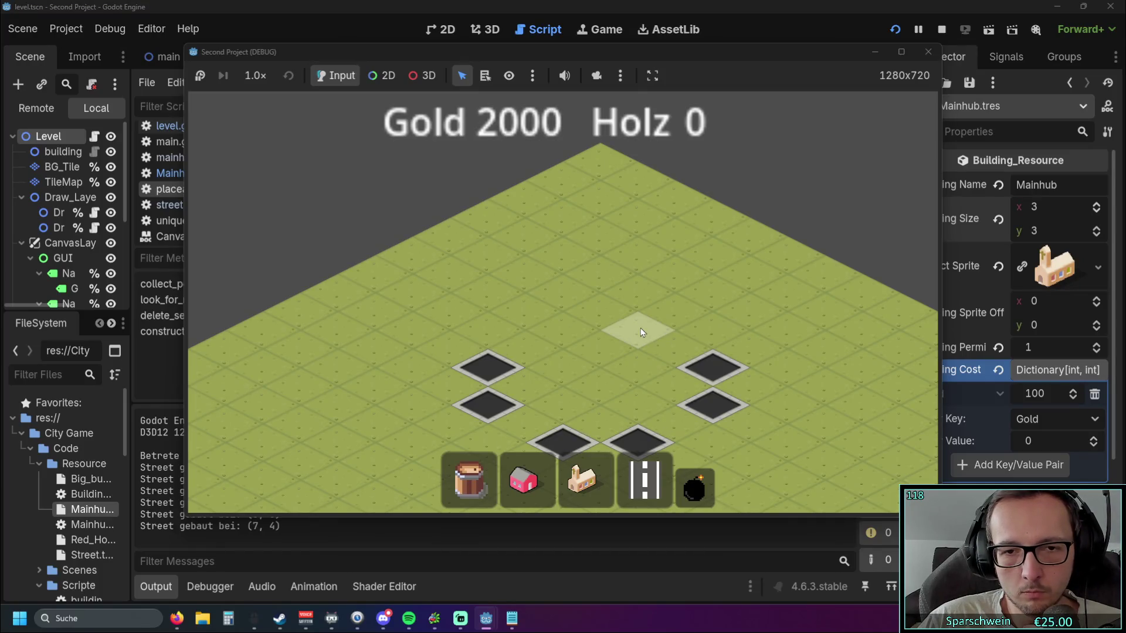
click(637, 328)
click(562, 328)
- Place the 3×3 Mainhub in the centre of the street ring, leaving 1900 Gold
click(584, 478)
click(591, 300)
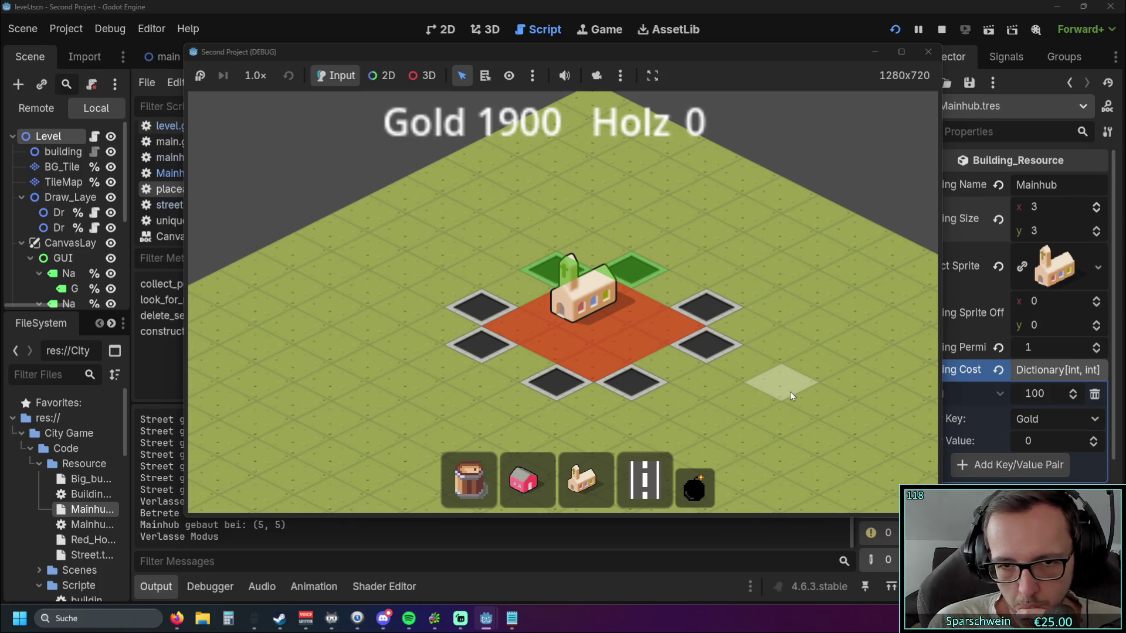
click(583, 480)
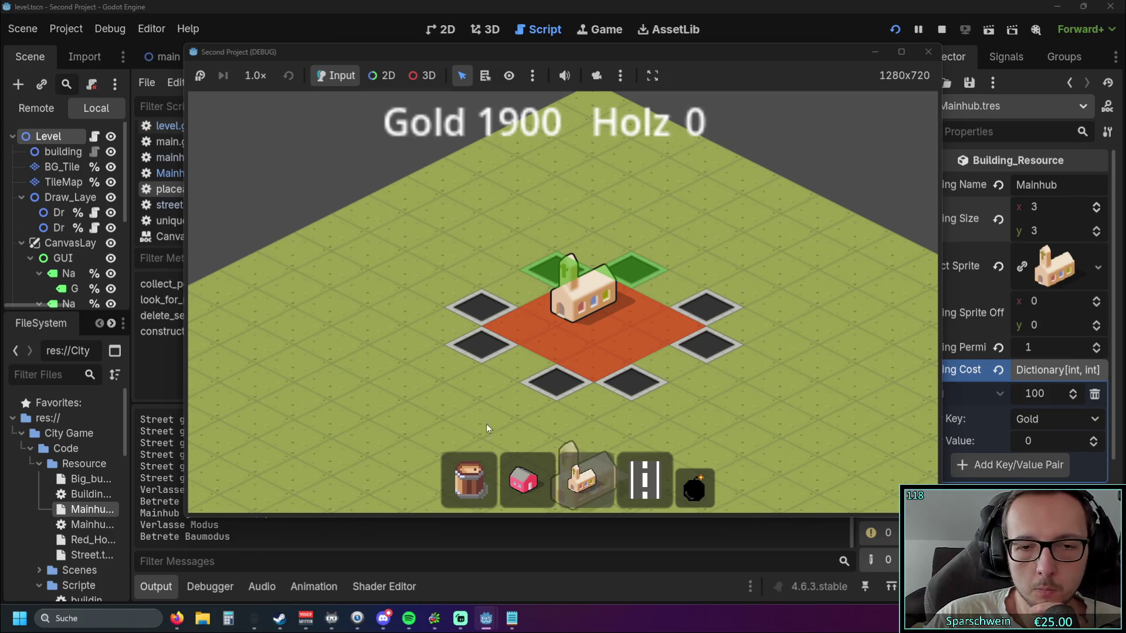
- Pan the map with S and W, close the game, and launch a fresh run
key(s)
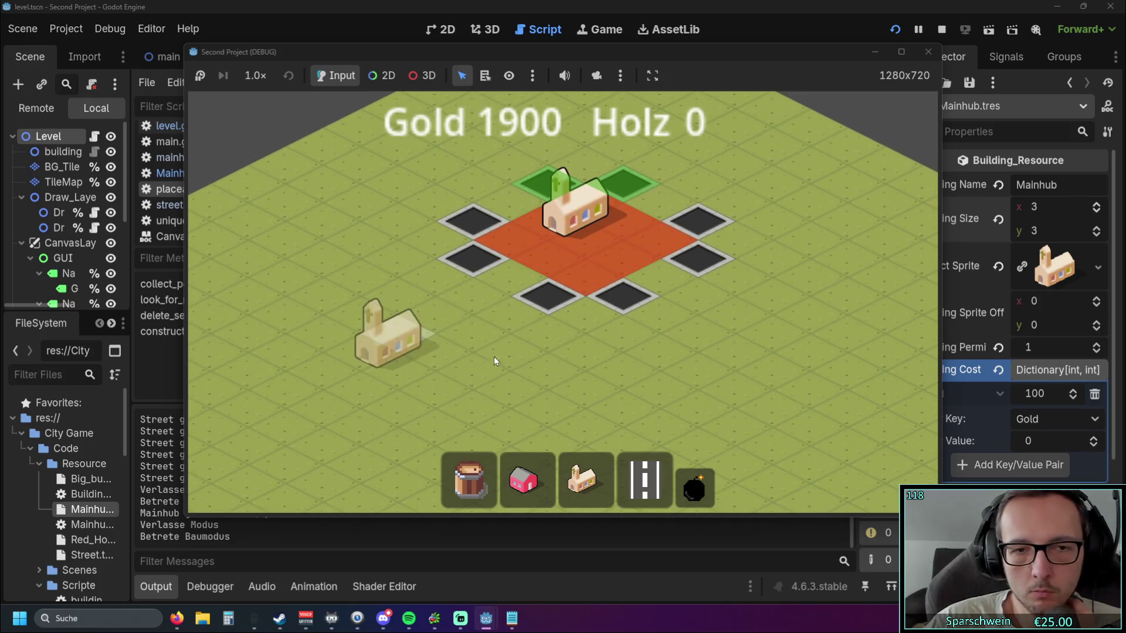
key(w)
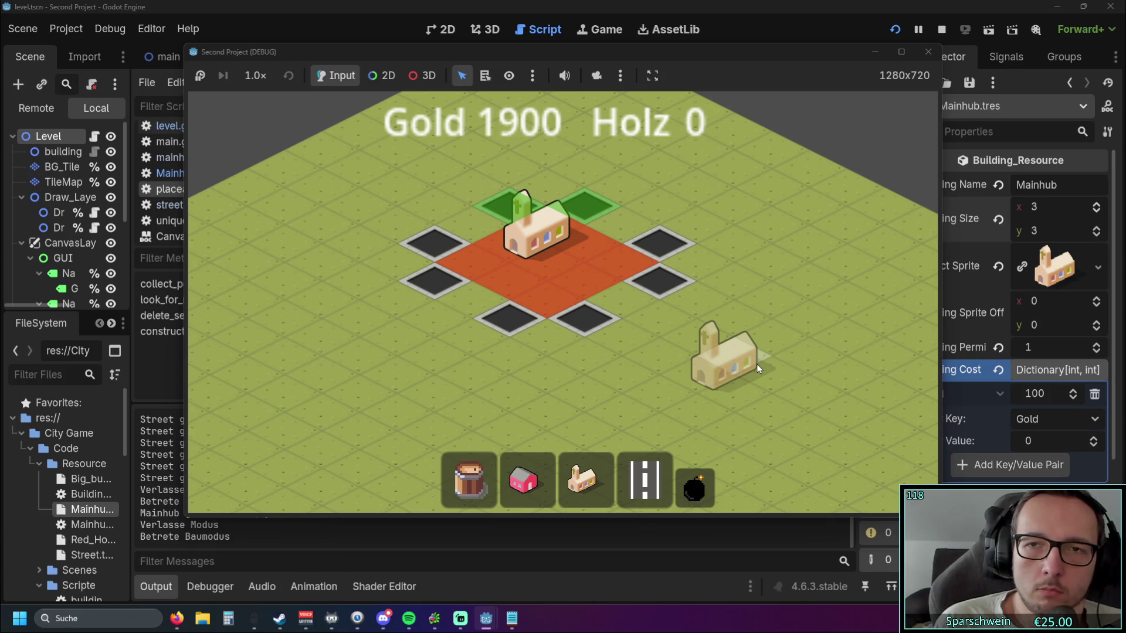
click(928, 52)
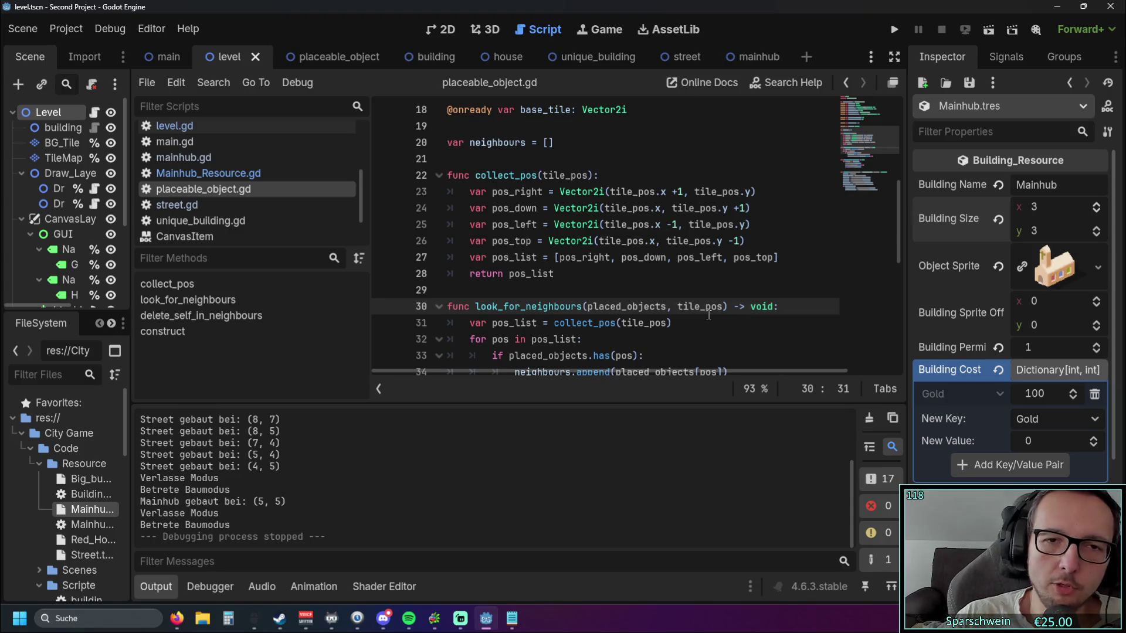
click(894, 29)
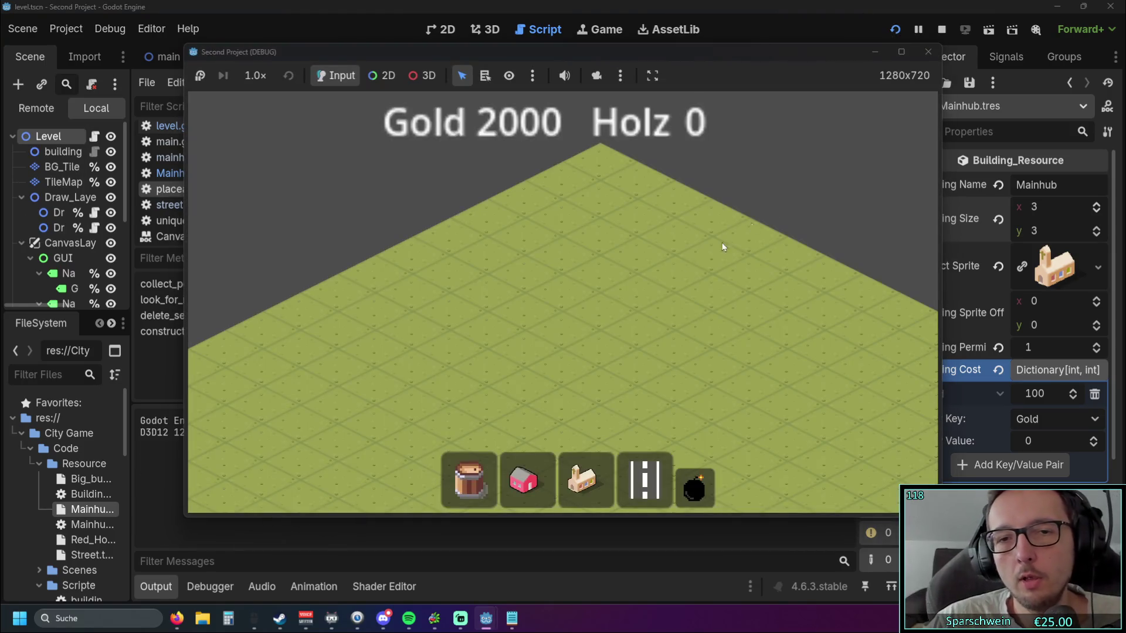
- Lay street tiles on the grid to form a ring
click(584, 478)
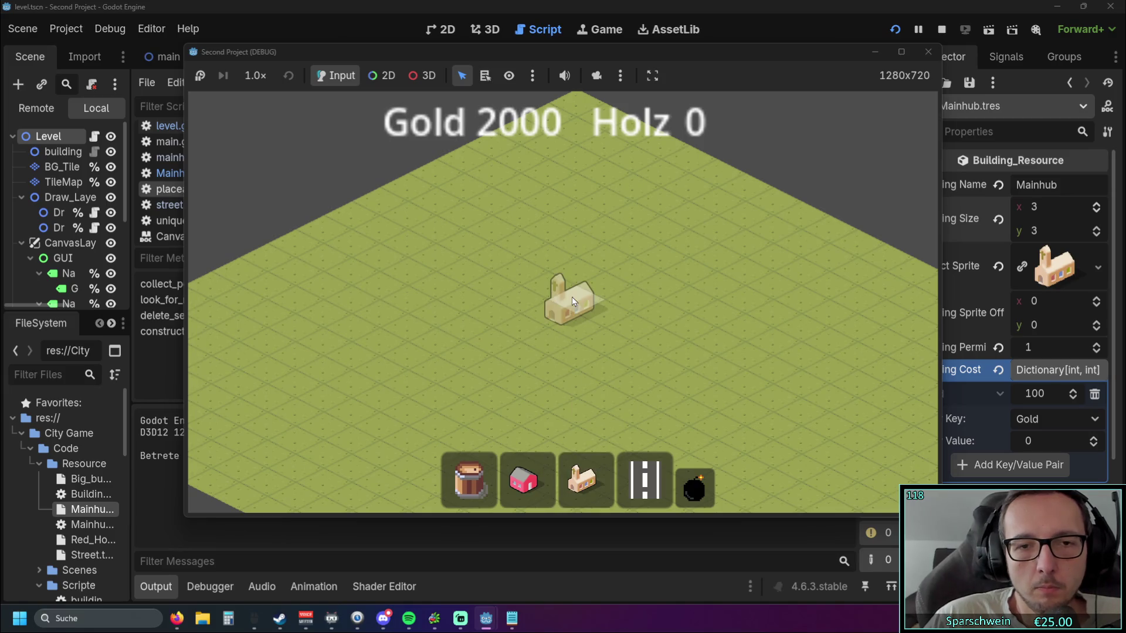
click(644, 478)
click(548, 291)
click(604, 287)
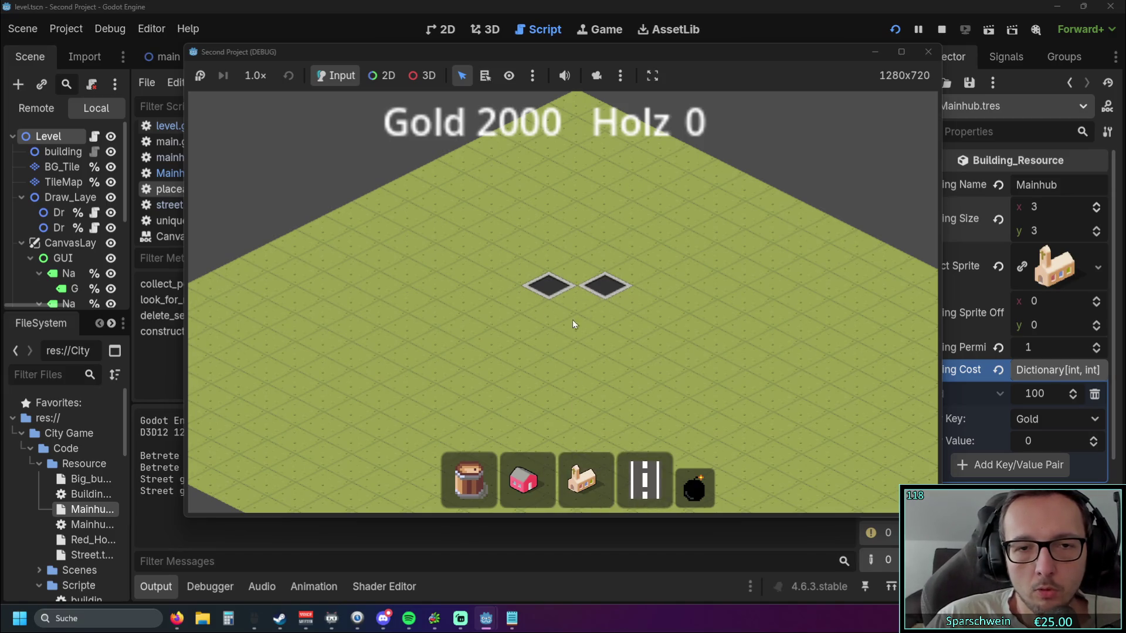
click(494, 317)
click(492, 343)
click(549, 371)
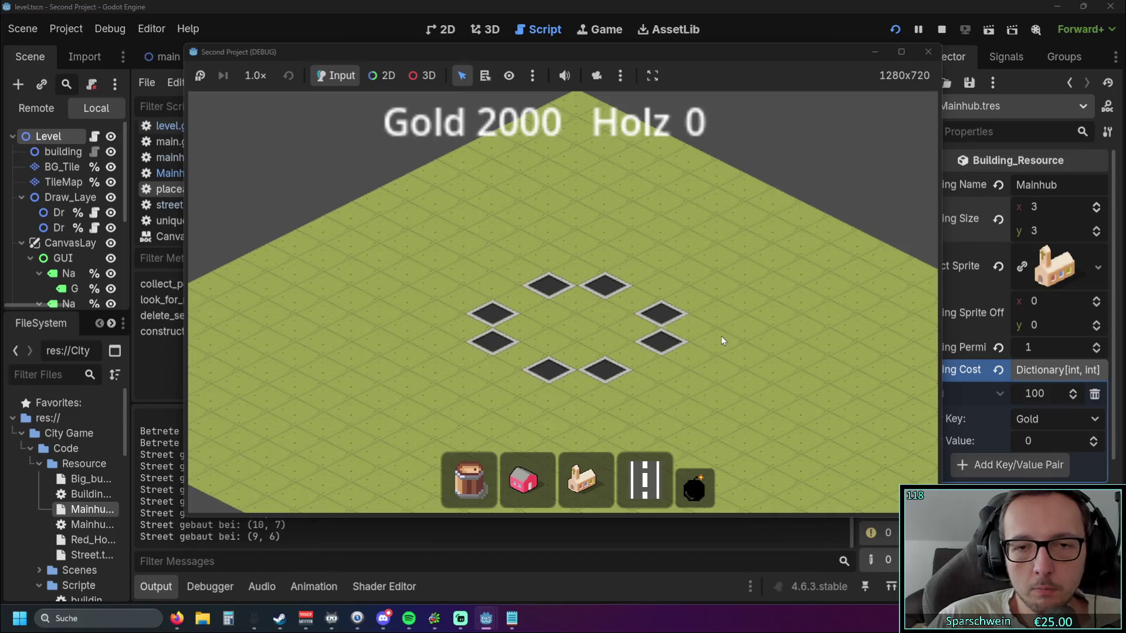
- Place a Mainhub inside the street ring and leave build mode
scroll(722, 336, up, 2)
click(593, 458)
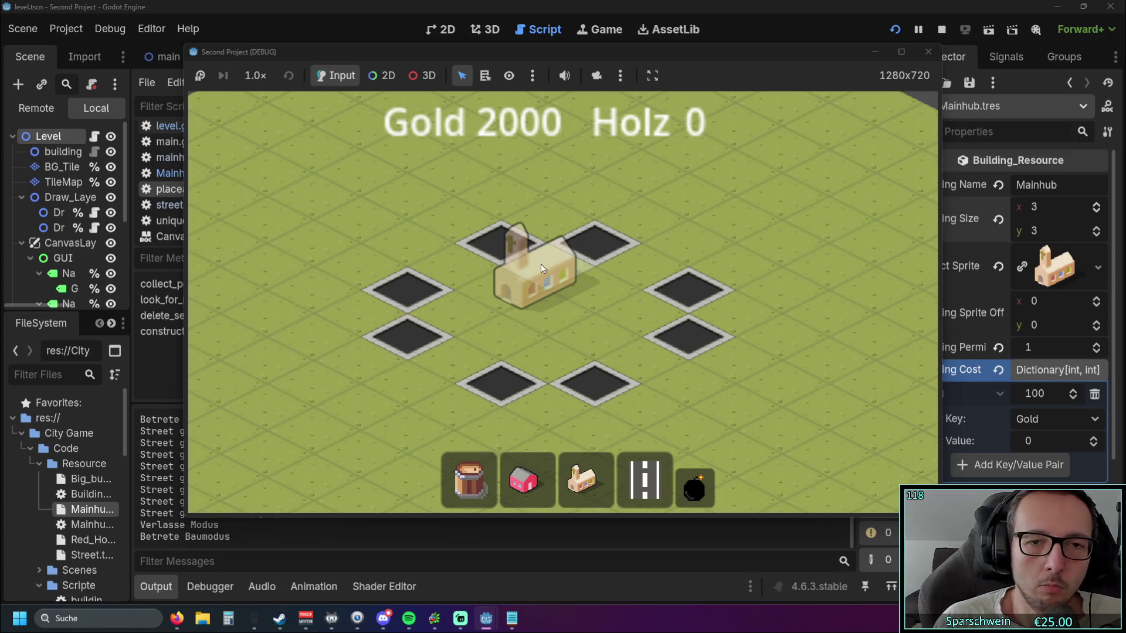
click(541, 263)
right_click(534, 271)
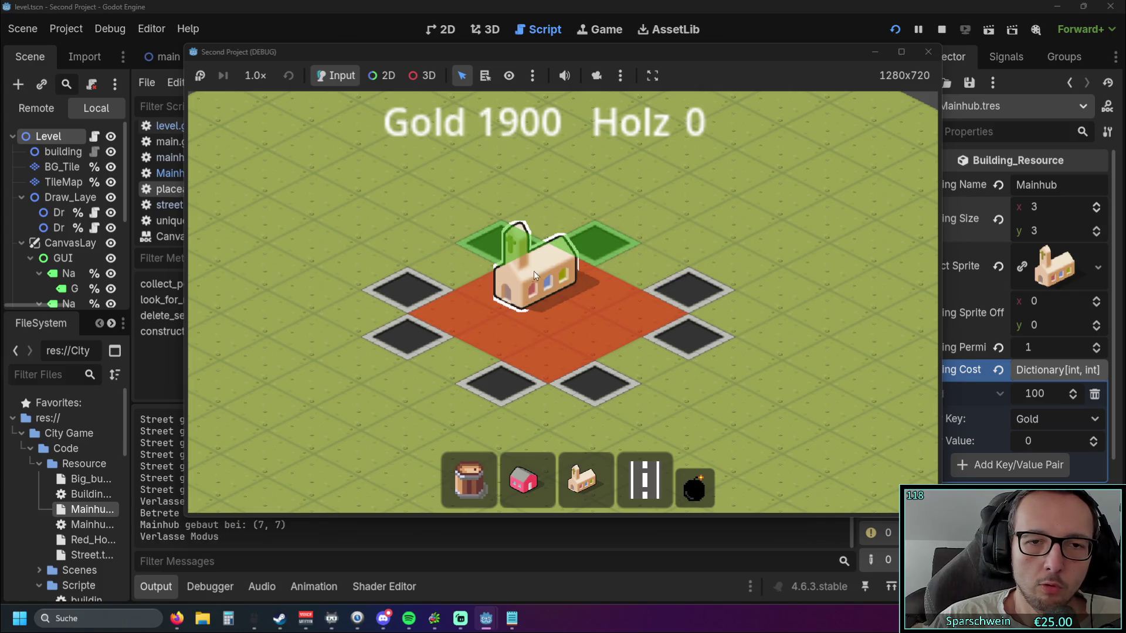
drag(554, 261, 527, 286)
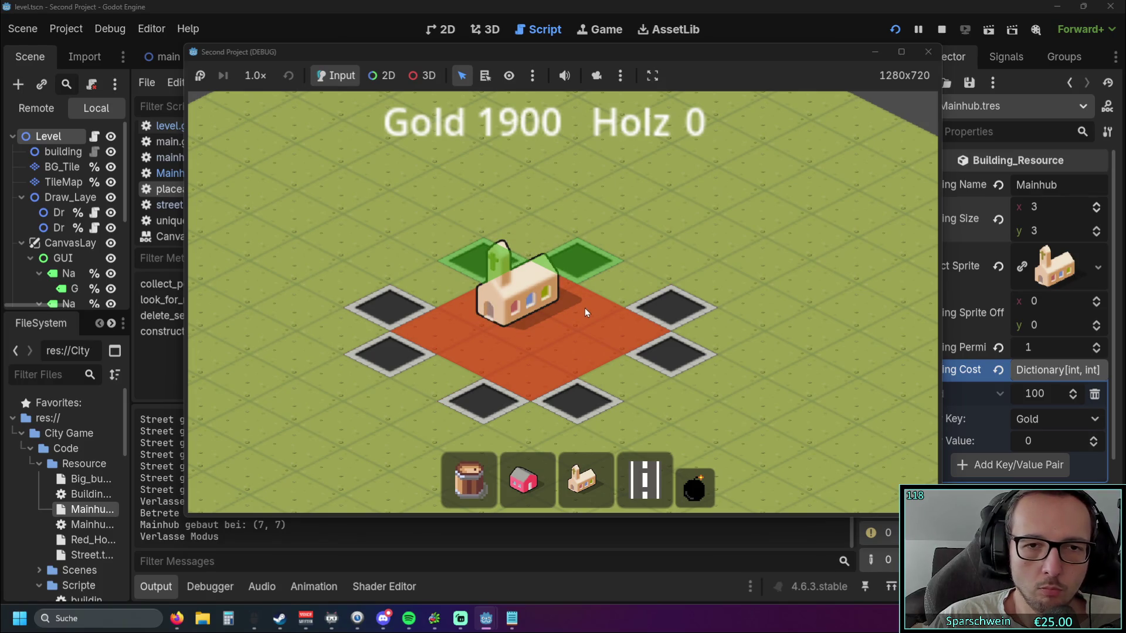
- Demolish the street tile at (7, 6) beside the Mainhub
drag(529, 51, 841, 55)
key(x)
click(900, 268)
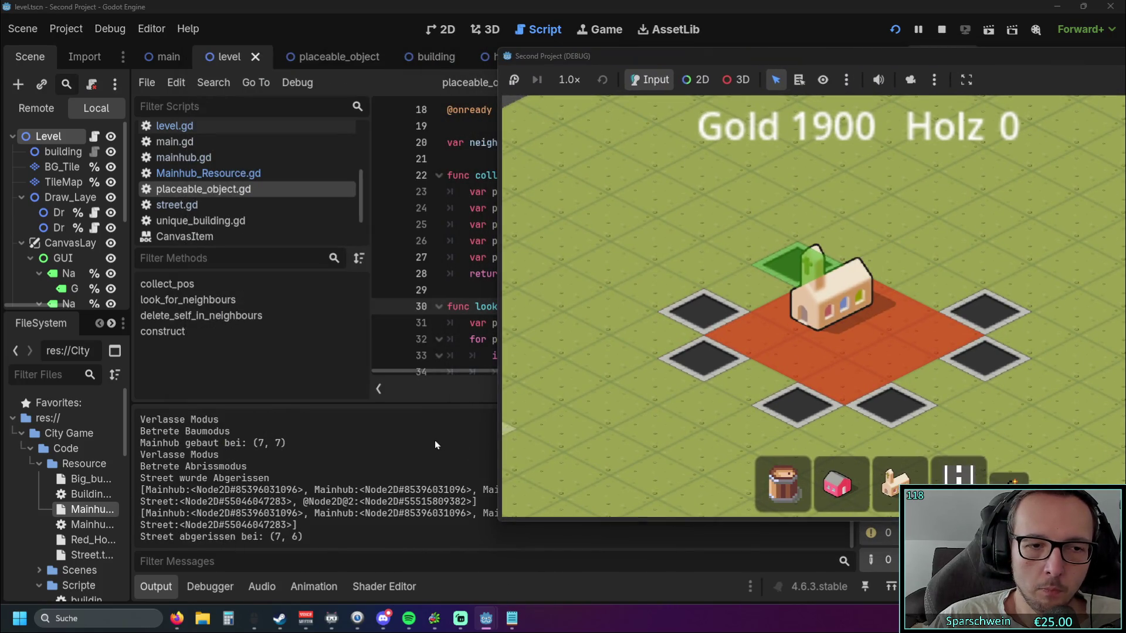
- Shift the game window right, try demolishing the Mainhub, and check the output log
mouse_move(701, 59)
mouse_down()
mouse_move(939, 43)
mouse_move(986, 64)
mouse_up()
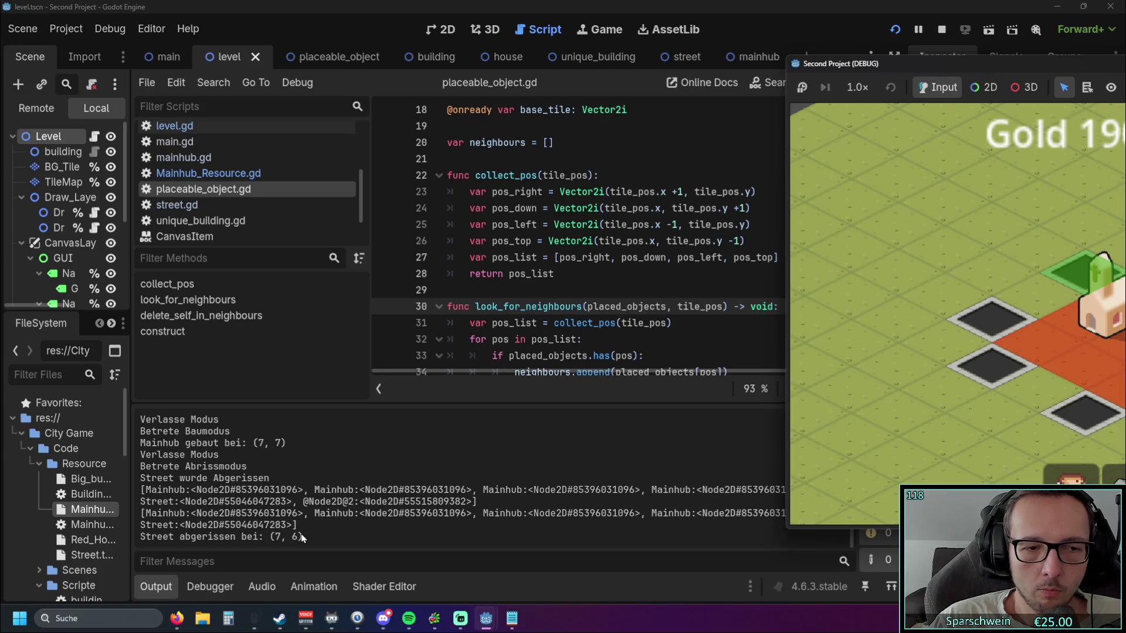
click(958, 68)
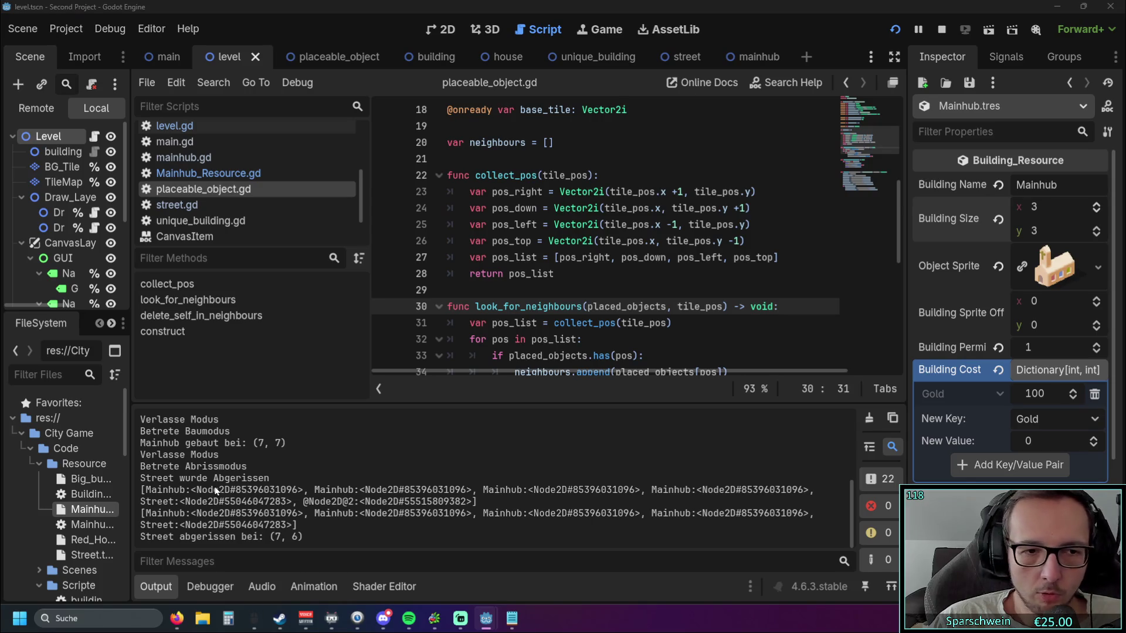
key(alt+Tab)
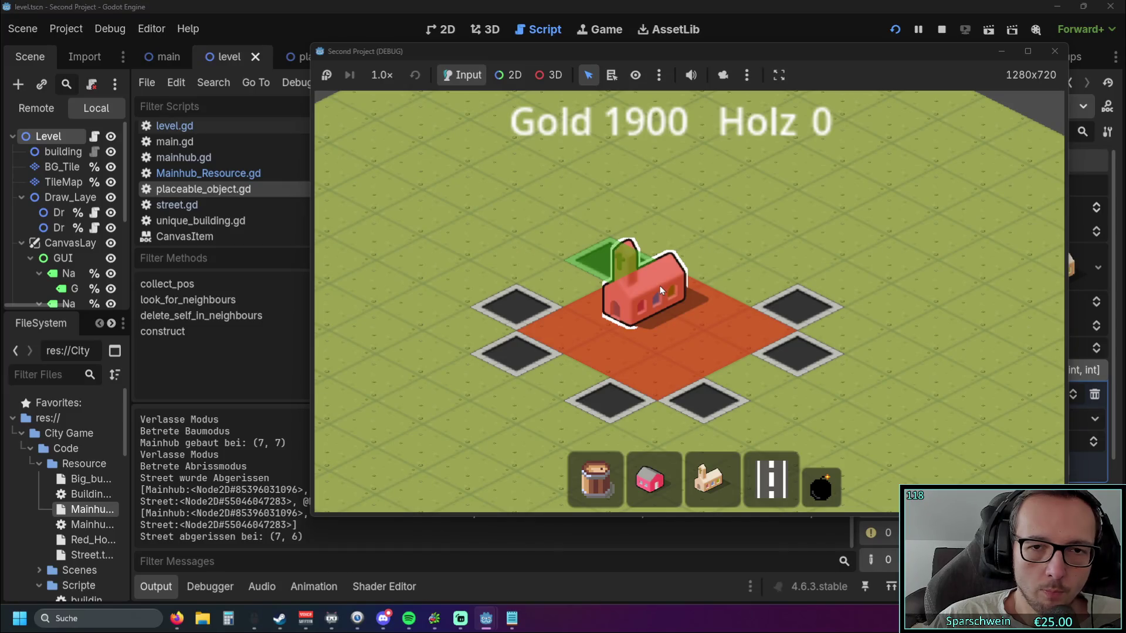
click(660, 286)
drag(804, 43, 1095, 33)
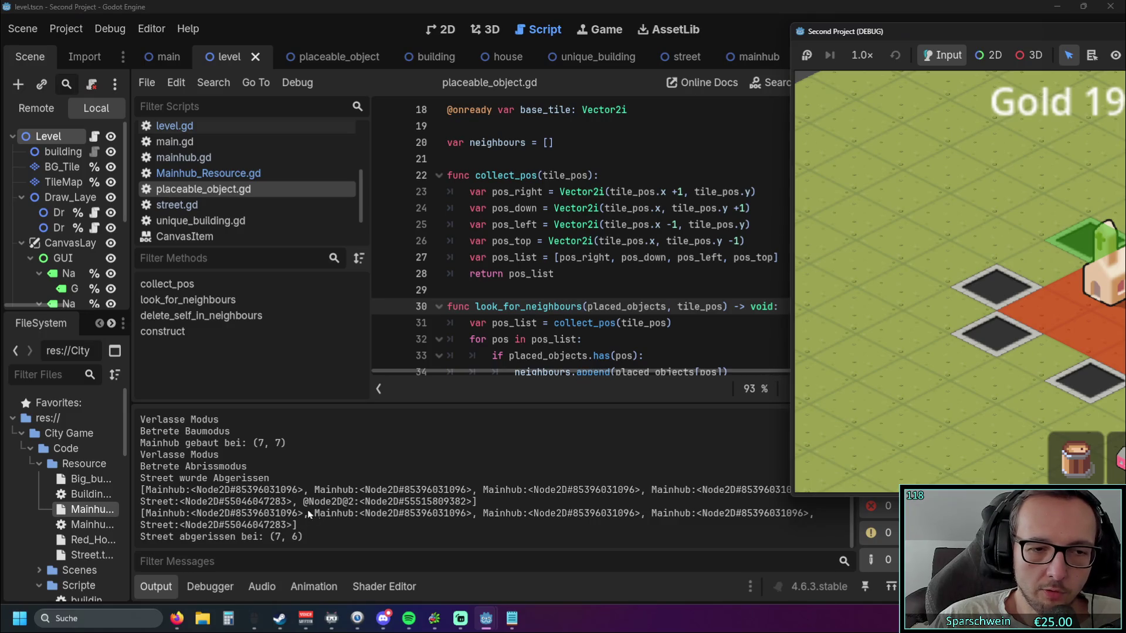
click(235, 491)
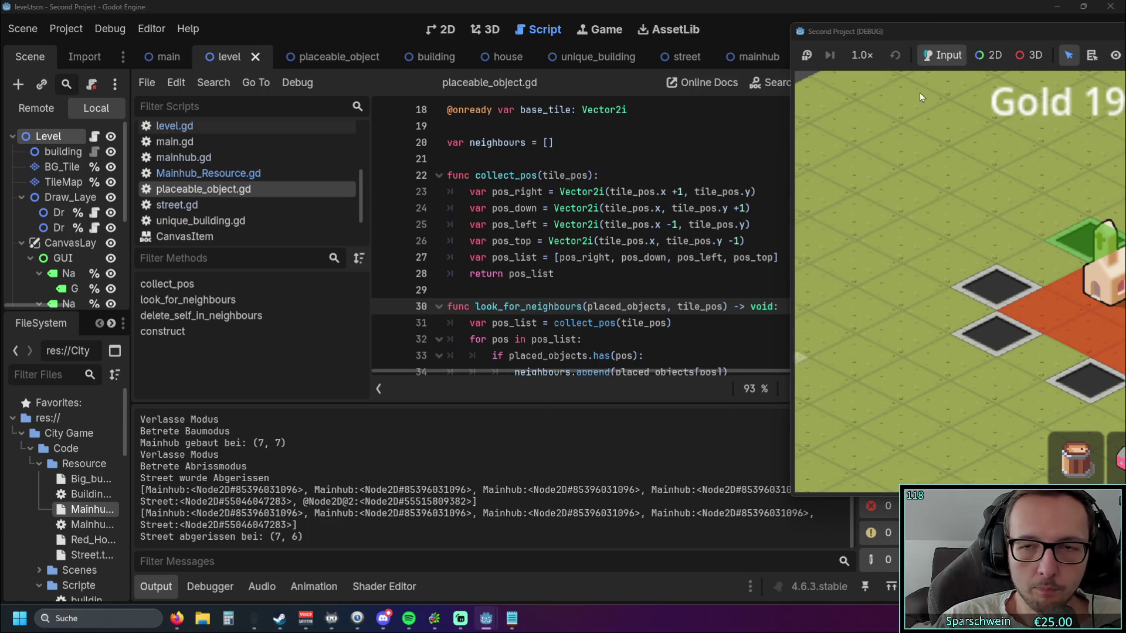
- Position the game window beside the script list and demolish the Mainhub at (7, 7)
drag(998, 31, 432, 24)
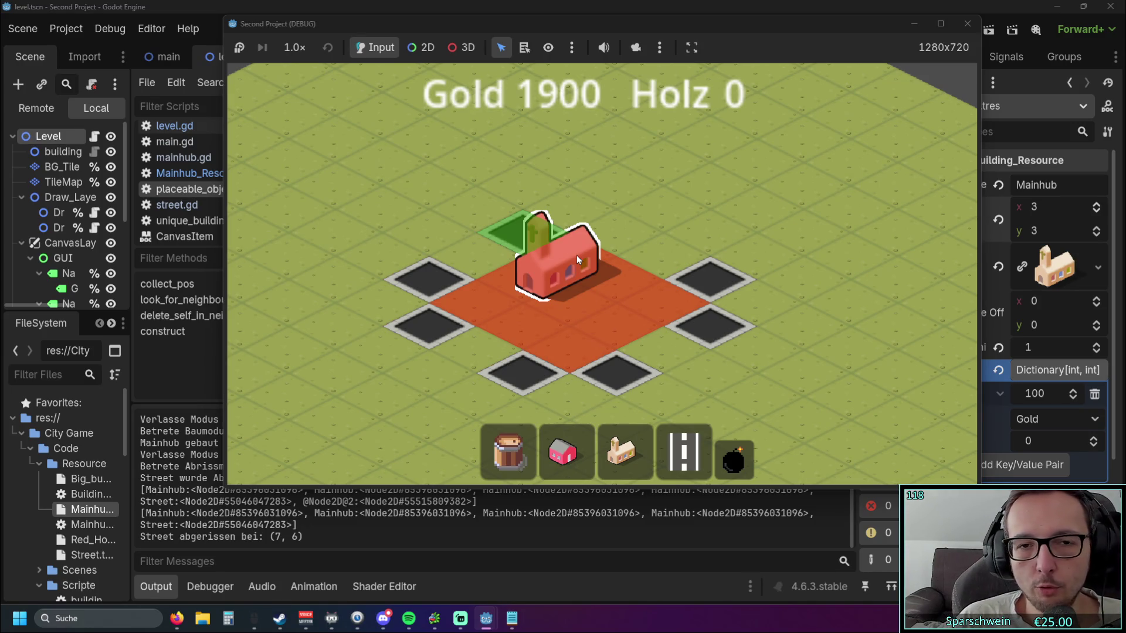
mouse_move(493, 24)
mouse_down()
mouse_move(761, 26)
mouse_move(897, 7)
mouse_move(897, 38)
mouse_move(1011, 60)
mouse_move(1078, 120)
mouse_move(1098, 120)
mouse_move(1011, 71)
mouse_up()
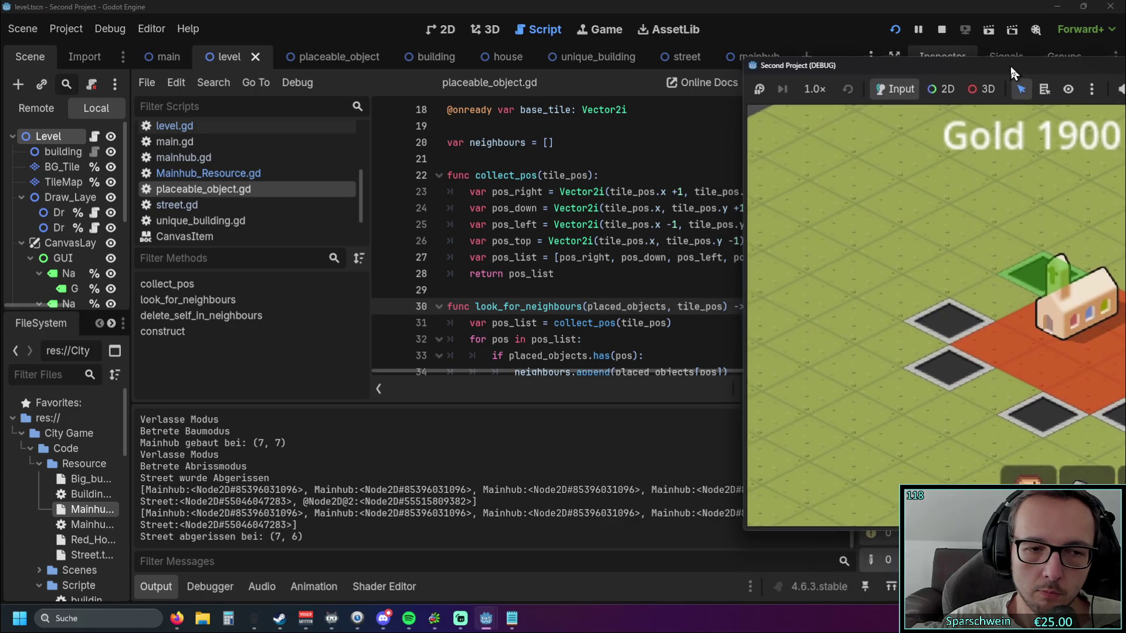
drag(935, 66, 584, 43)
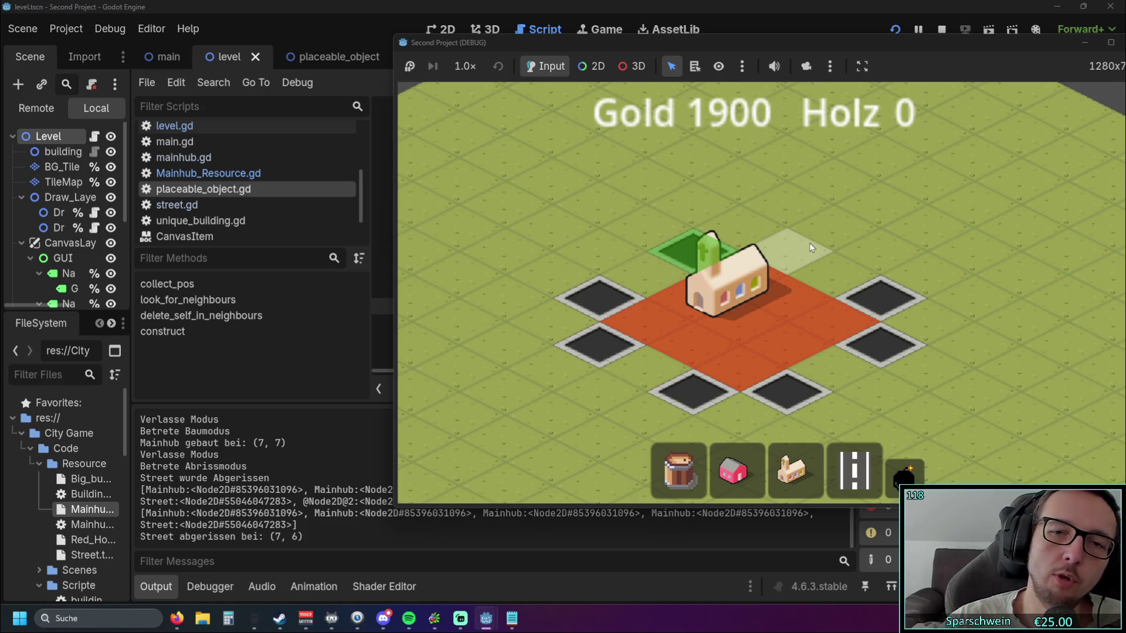
drag(688, 43, 1078, 37)
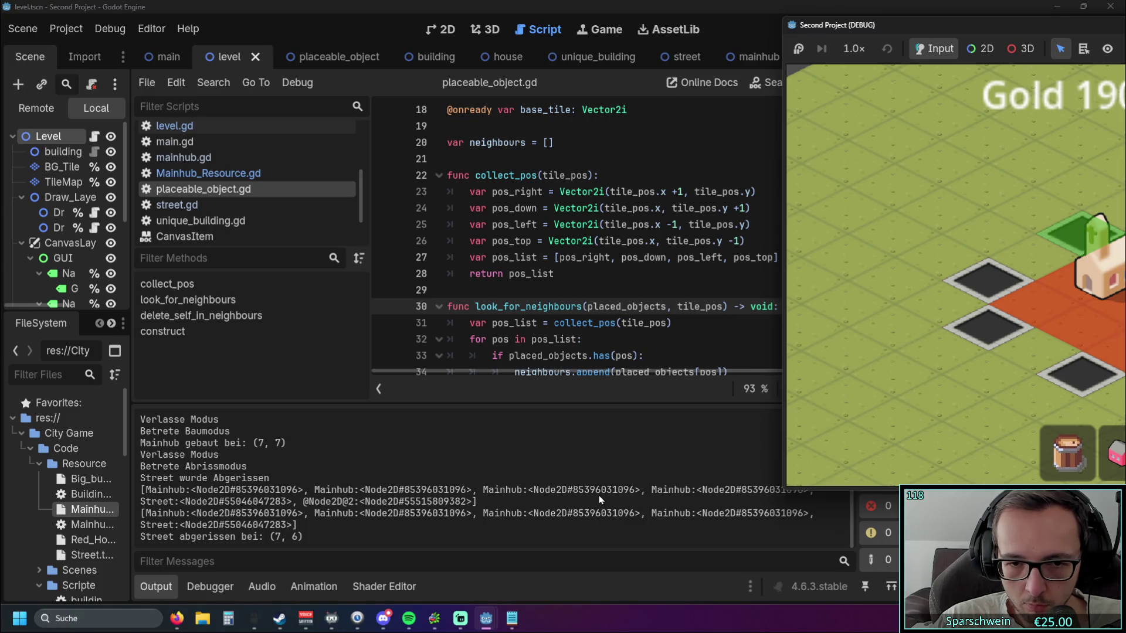
drag(915, 33, 1013, 33)
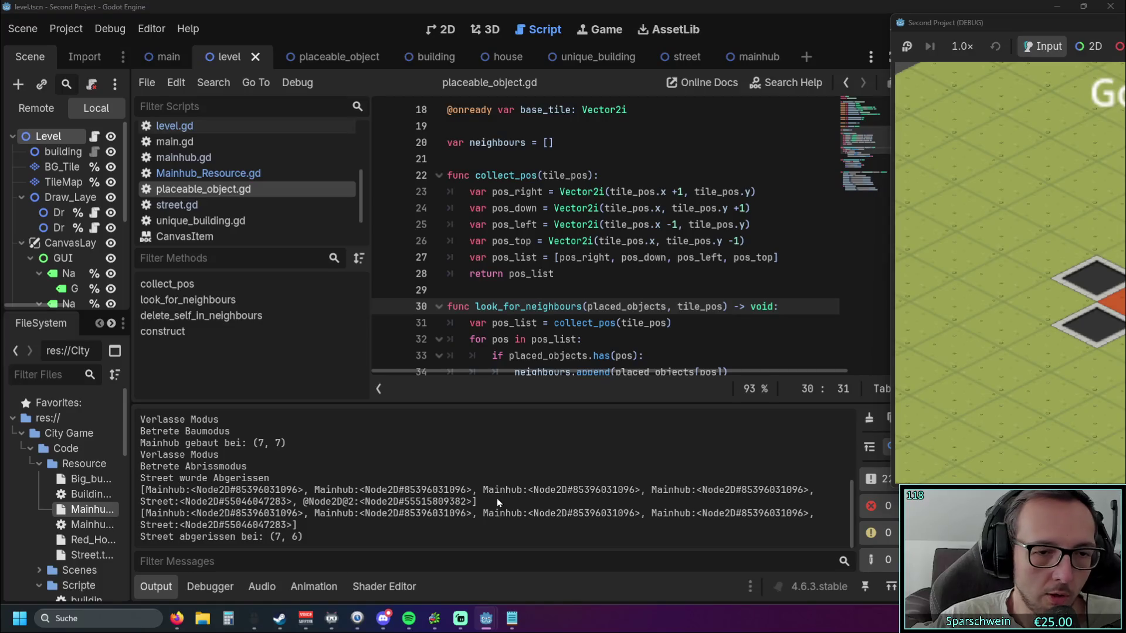
mouse_move(1047, 23)
mouse_down()
mouse_move(547, 44)
mouse_move(338, 70)
mouse_up()
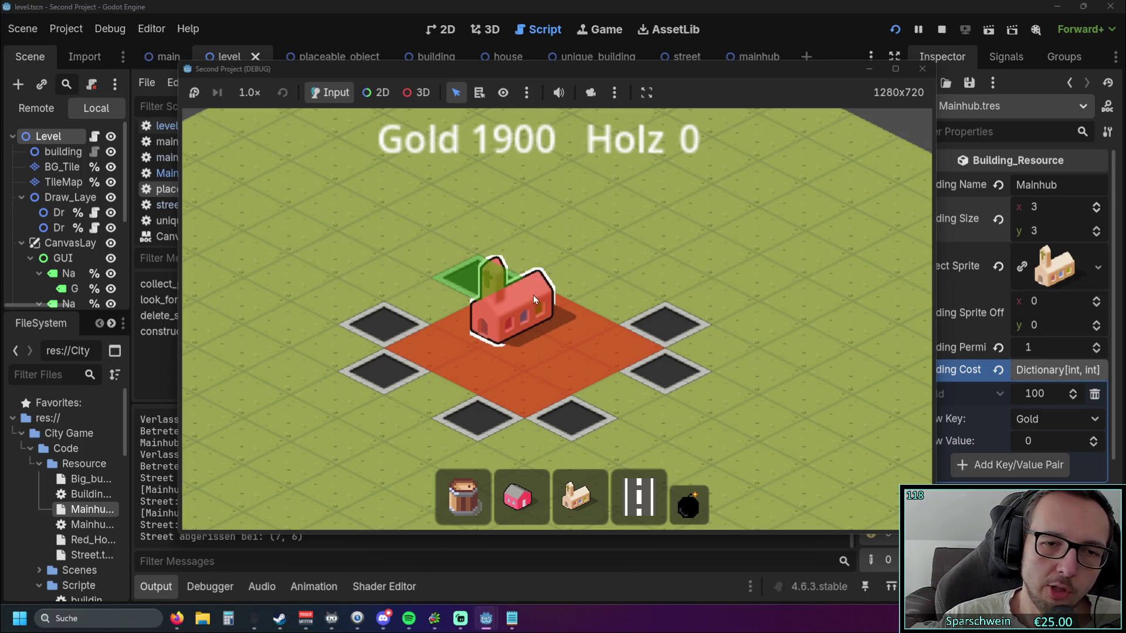
mouse_move(562, 69)
mouse_down()
mouse_move(773, 49)
mouse_move(1038, 67)
mouse_move(783, 67)
mouse_up()
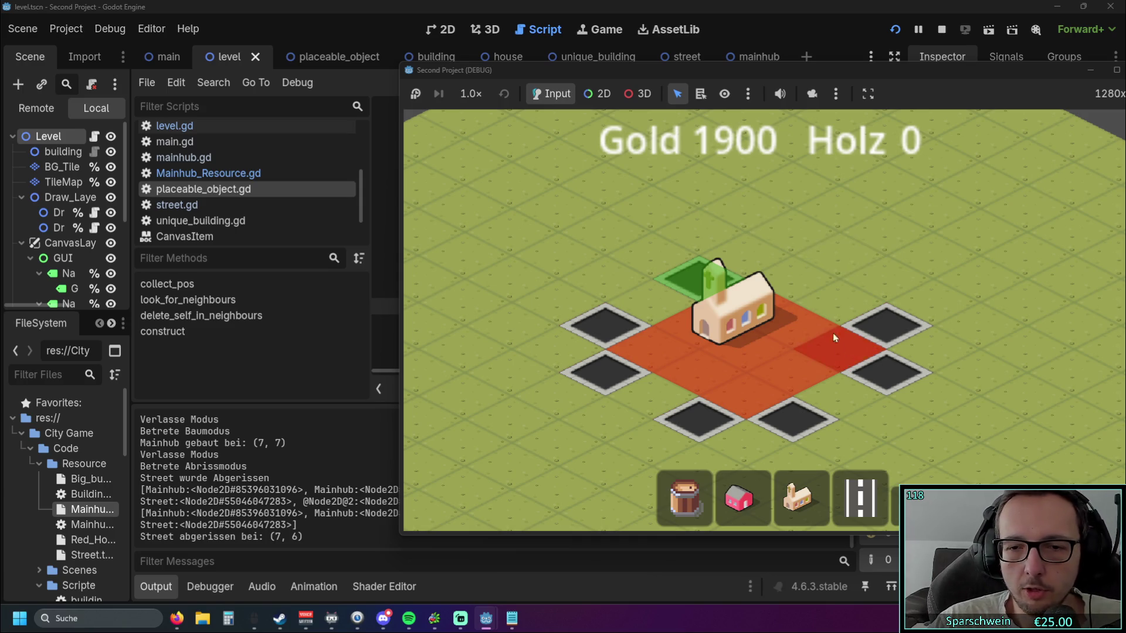
click(732, 282)
- Rebuild the street at (7, 6) and place Mainhub churches at (7, 7) and (10, 10)
key(4)
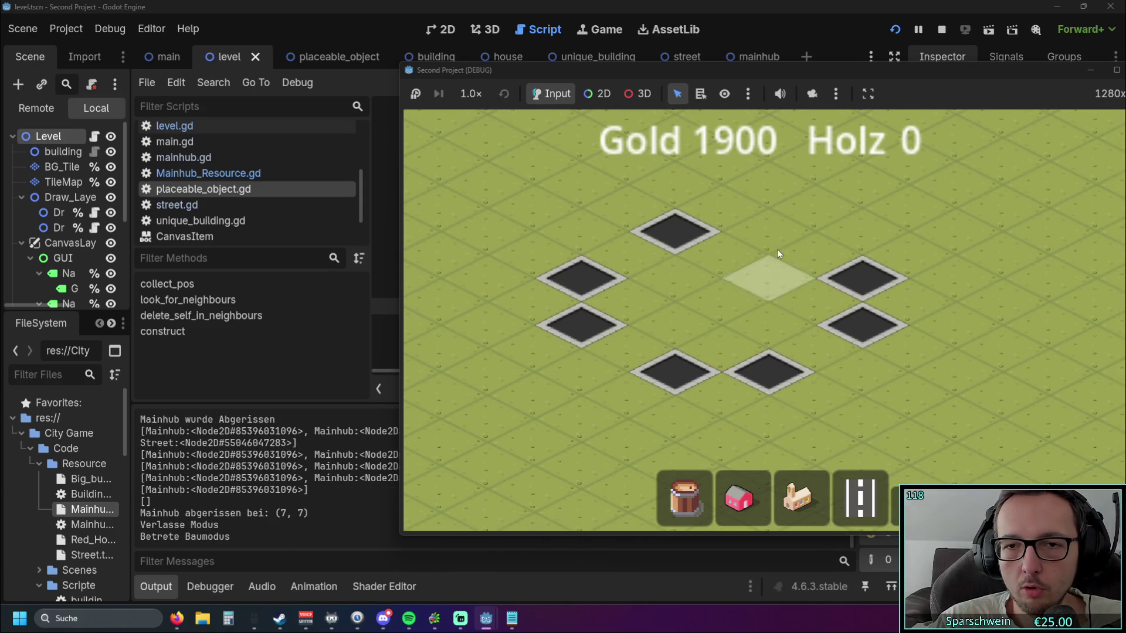
click(771, 232)
key(3)
click(721, 270)
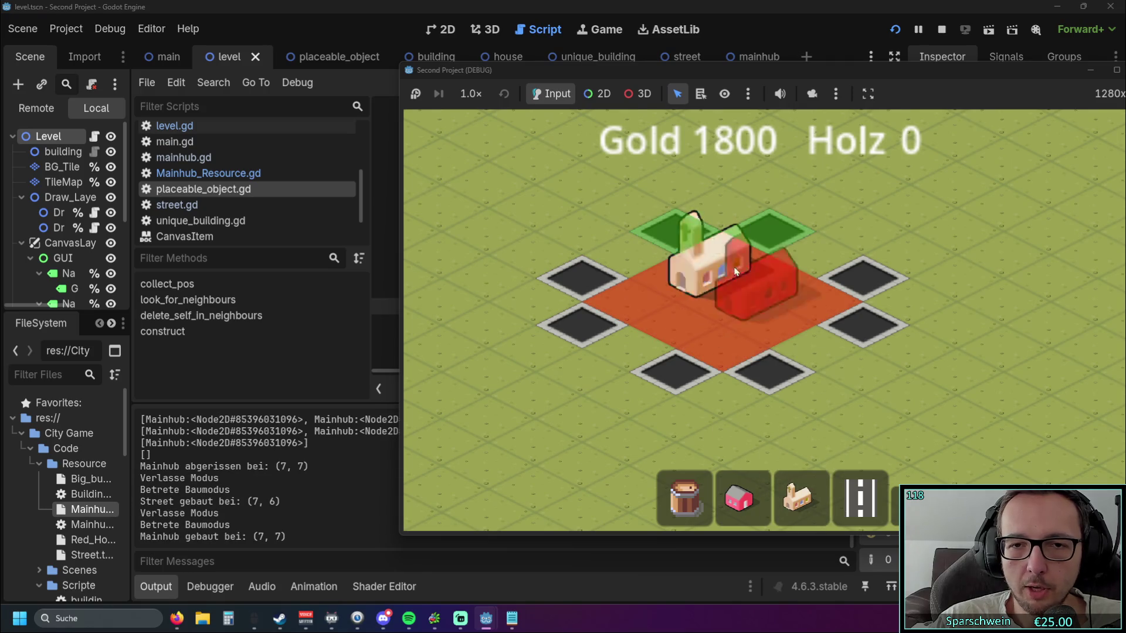
click(725, 385)
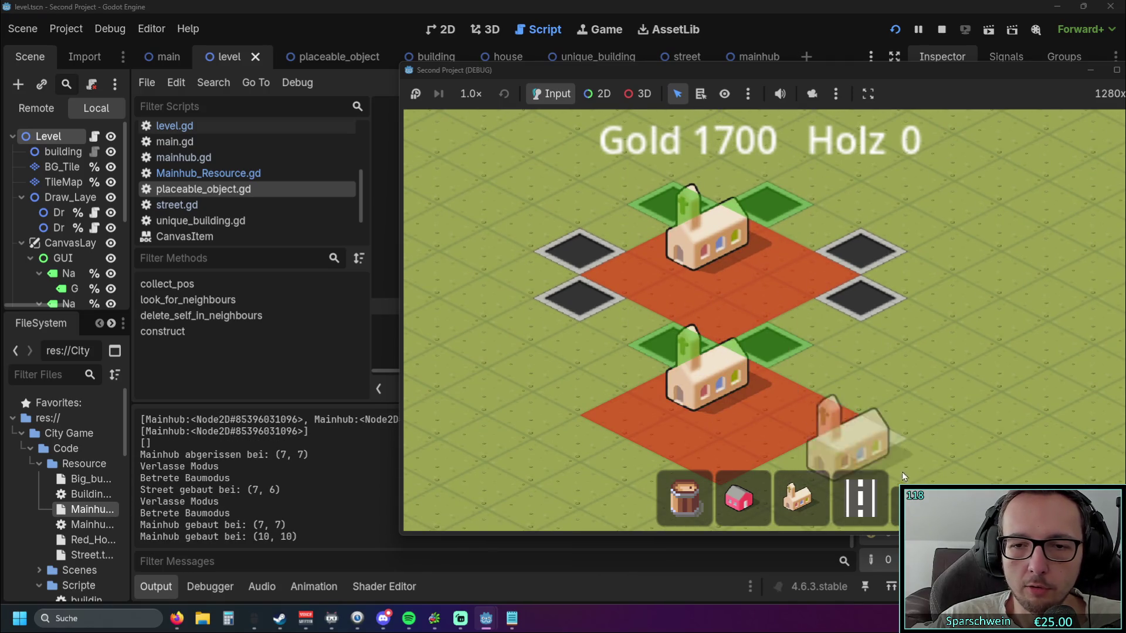
- Demolish both churches, then rebuild the Mainhub church at (7, 7)
click(725, 381)
click(719, 255)
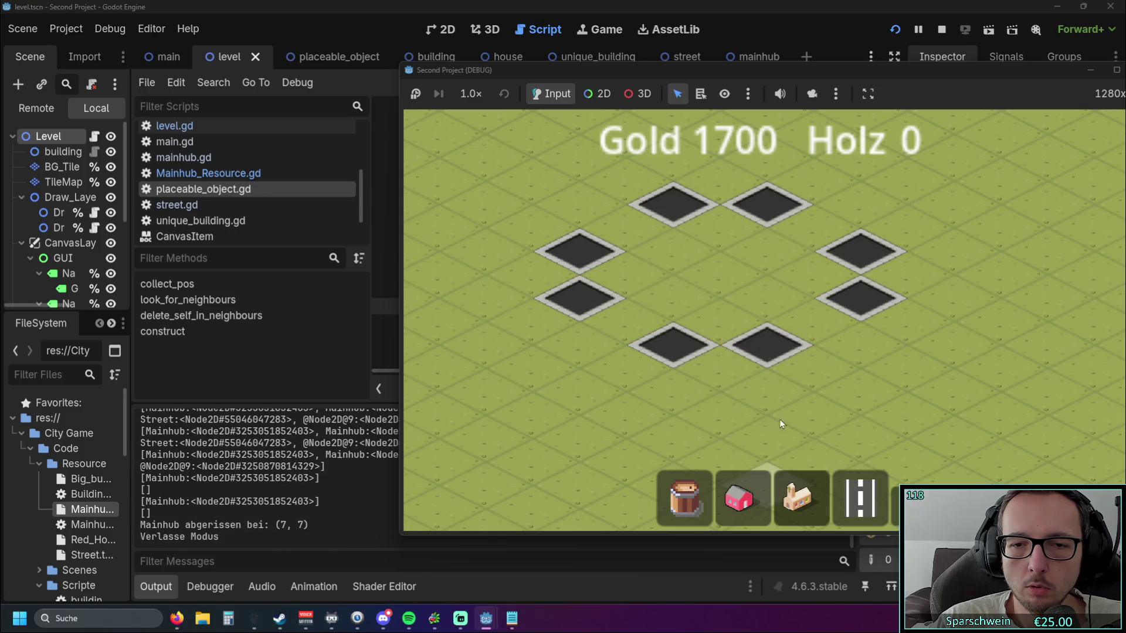
click(798, 498)
click(710, 246)
- Stop the debug run of the game
key(Up)
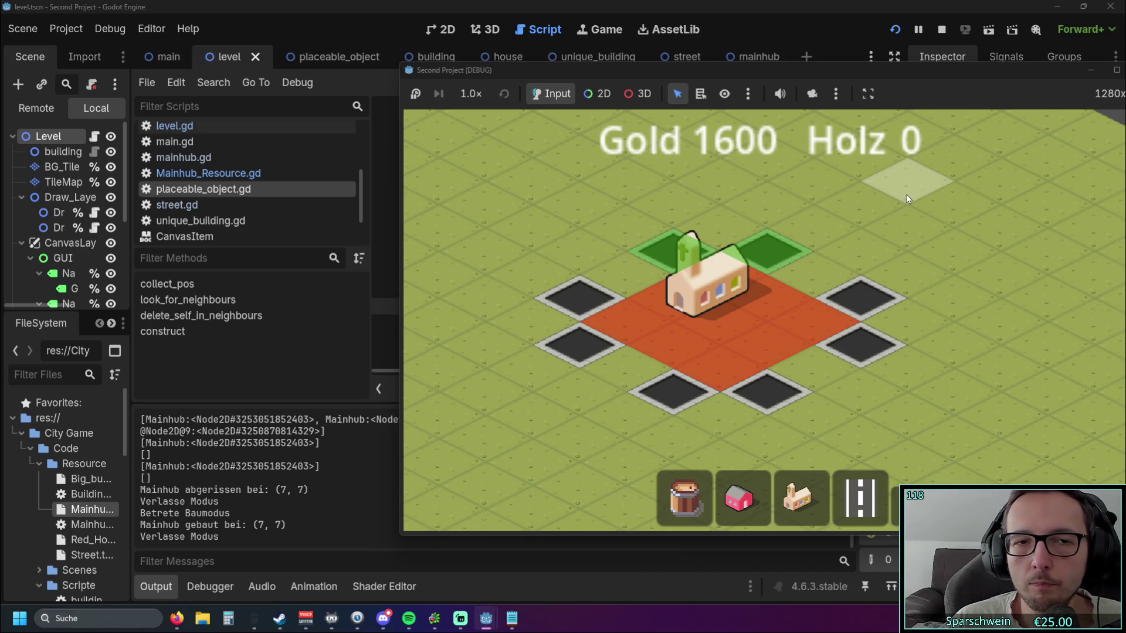
drag(1012, 72, 938, 73)
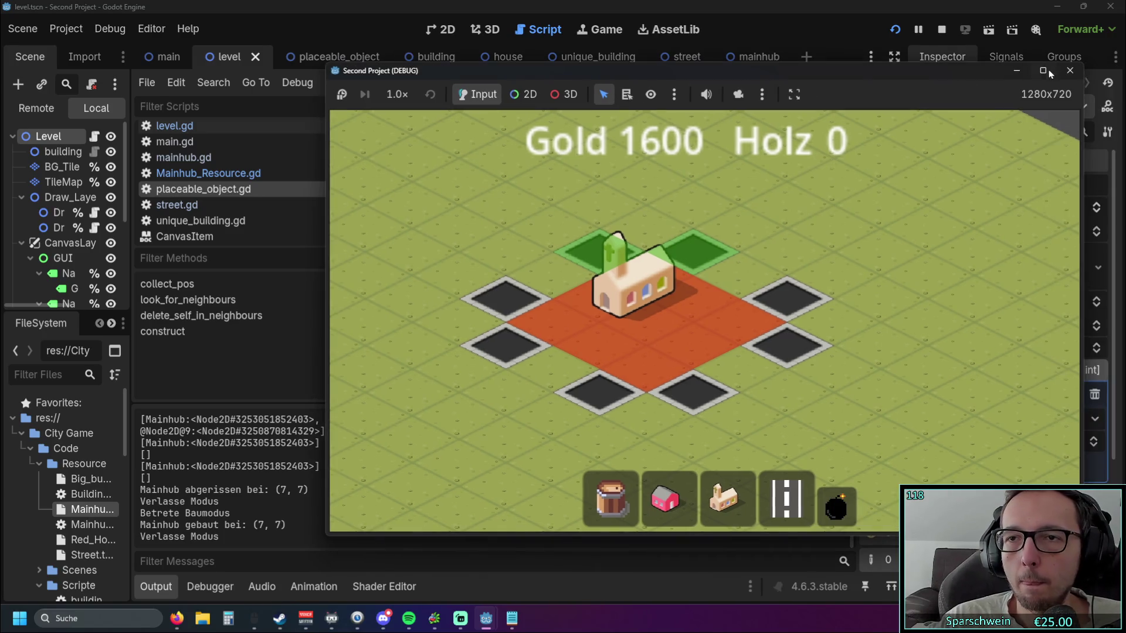
click(1070, 71)
scroll(655, 270, up, 1)
scroll(677, 196, down, 2)
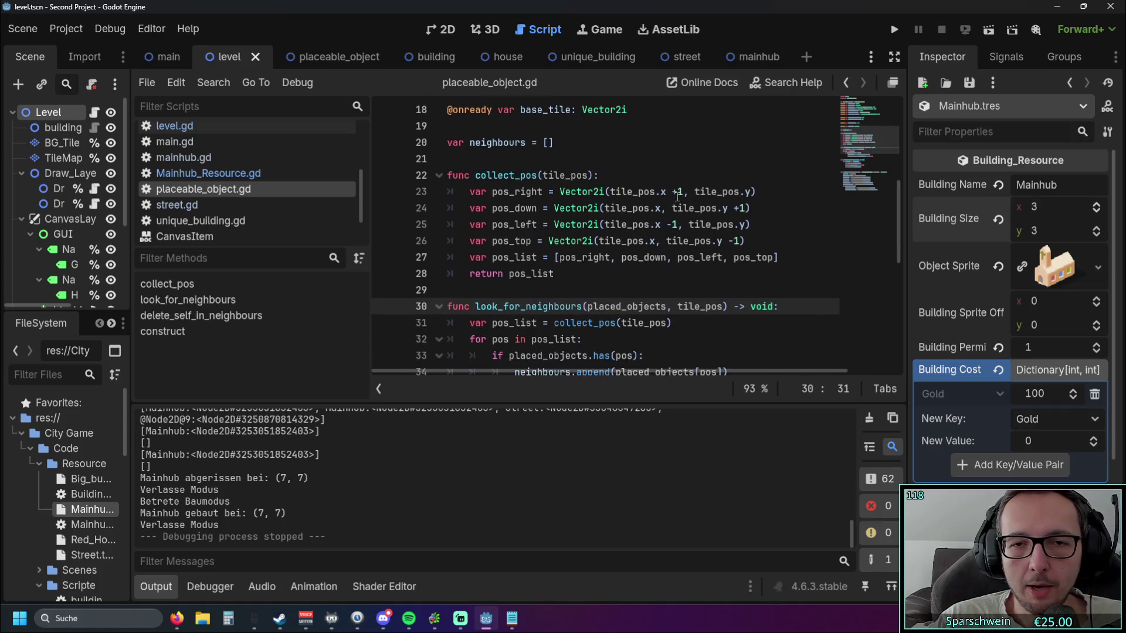
- Review the pos_right, pos_down and pos_left lines of collect_pos, then open buildingsize.gd
click(674, 194)
click(737, 208)
click(773, 225)
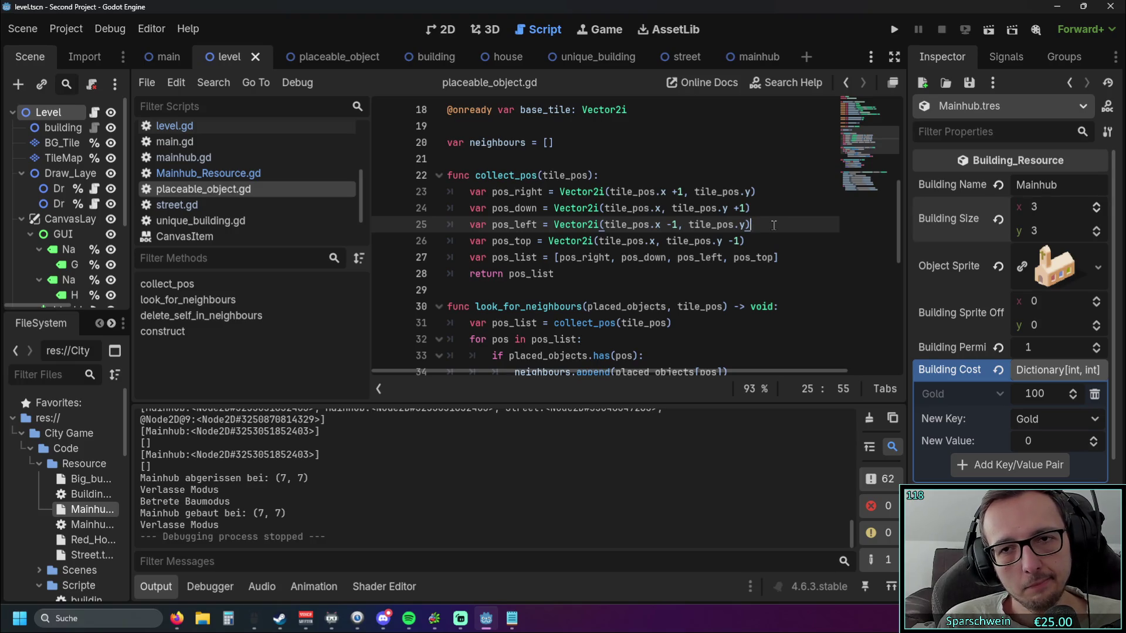
scroll(241, 188, up, 5)
click(235, 150)
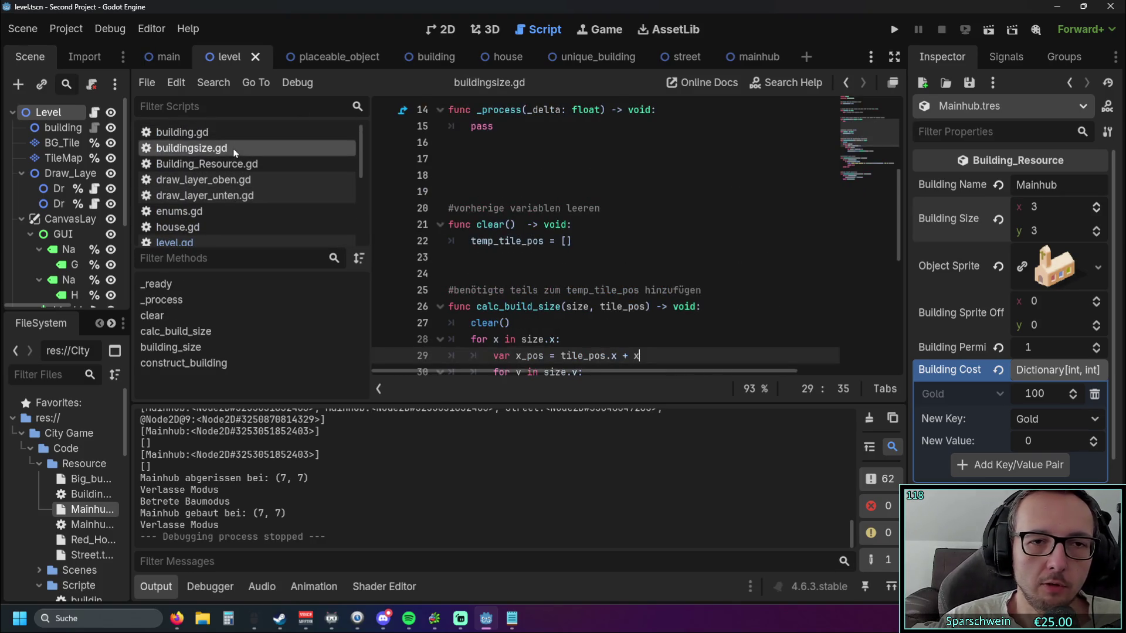
scroll(731, 223, down, 5)
scroll(731, 223, up, 2)
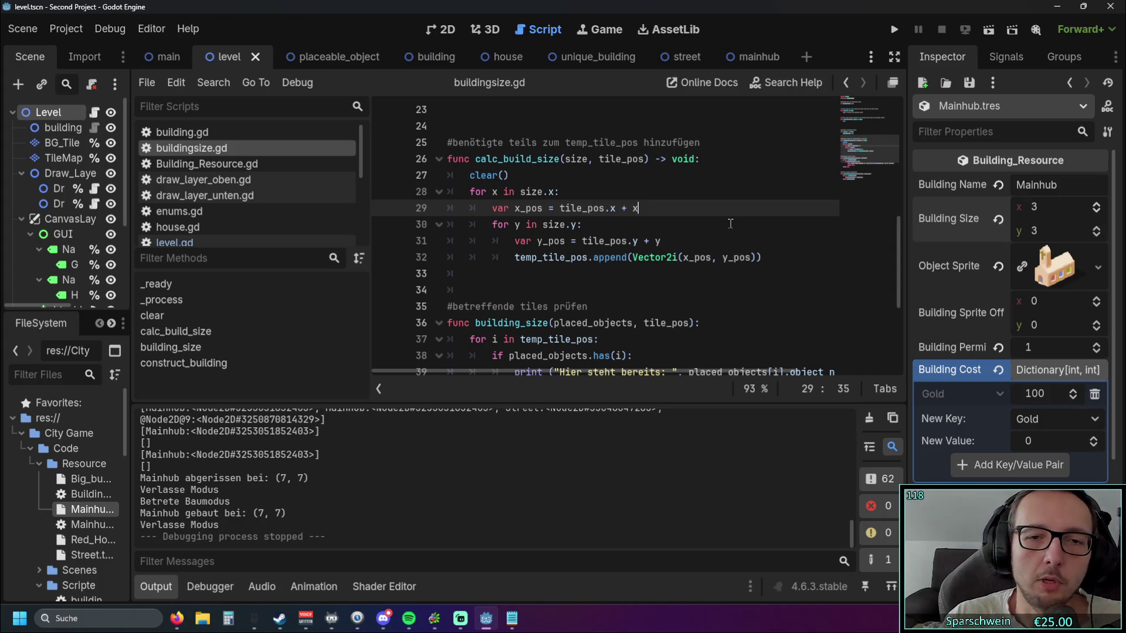
scroll(730, 223, down, 4)
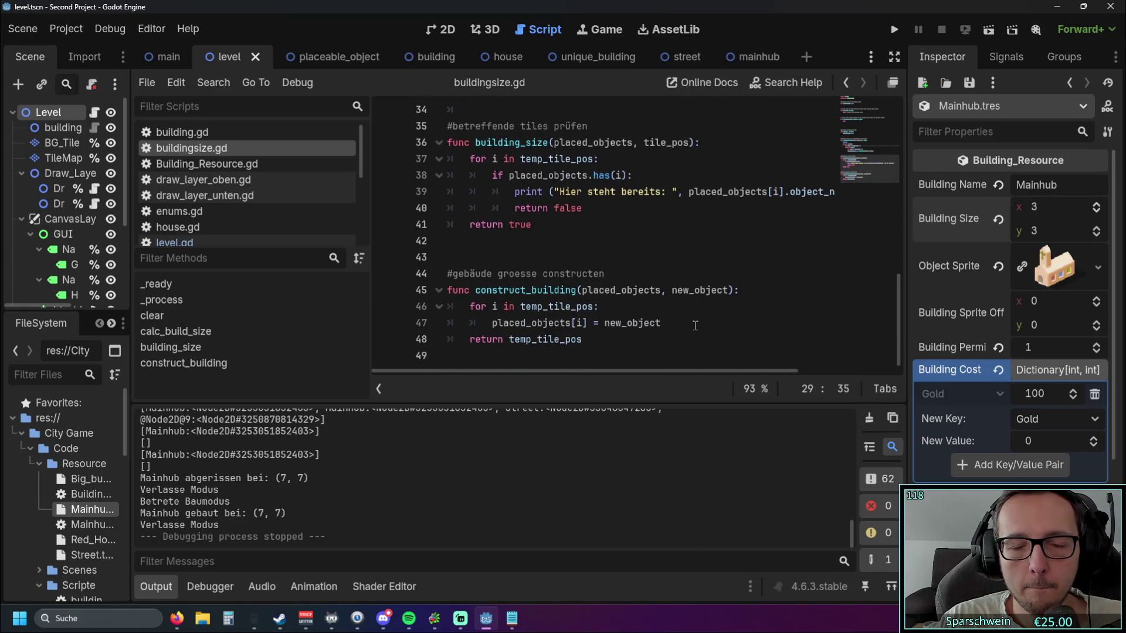
scroll(646, 334, up, 5)
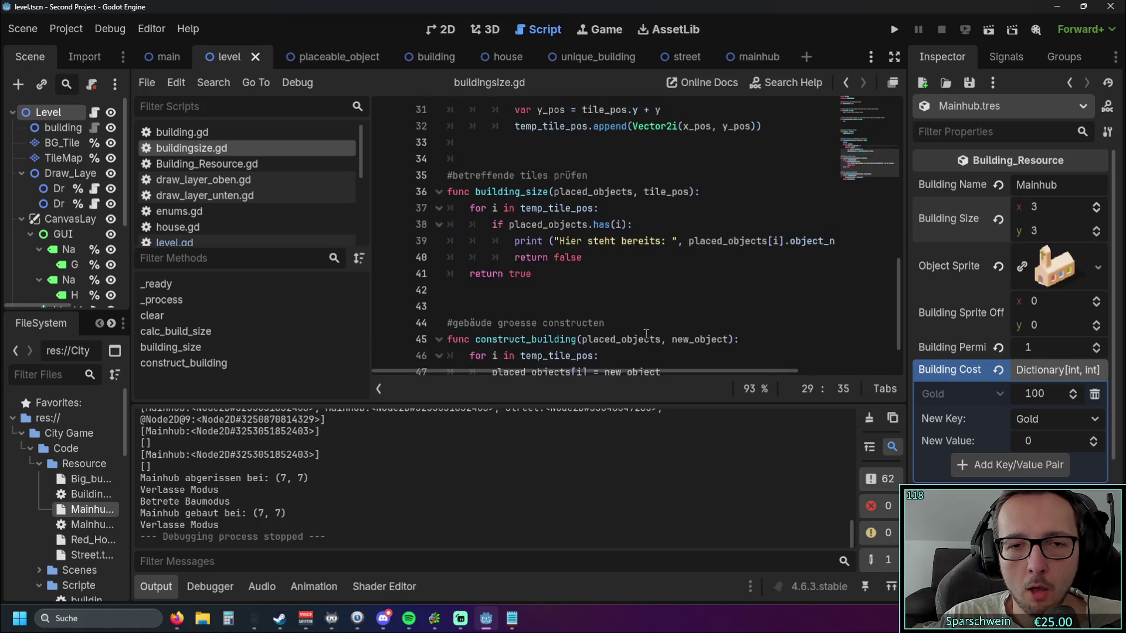
scroll(643, 334, down, 1)
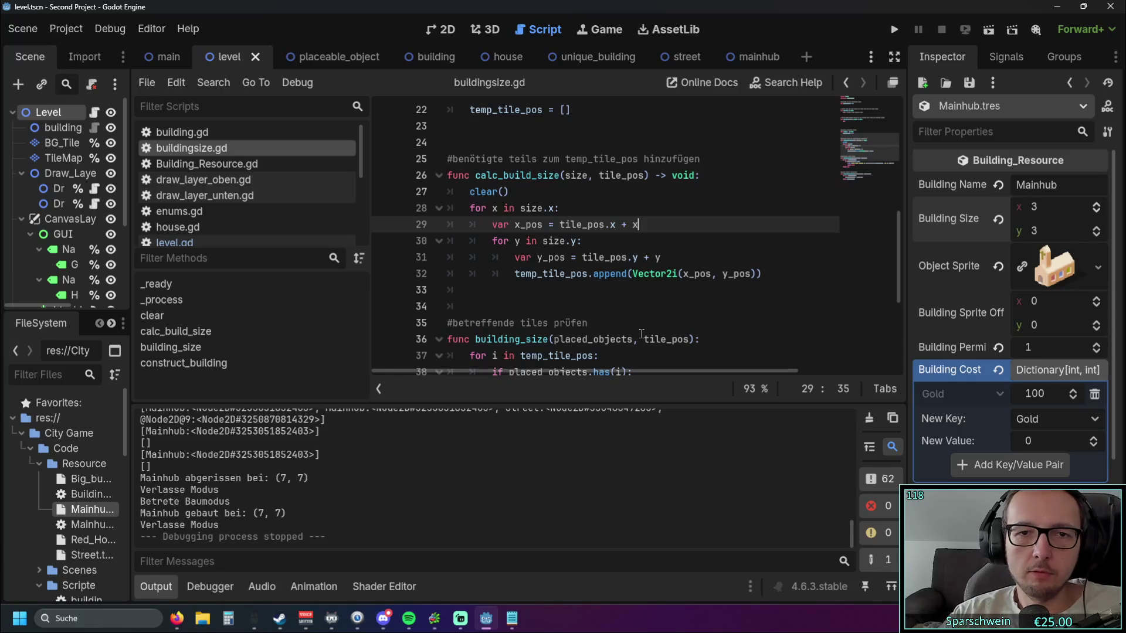
scroll(641, 334, up, 7)
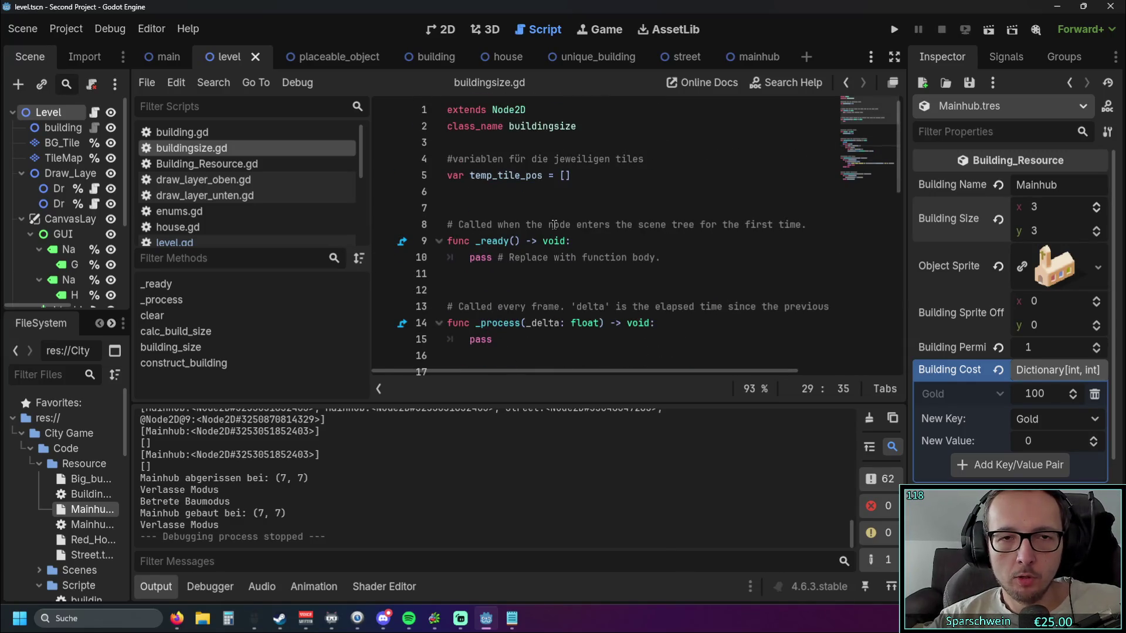
scroll(554, 225, down, 6)
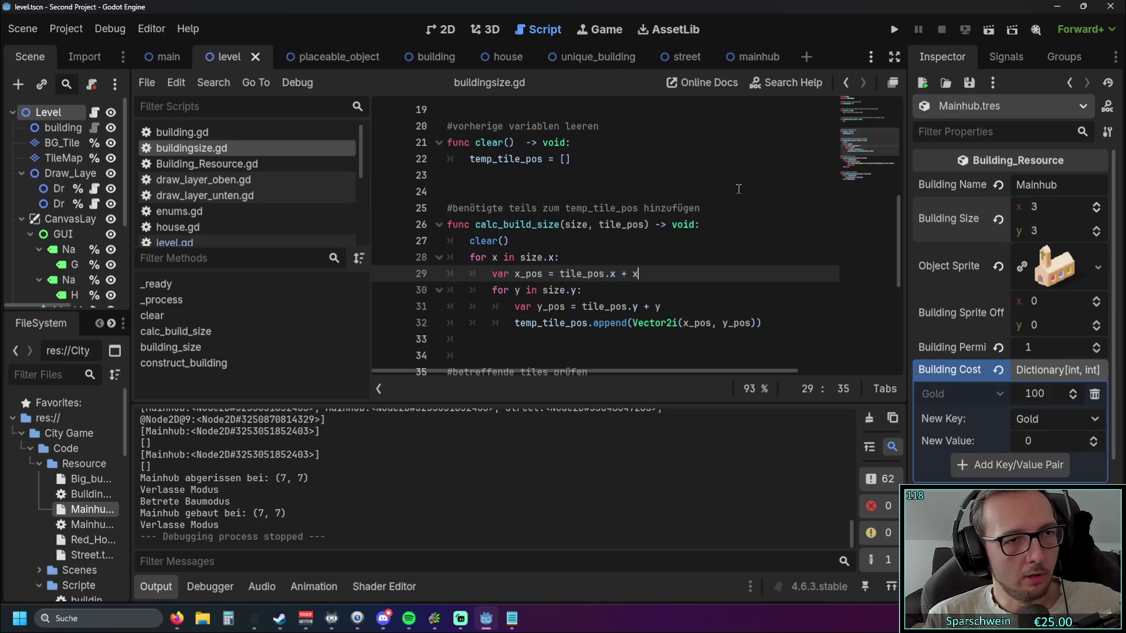
scroll(408, 489, up, 3)
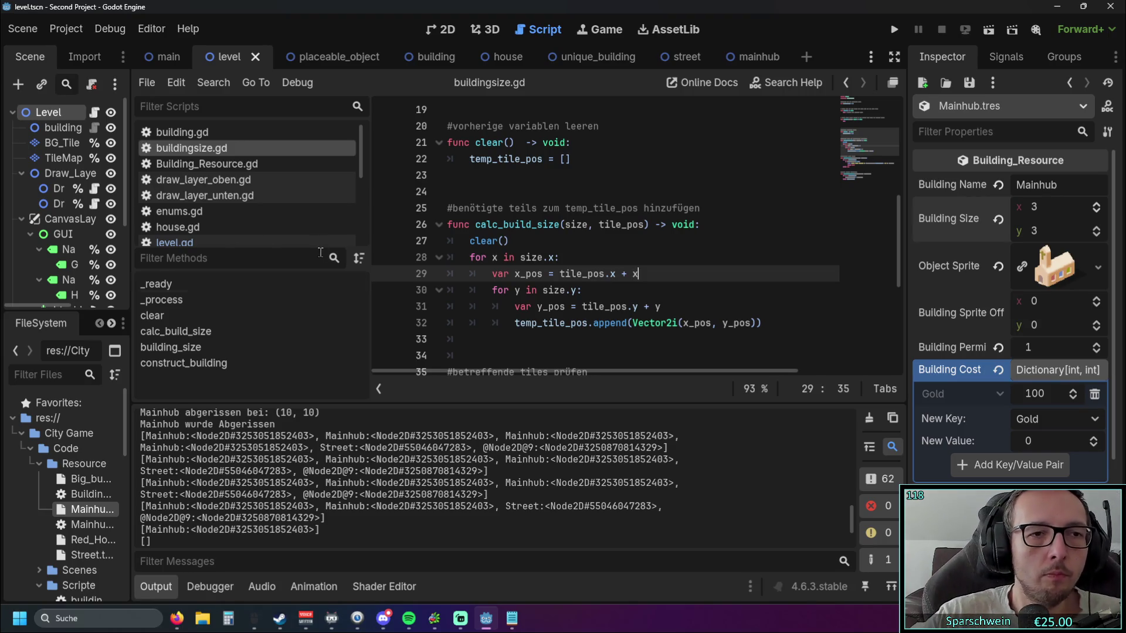
scroll(216, 179, down, 1)
scroll(216, 179, up, 2)
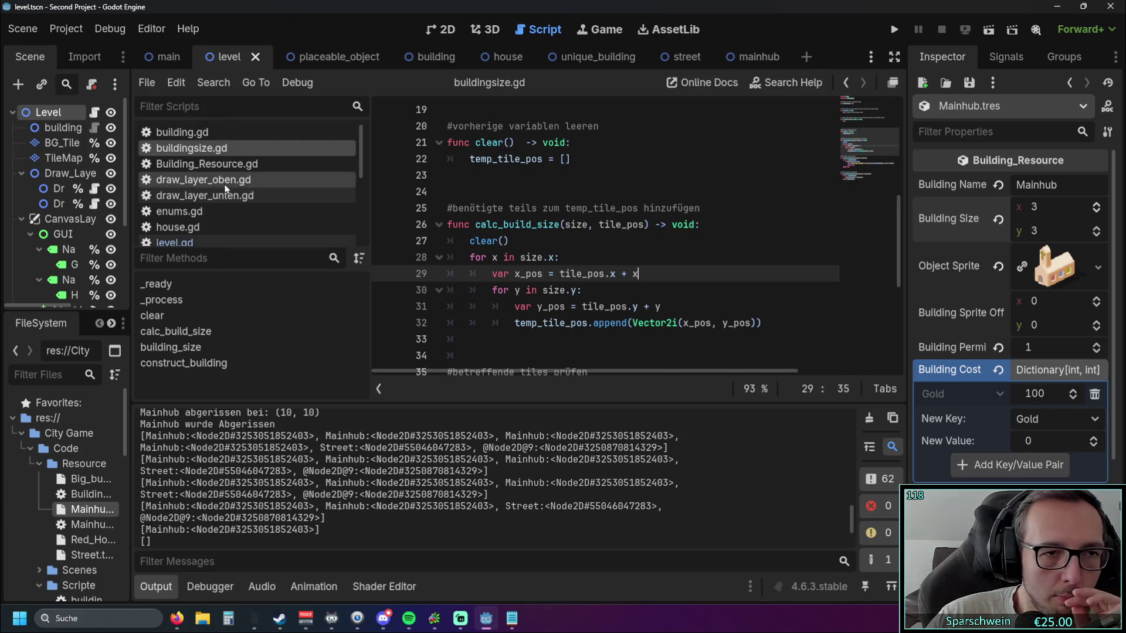
scroll(228, 187, down, 1)
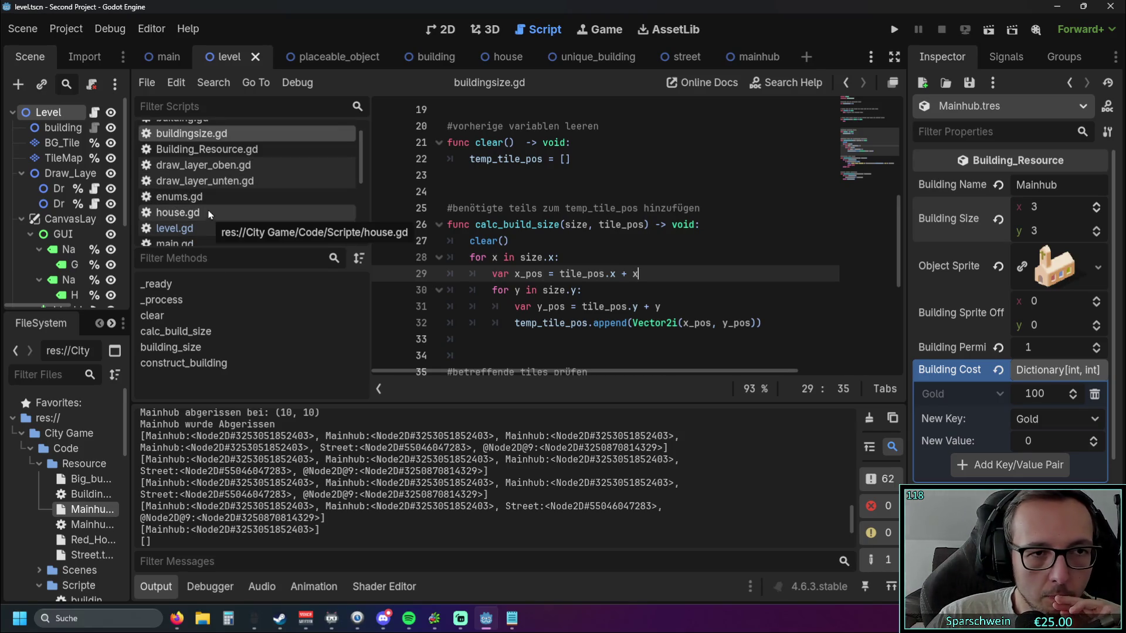
click(200, 213)
- Reopen placeable_object.gd and scroll through the script
scroll(226, 176, down, 3)
click(232, 175)
scroll(742, 326, down, 1)
scroll(742, 327, up, 1)
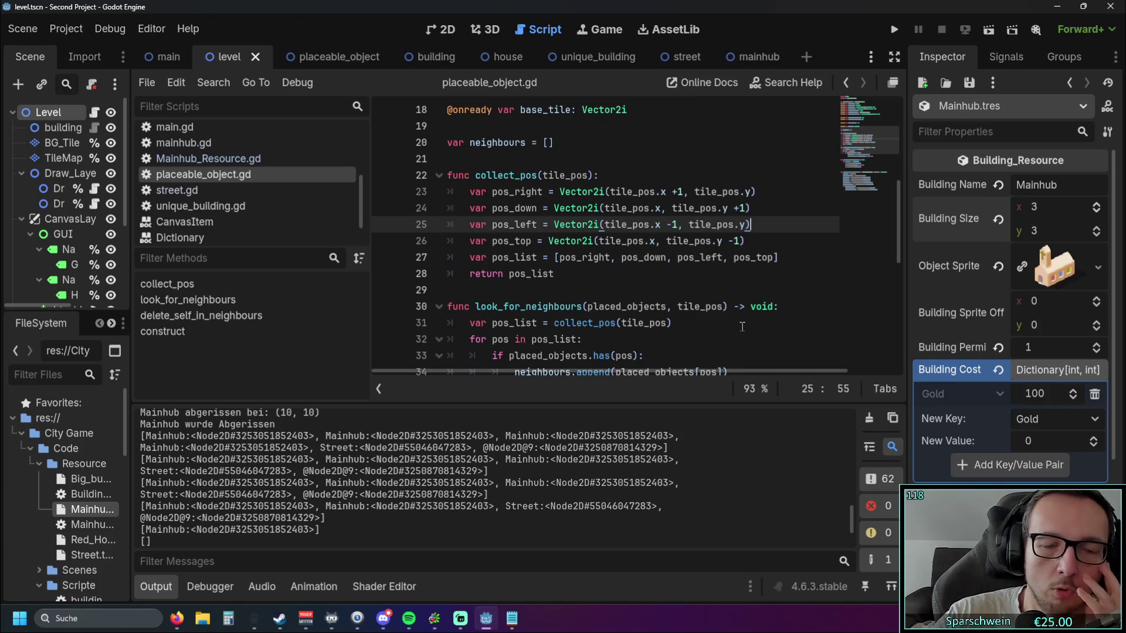
scroll(591, 234, down, 1)
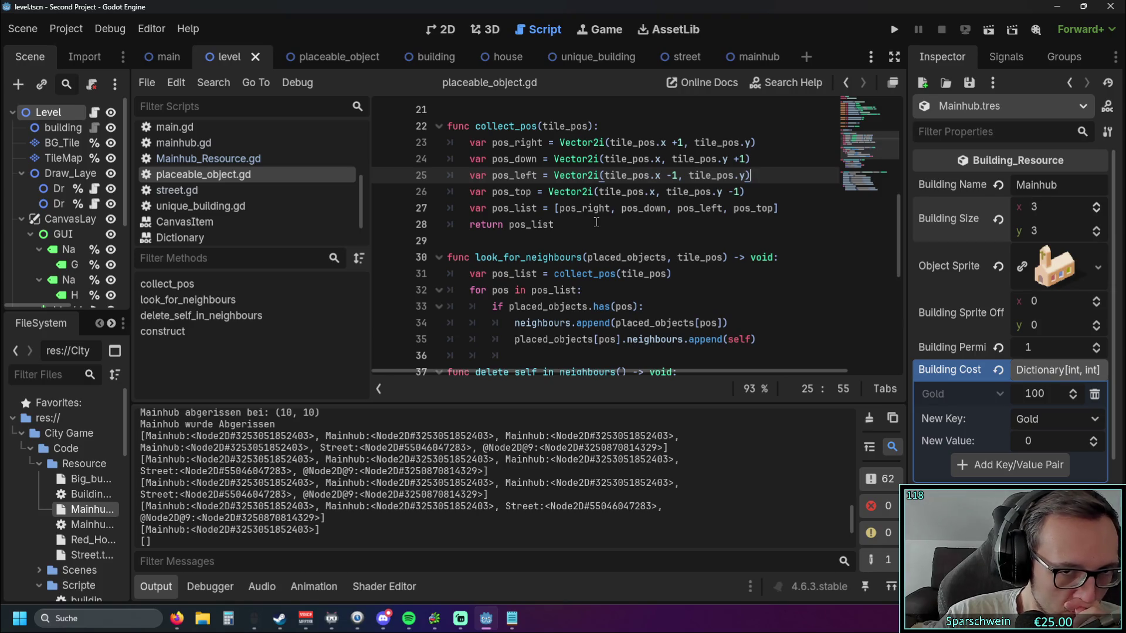
scroll(596, 222, down, 4)
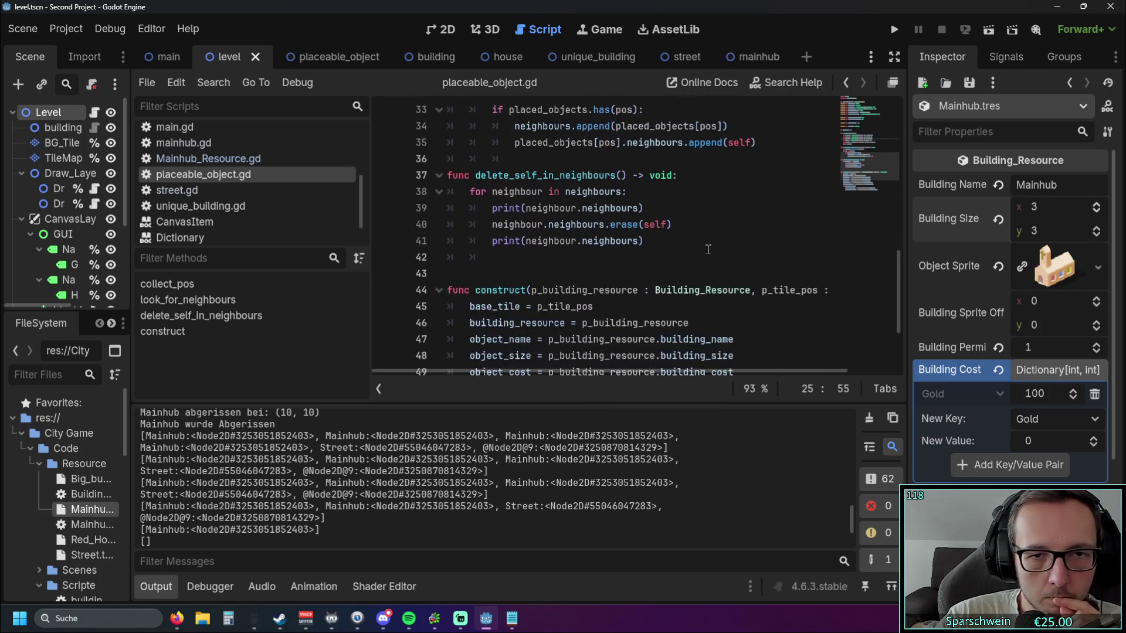
scroll(704, 248, up, 6)
scroll(705, 249, down, 2)
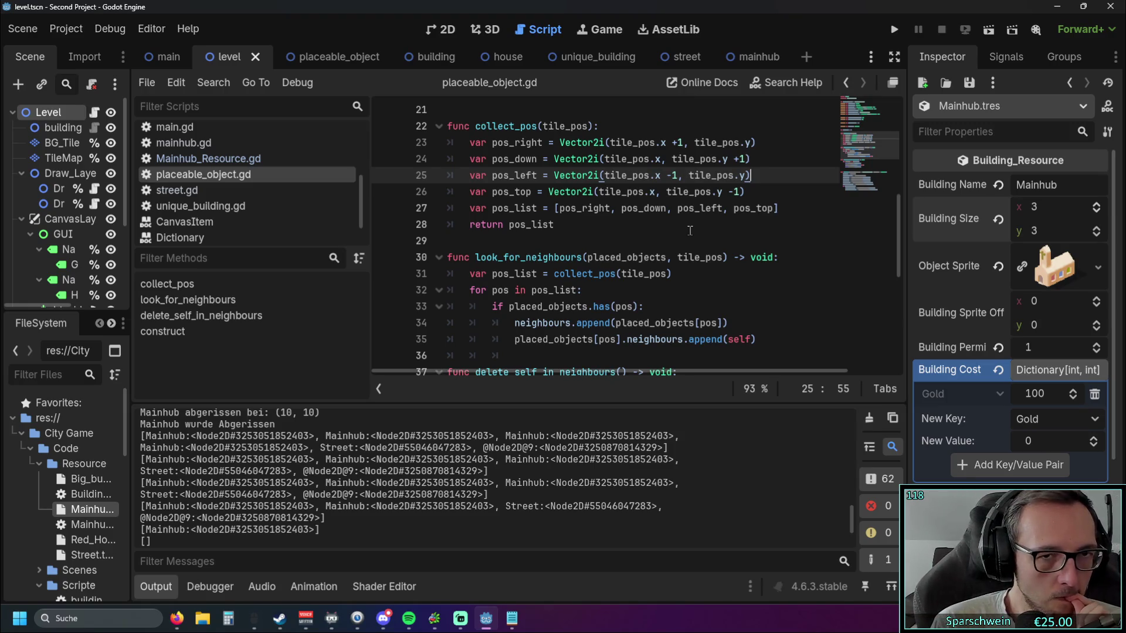
scroll(679, 226, down, 1)
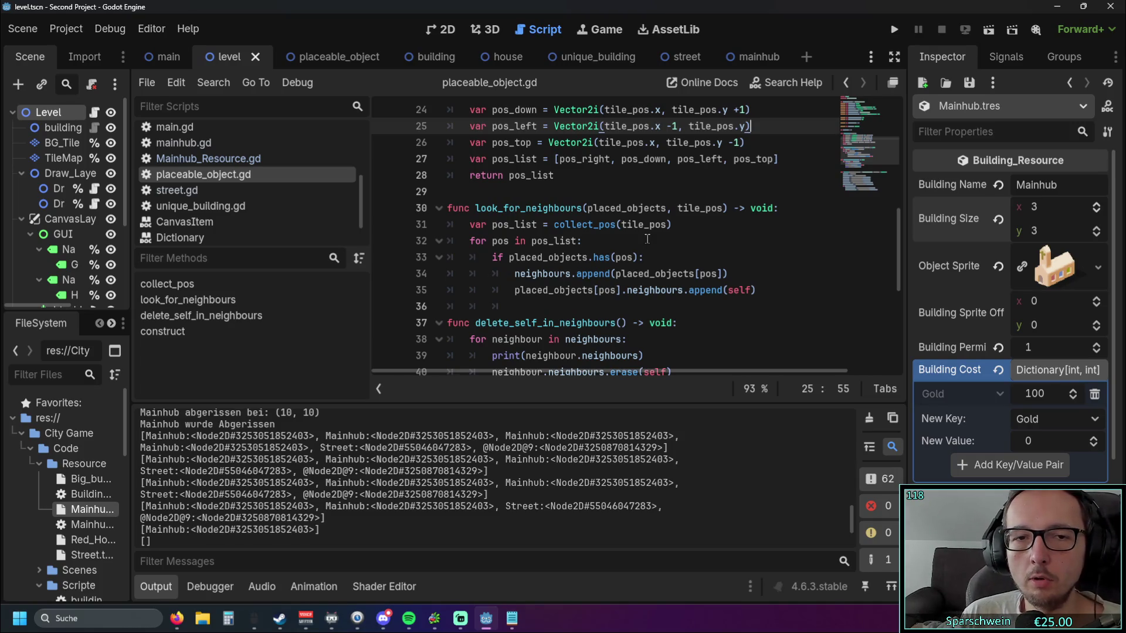
scroll(633, 227, up, 1)
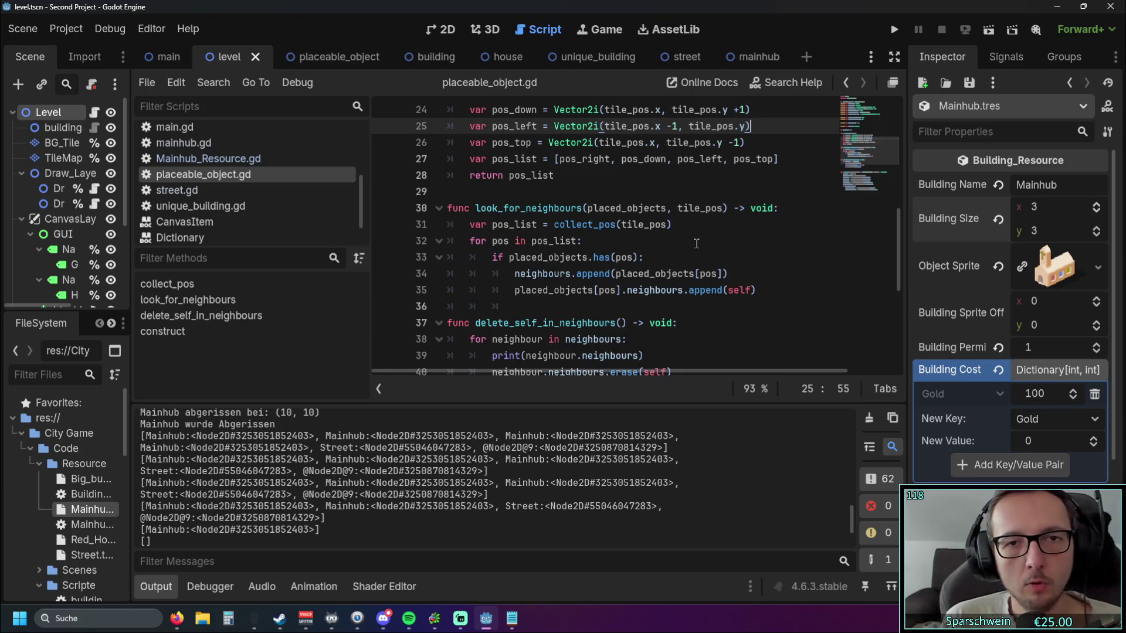
scroll(696, 243, up, 2)
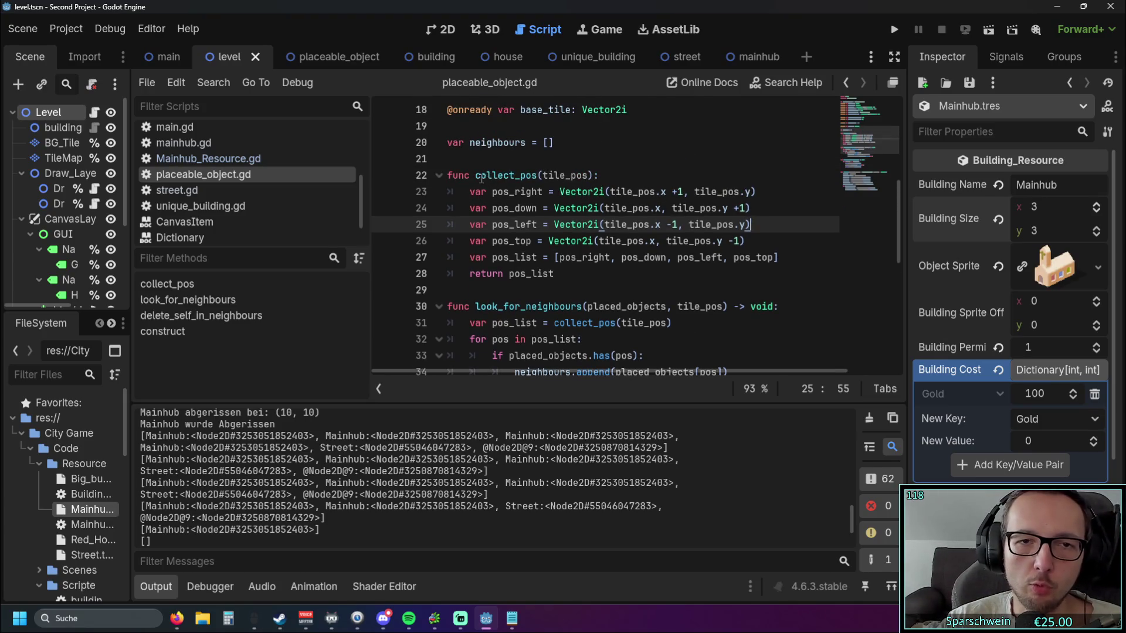
- Inspect collect_pos from its header down to the return pos_list line
click(638, 176)
scroll(639, 188, down, 1)
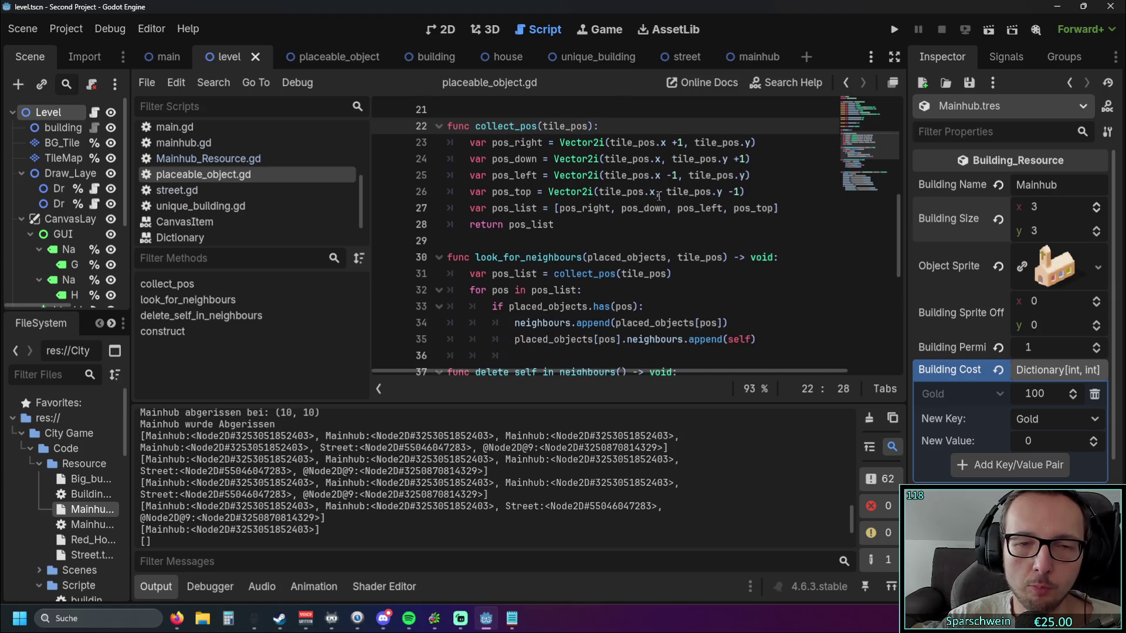
click(649, 232)
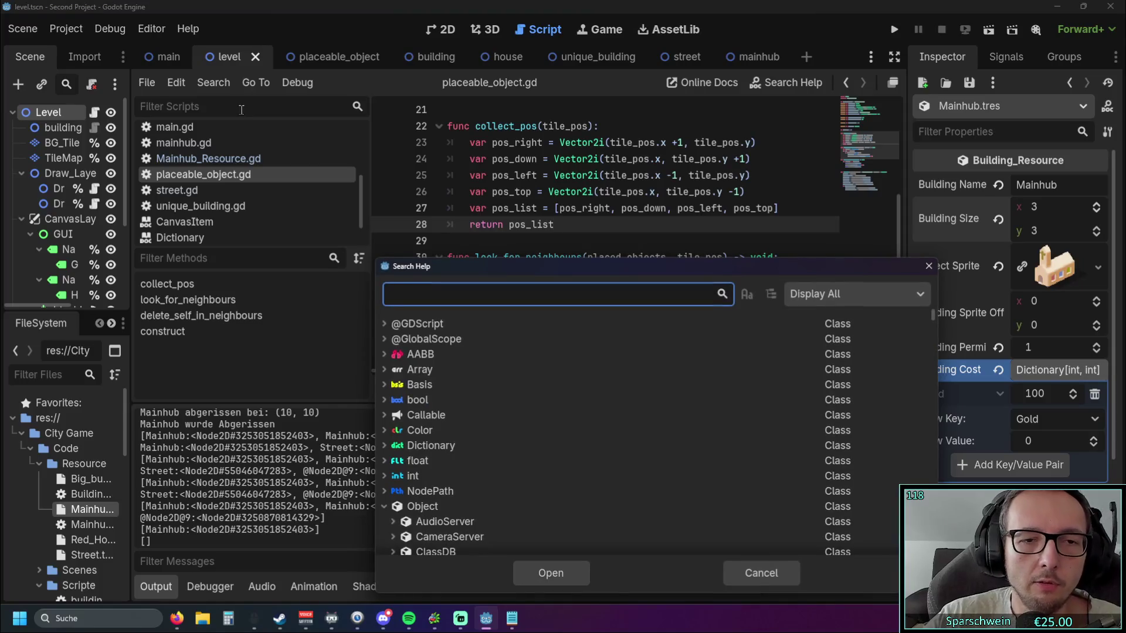
- Search the help for 'tile_map' and open TileMapLayer's tile_map_data documentation
text(tilem_ma)
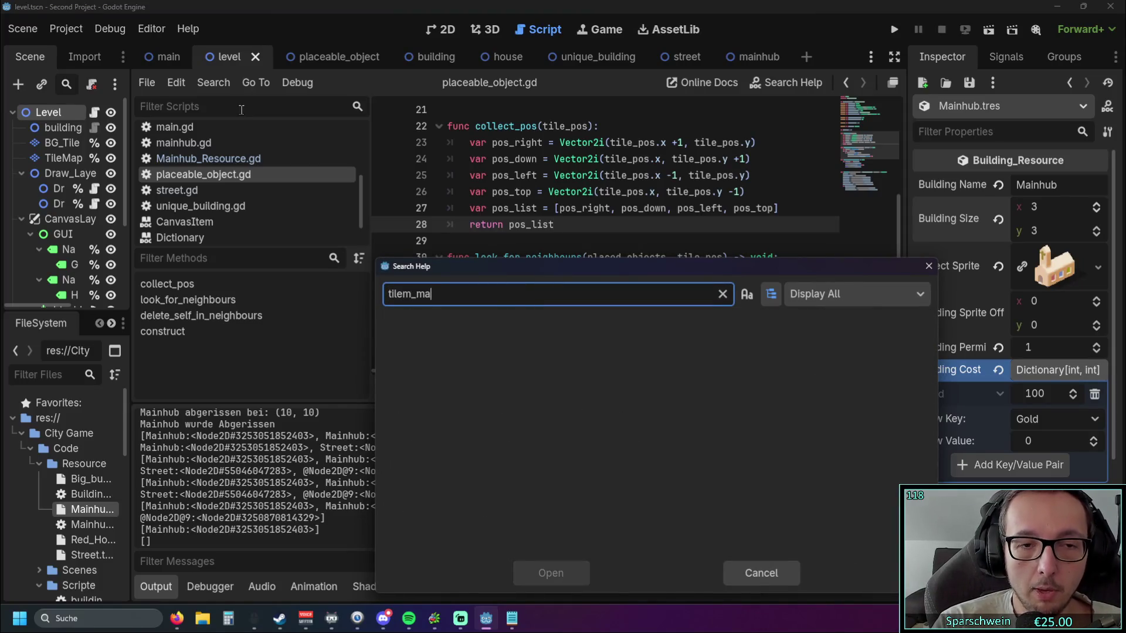
key(BackSpace)
key(BackSpace)
key(BackSpace)
key(BackSpace)
text(_map)
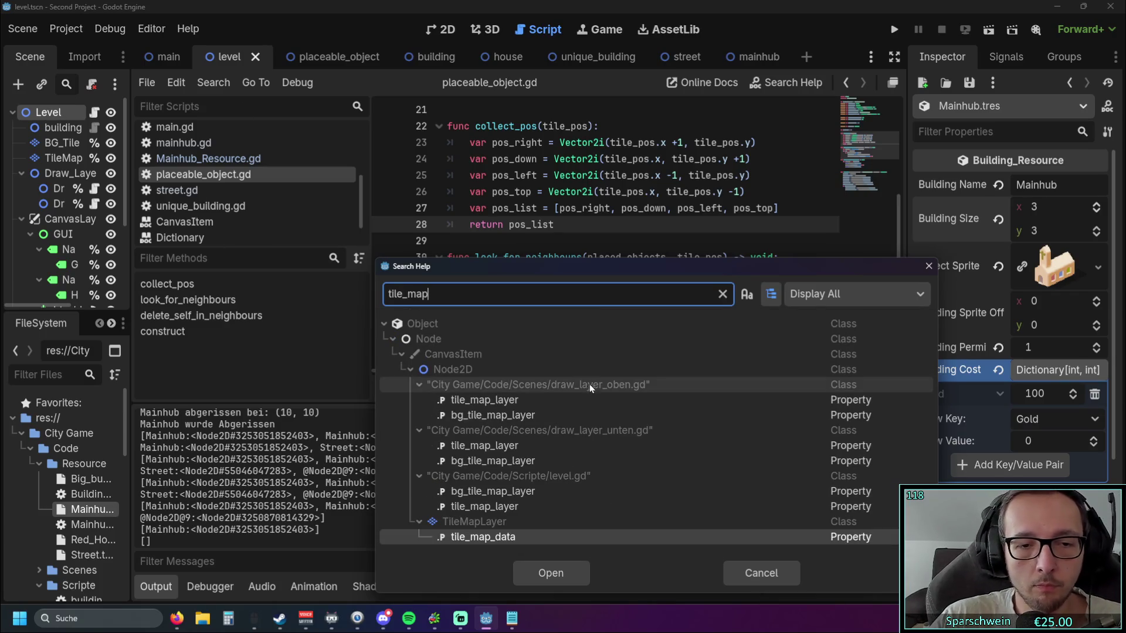
click(502, 538)
double_click(501, 537)
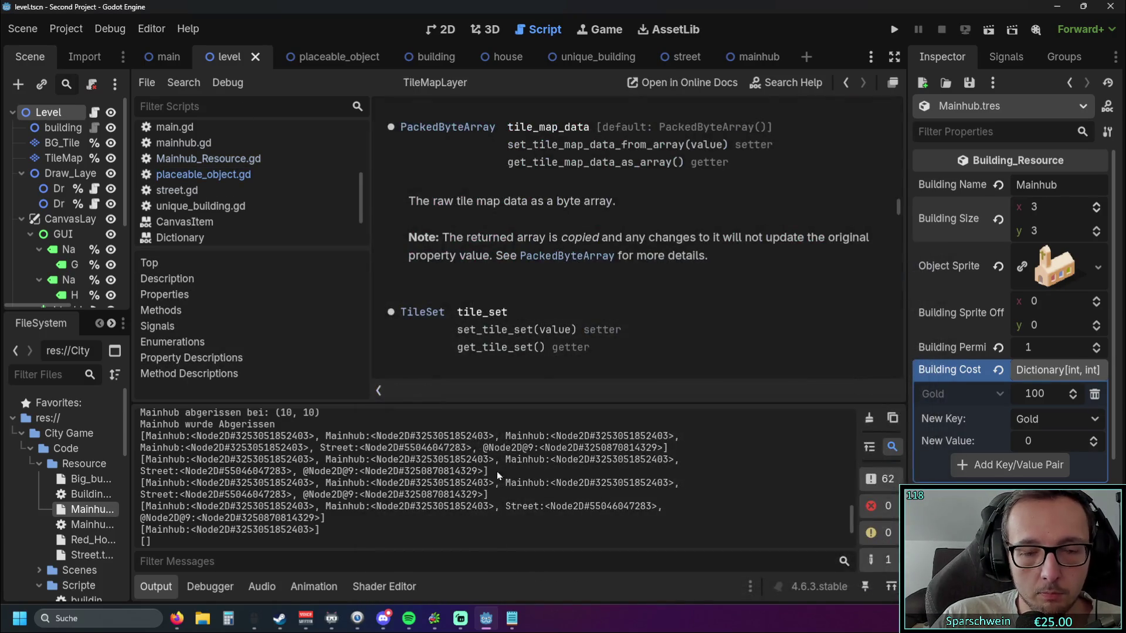
- Widen the documentation area while browsing the TileMapLayer reference
scroll(898, 235, up, 5)
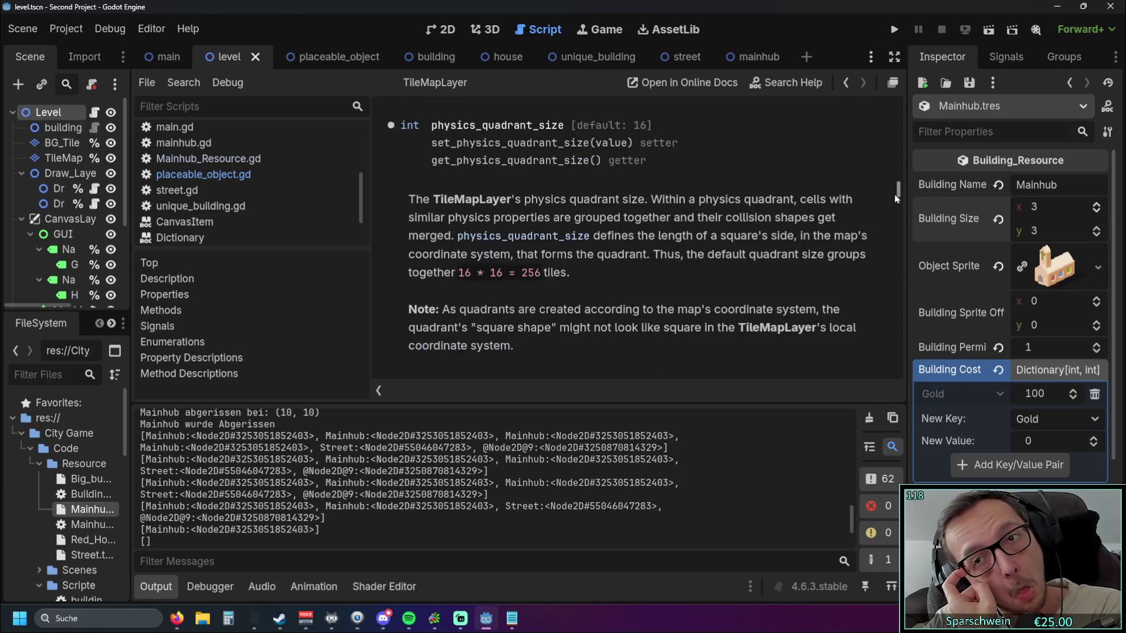
drag(895, 194, 896, 105)
scroll(678, 262, down, 10)
scroll(678, 262, down, 5)
scroll(645, 264, up, 3)
scroll(616, 267, down, 3)
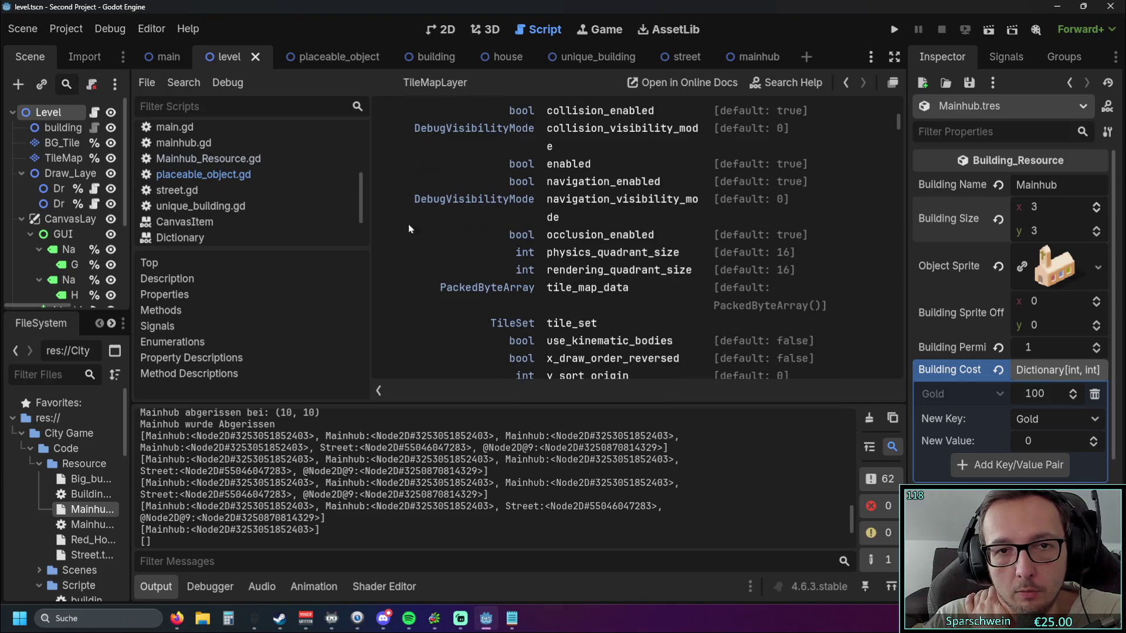
drag(369, 227, 221, 232)
- Find the Methods list and open the get_surrounding_cells description
scroll(329, 268, up, 2)
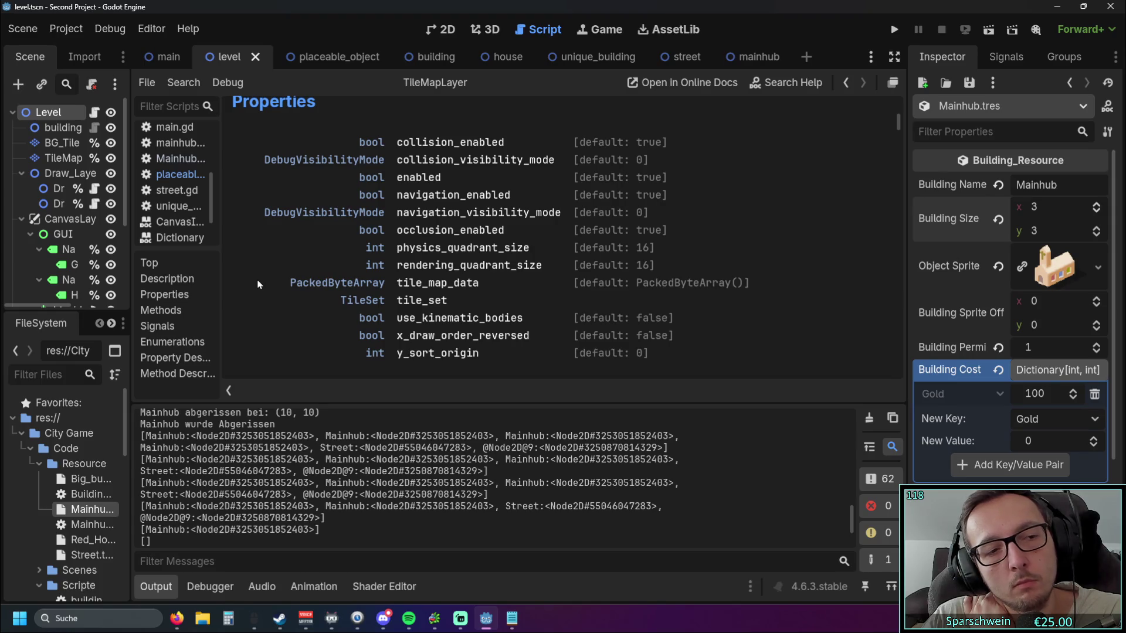
scroll(258, 285, down, 3)
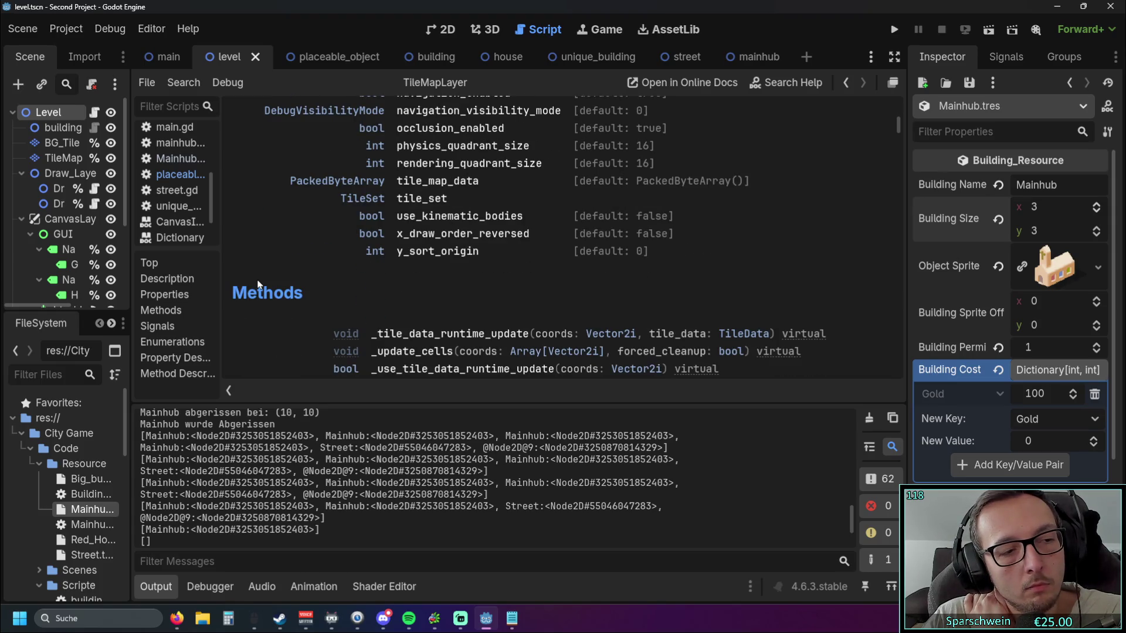
scroll(258, 285, down, 3)
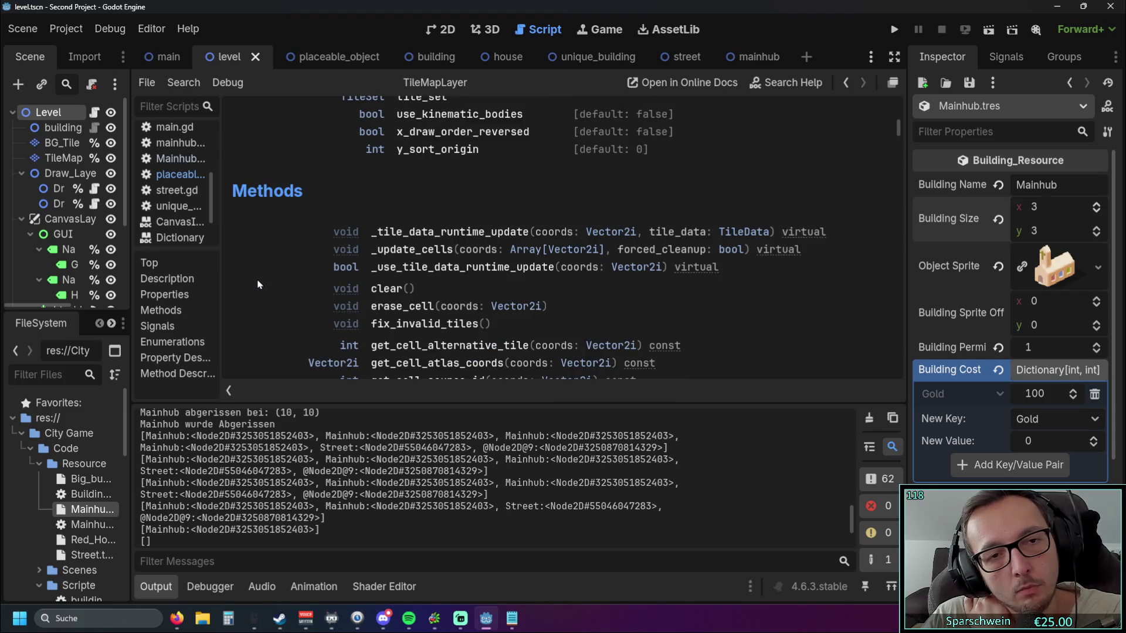
scroll(258, 284, down, 7)
scroll(260, 285, down, 10)
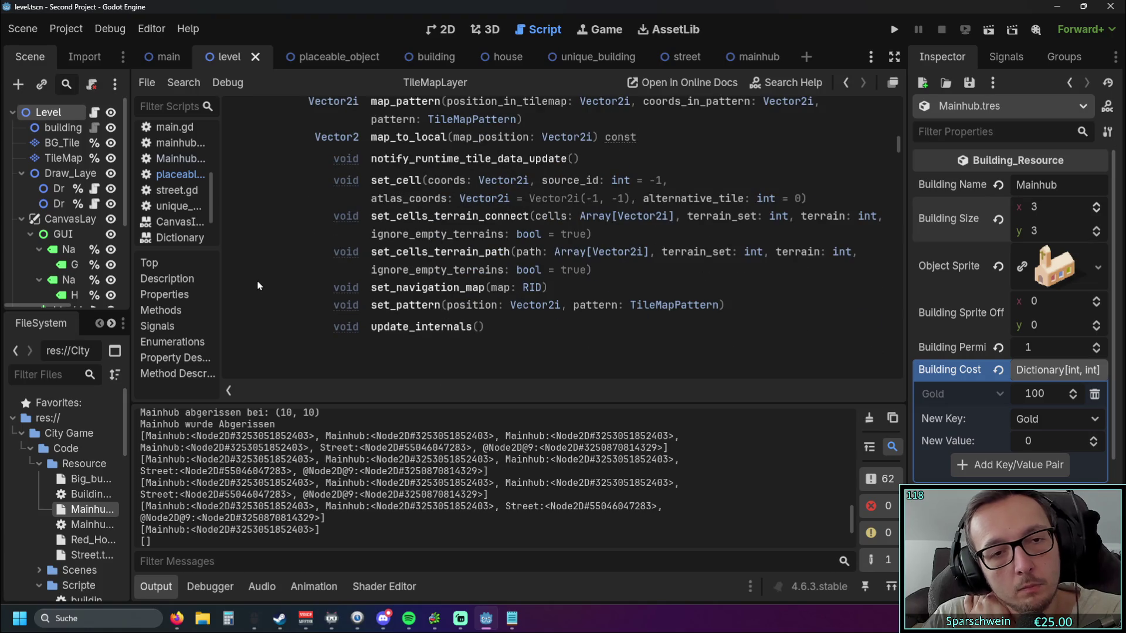
scroll(258, 285, up, 1)
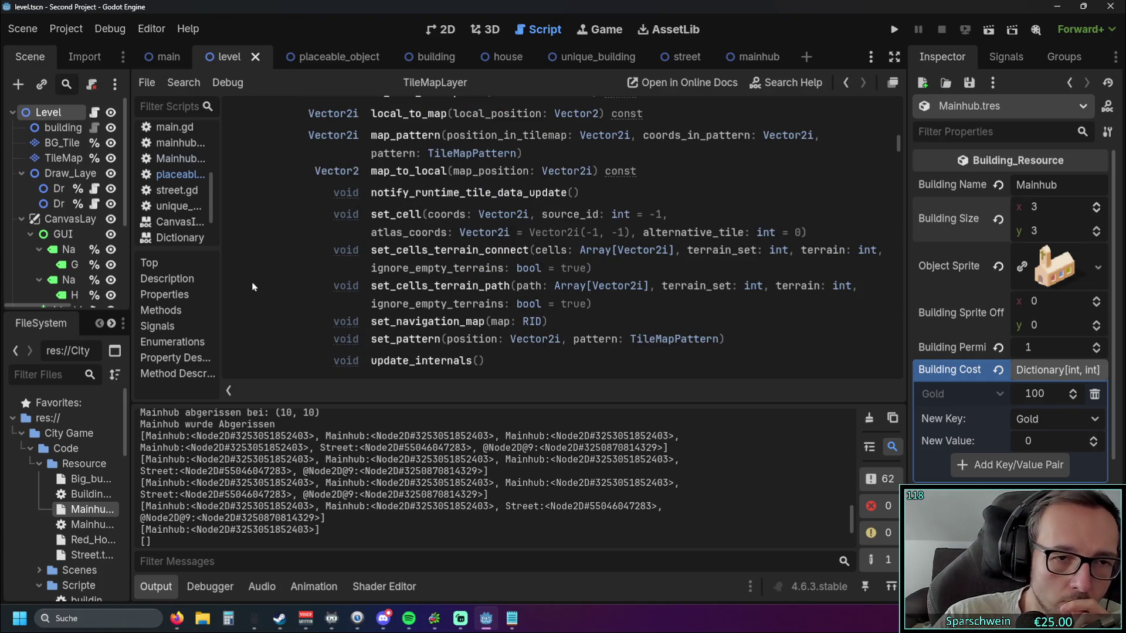
scroll(371, 278, up, 5)
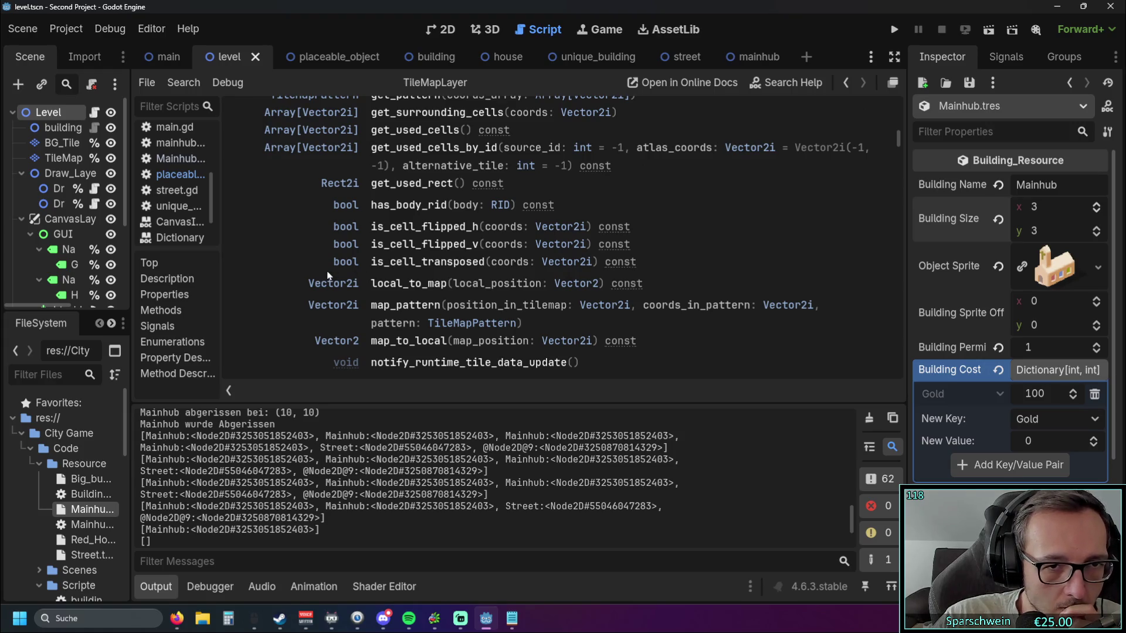
scroll(327, 275, up, 3)
scroll(327, 276, up, 1)
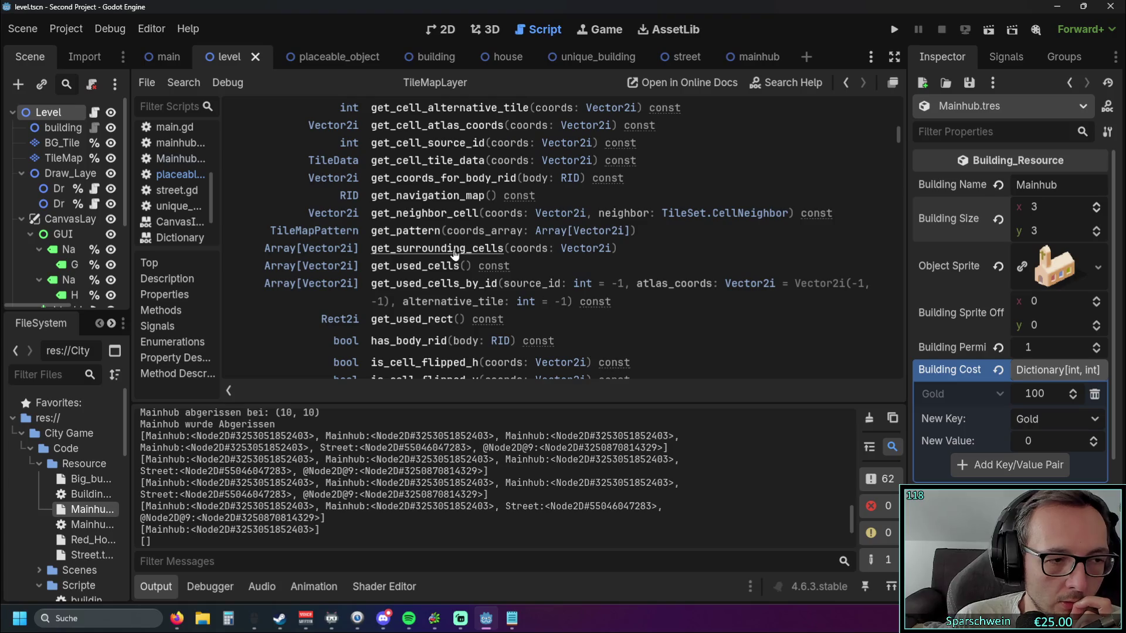
click(455, 253)
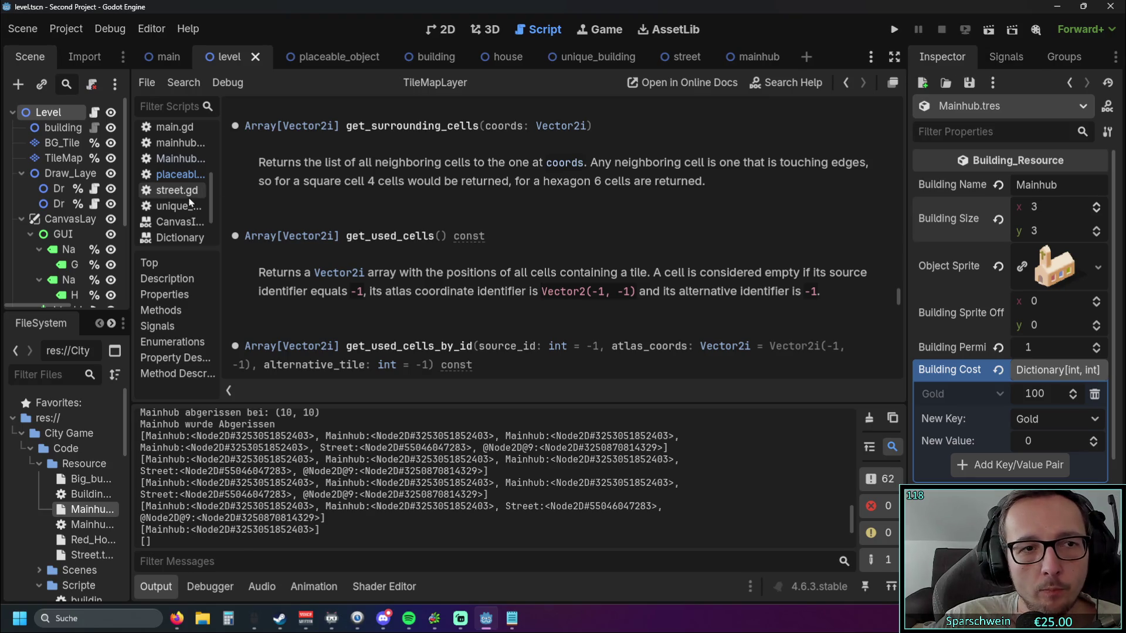
- Widen the script list and return to placeable_object.gd
mouse_move(221, 207)
mouse_down()
mouse_move(301, 207)
mouse_move(282, 209)
mouse_move(350, 229)
mouse_move(320, 228)
mouse_up()
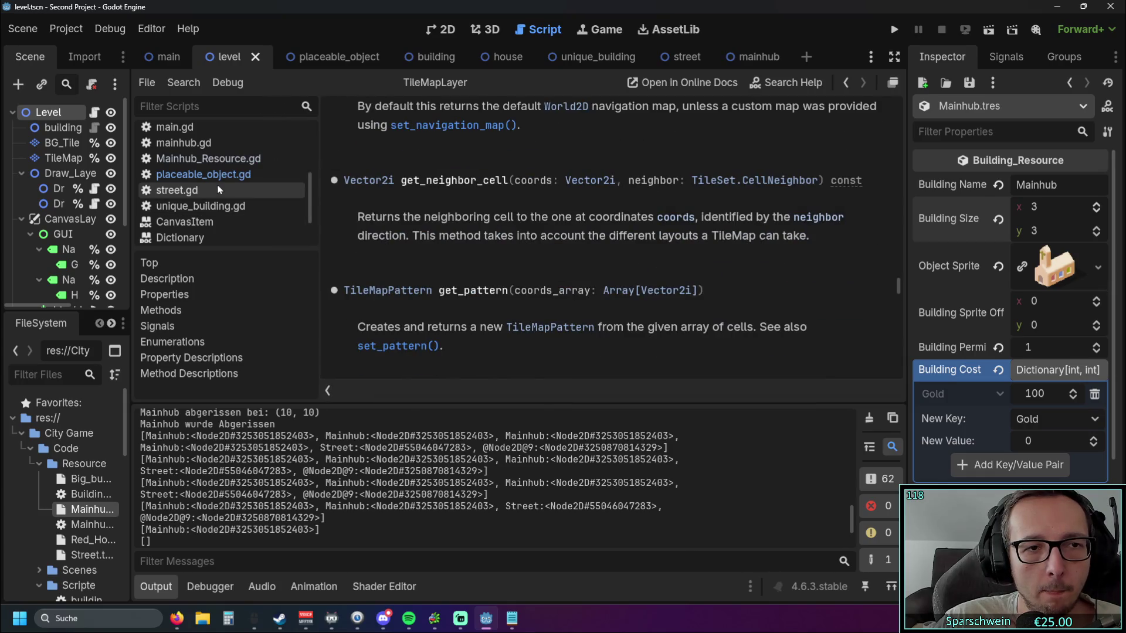
click(204, 174)
scroll(543, 242, up, 3)
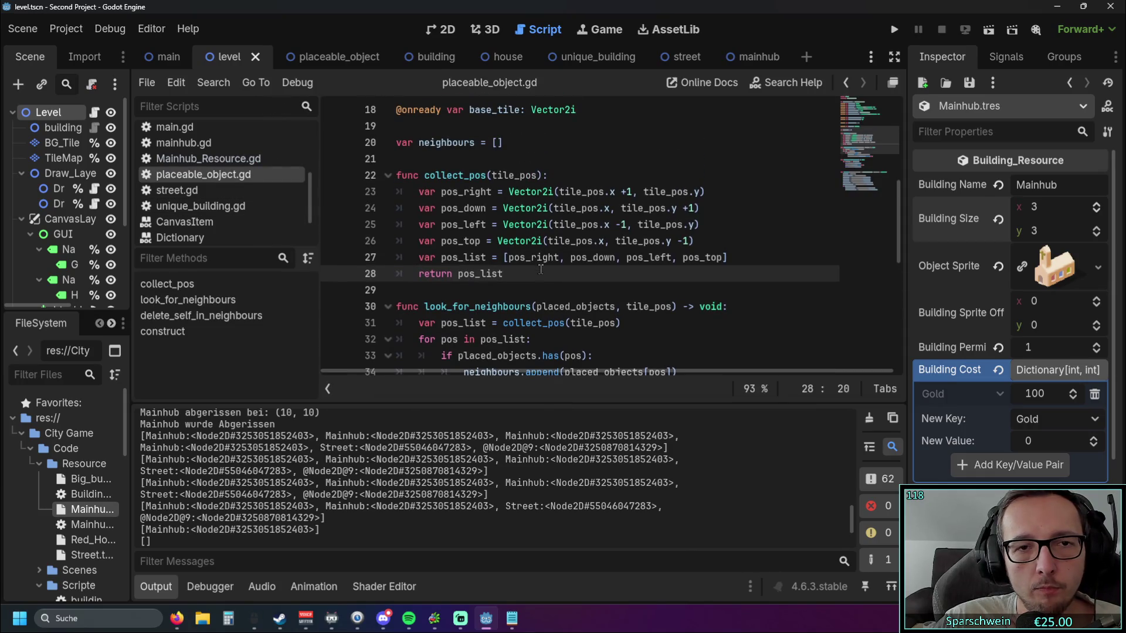
drag(503, 273, 420, 194)
click(498, 290)
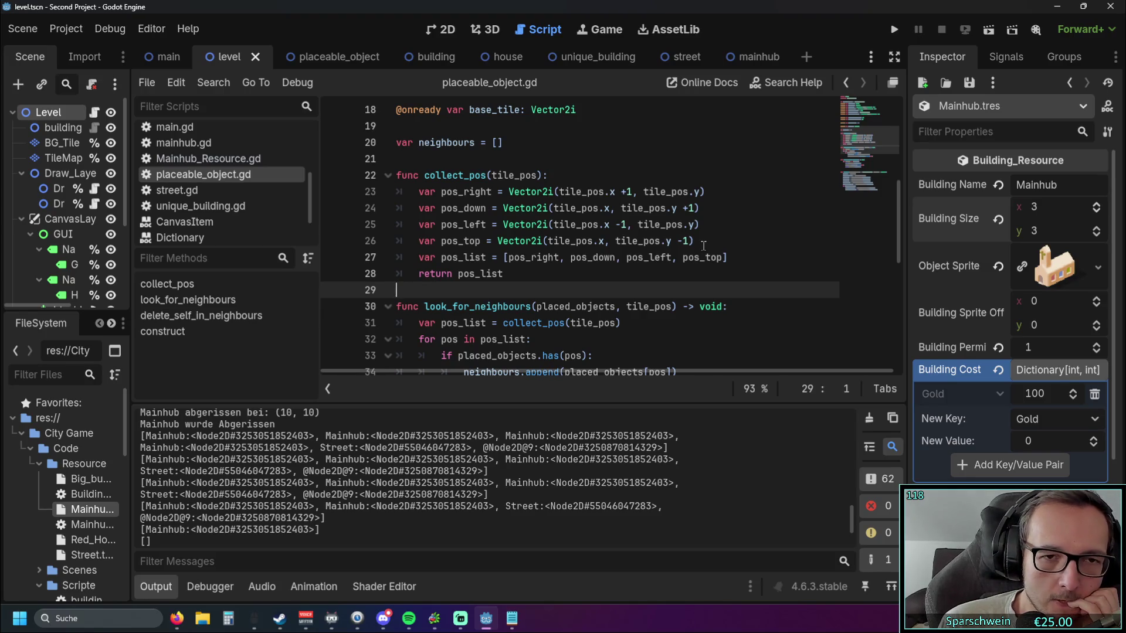
click(895, 29)
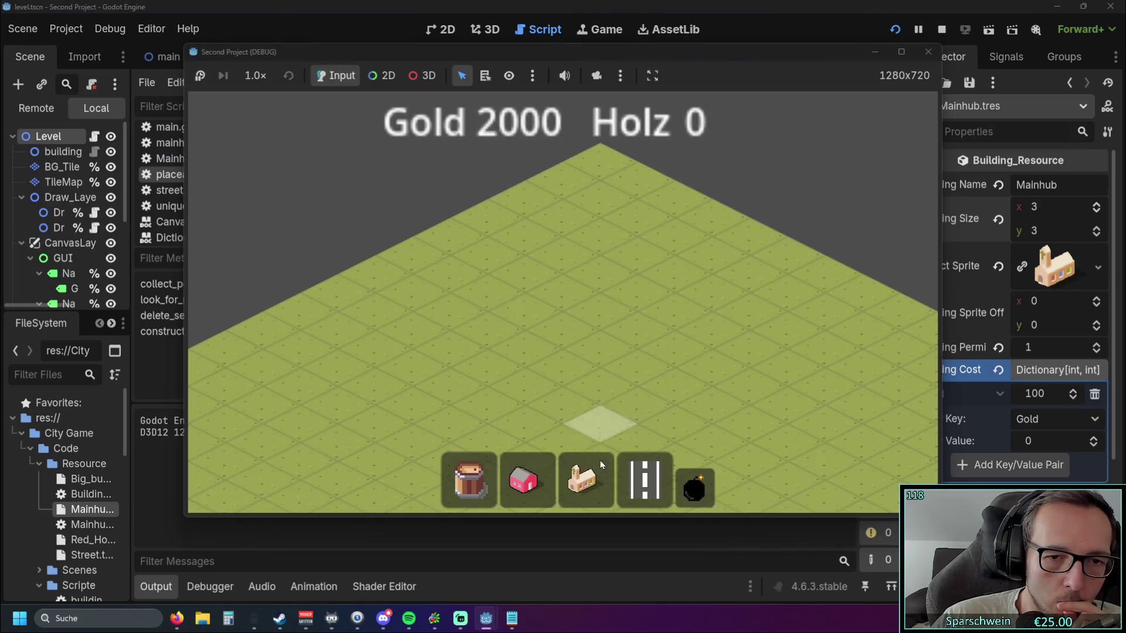
- Place a Mainhub at (5, 5) in the running game, then stop it
click(601, 465)
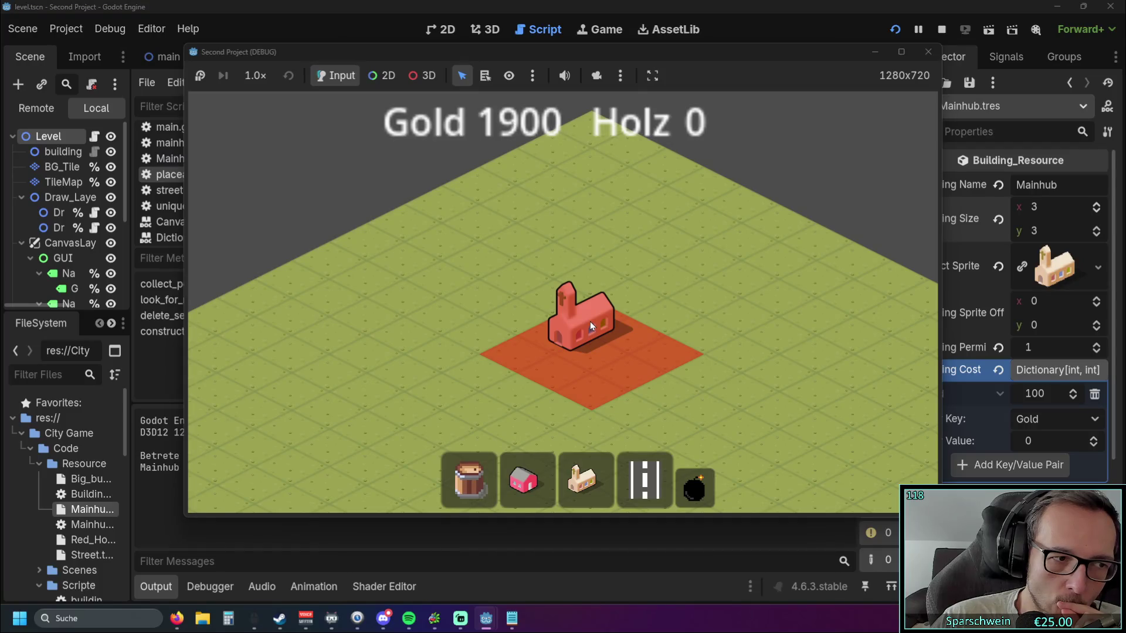
click(590, 321)
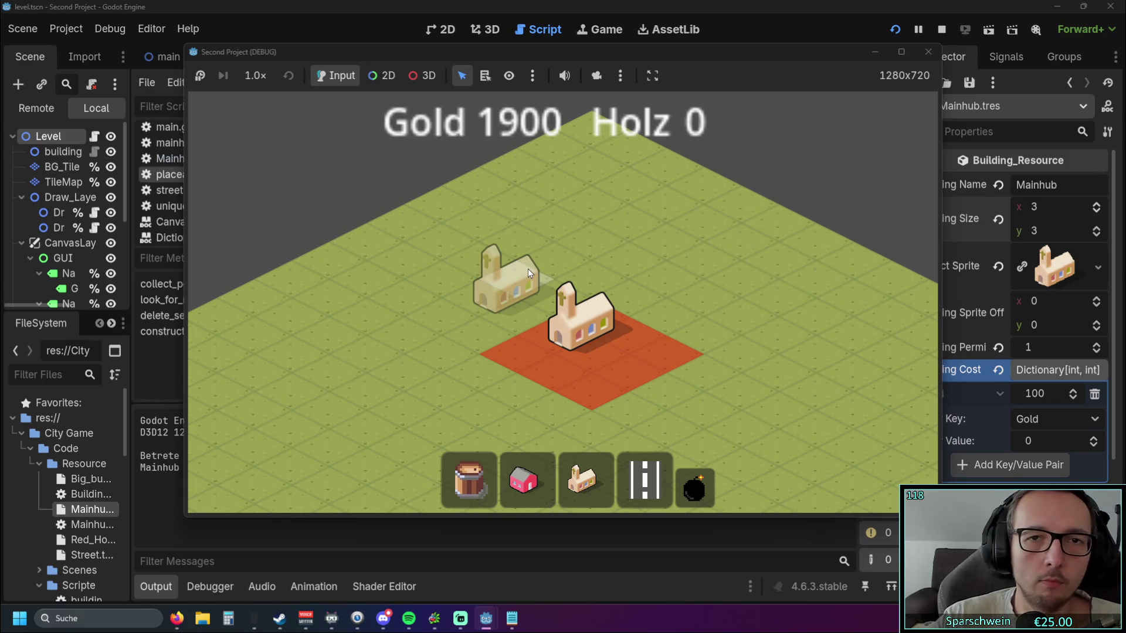
click(928, 51)
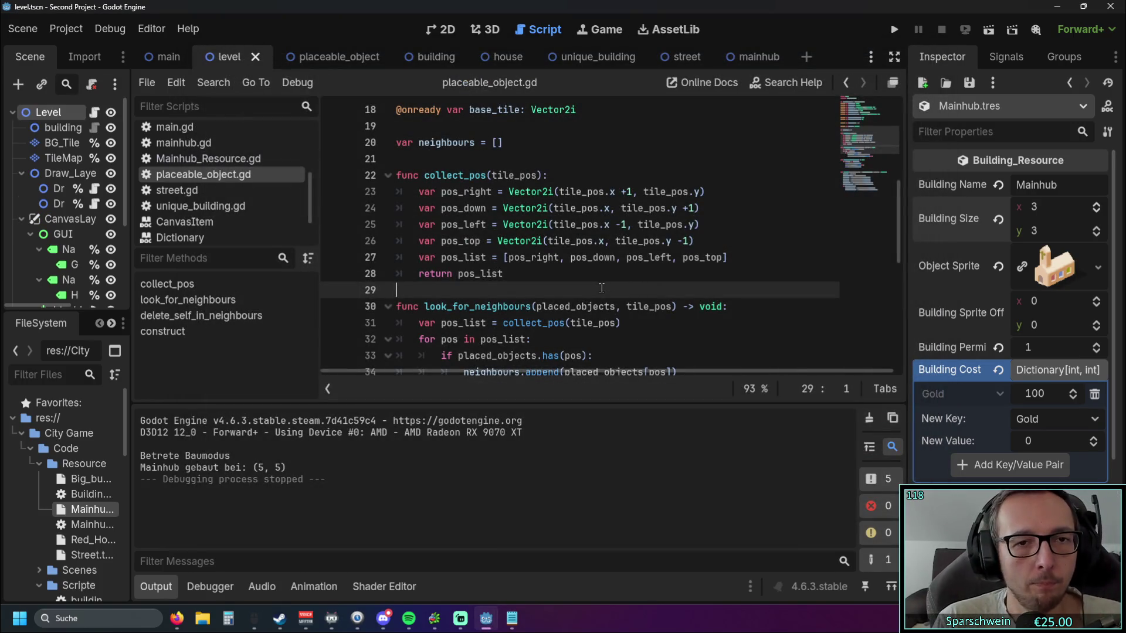
- Insert a new first line in collect_pos using the TileMapLayer autocompletion
scroll(598, 286, up, 1)
scroll(596, 284, down, 1)
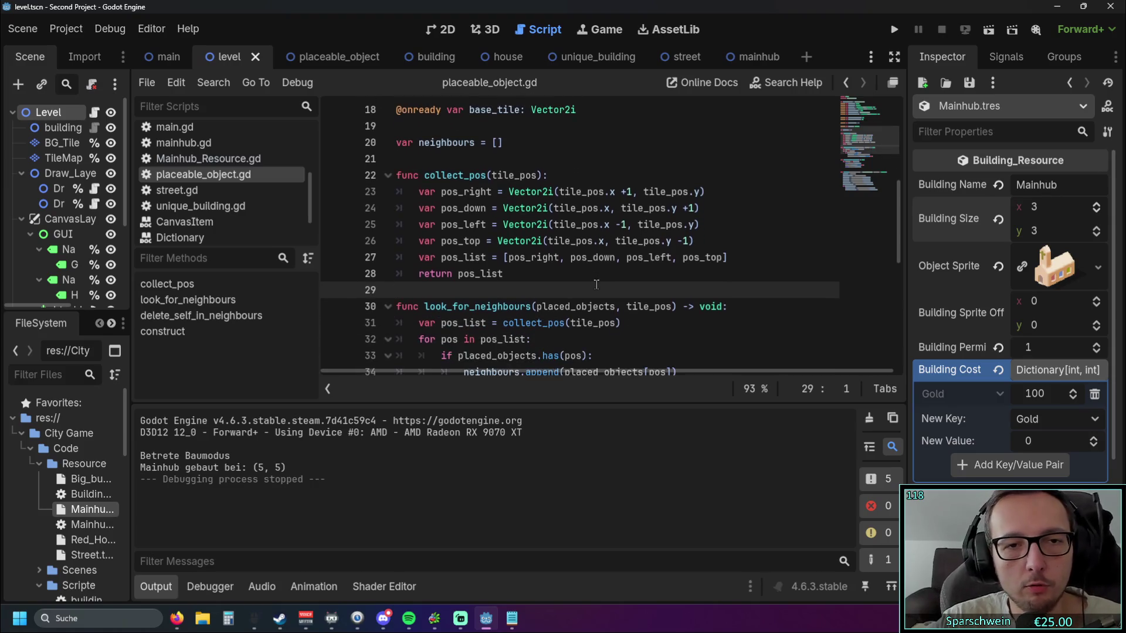
click(590, 175)
key(Return)
text(get)
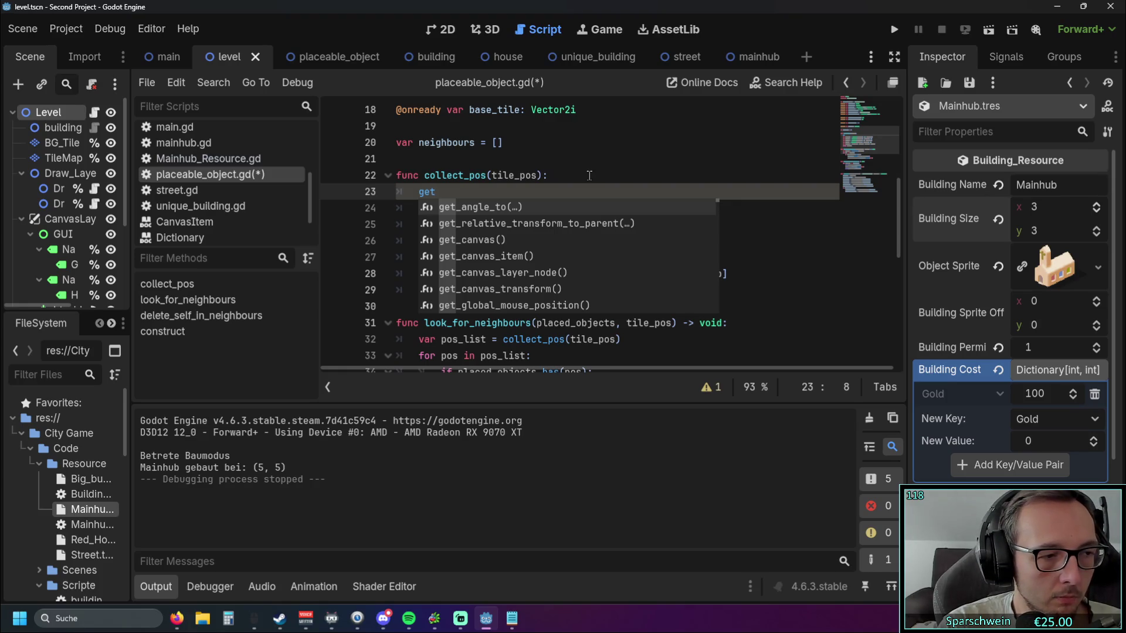
text(_s)
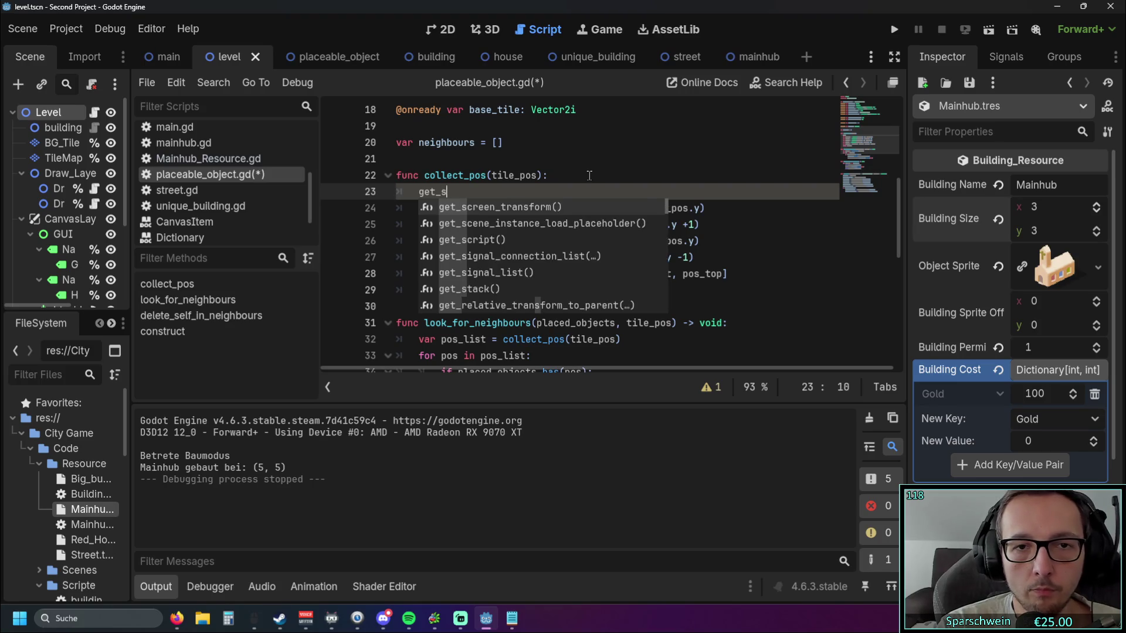
text(ou)
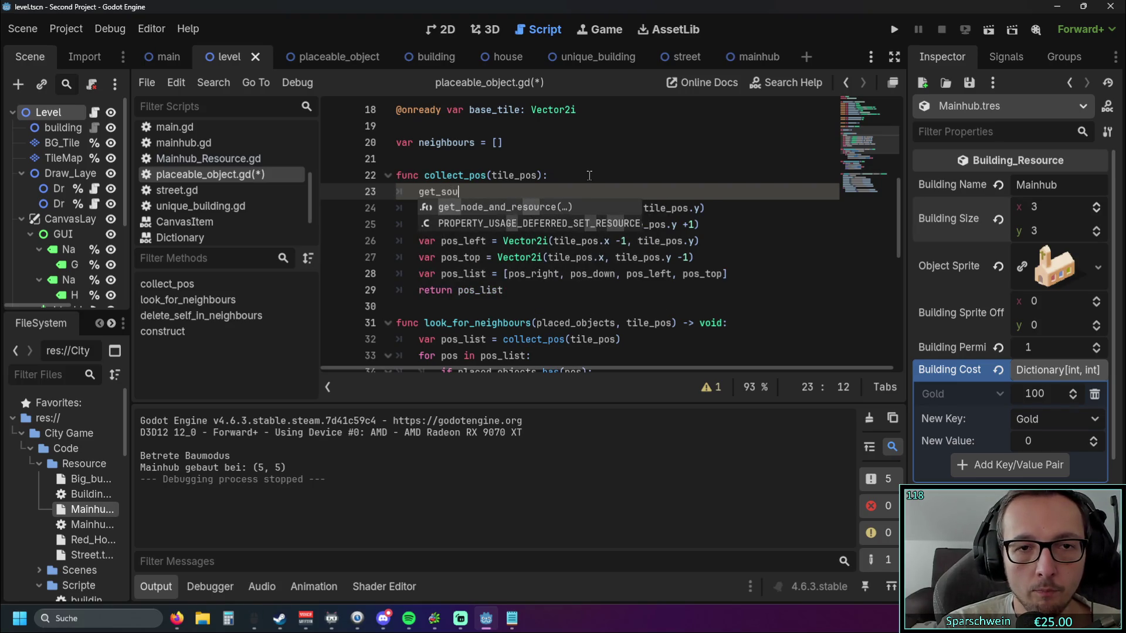
key(BackSpace)
key(BackSpace)
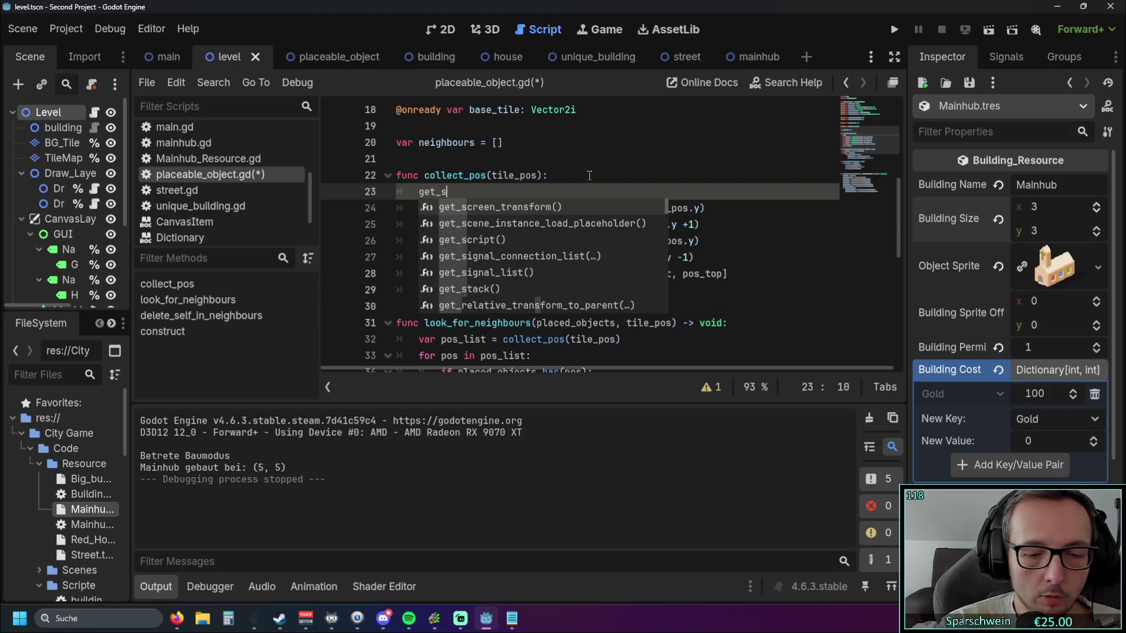
text(ur)
key(BackSpace)
key(BackSpace)
key(BackSpace)
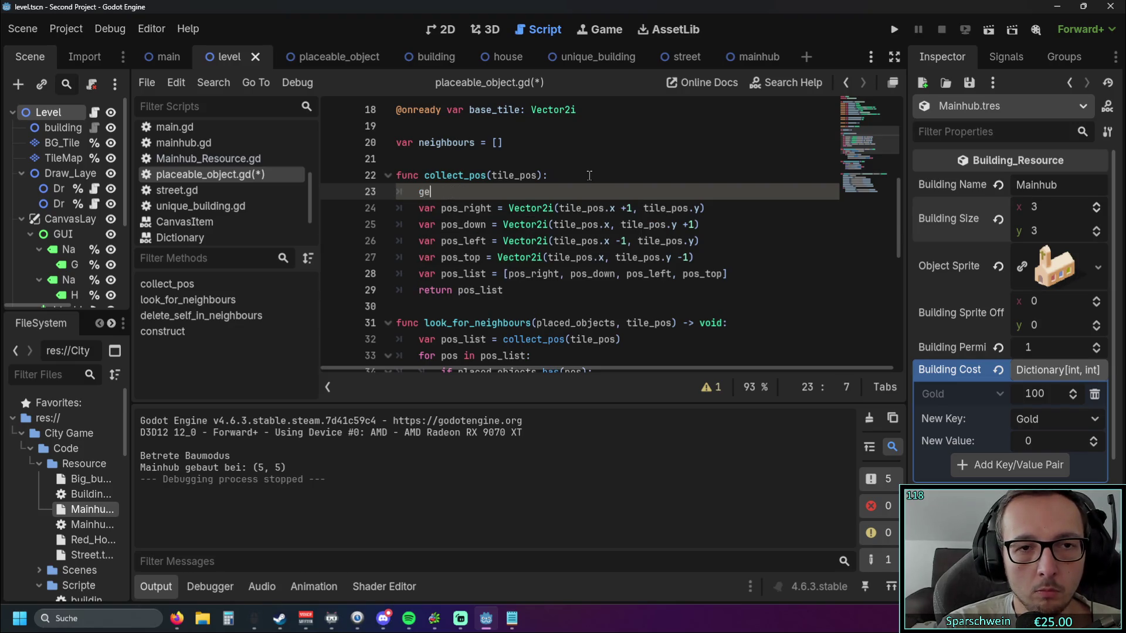
text(tile)
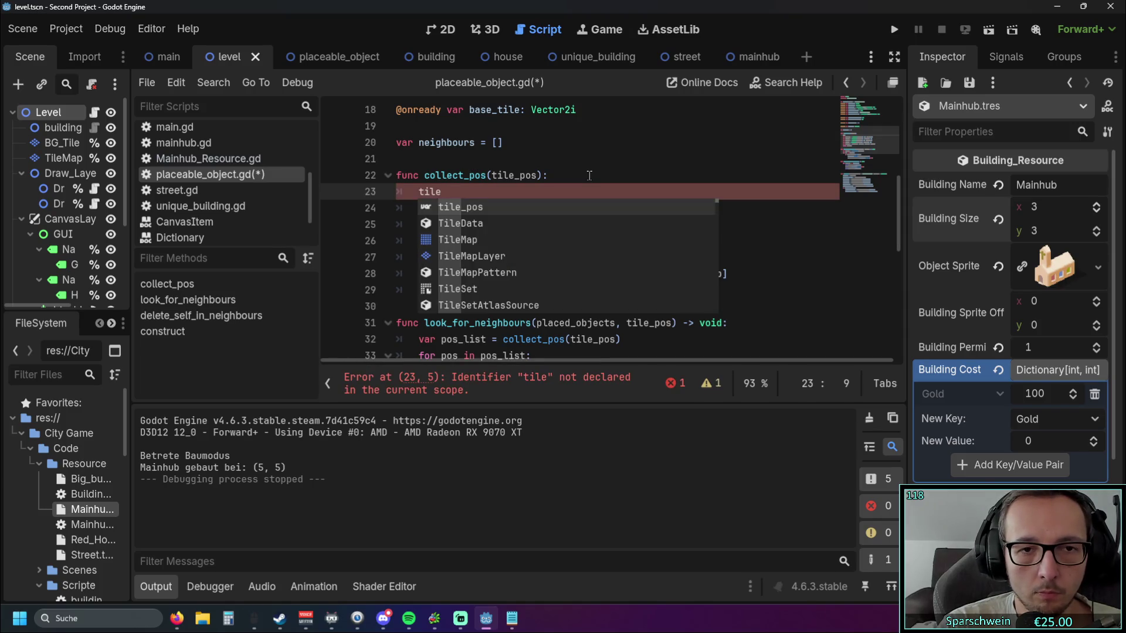
key(Down)
key(Down)
key(Down)
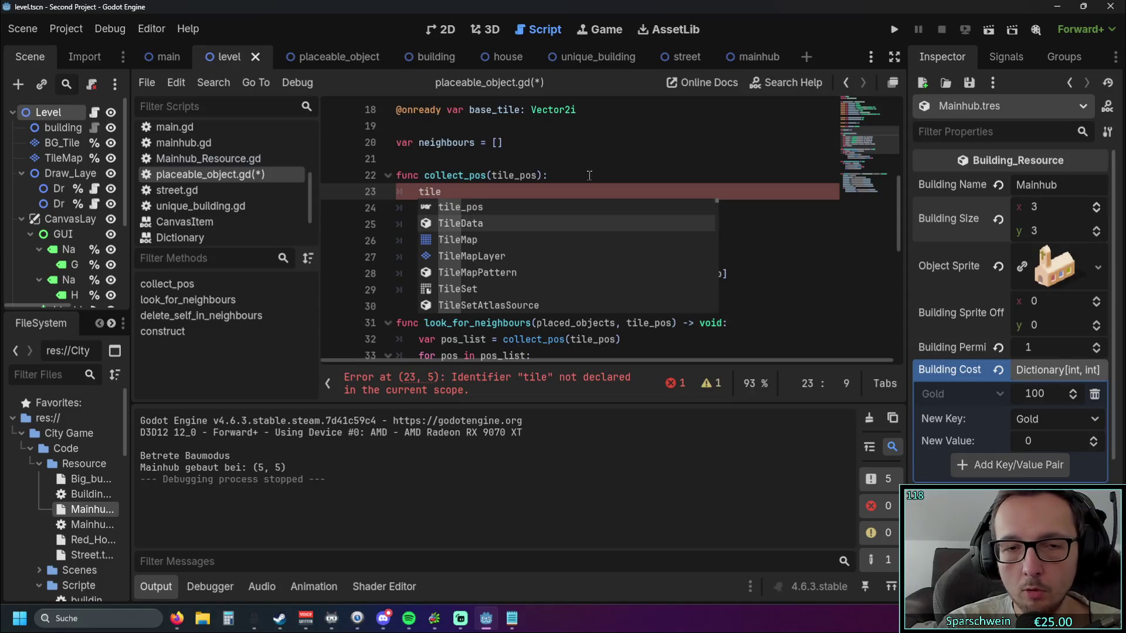
key(Return)
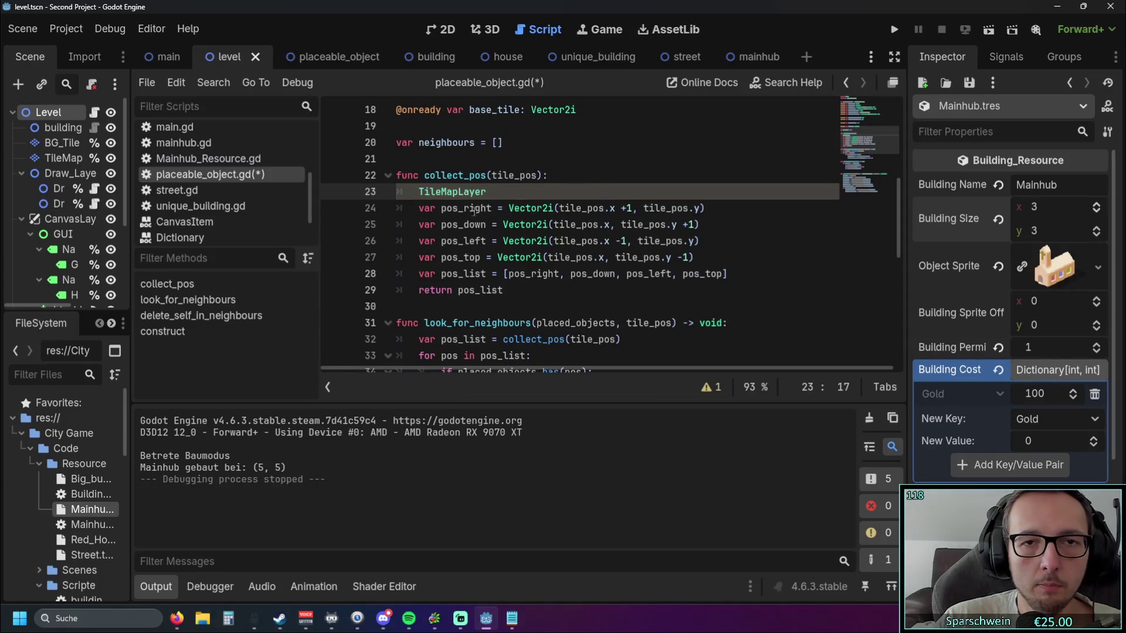
- Prefix TileMapLayer on line 23 with 'level.' and remove the stray '.ge'
scroll(434, 220, up, 1)
scroll(433, 220, up, 4)
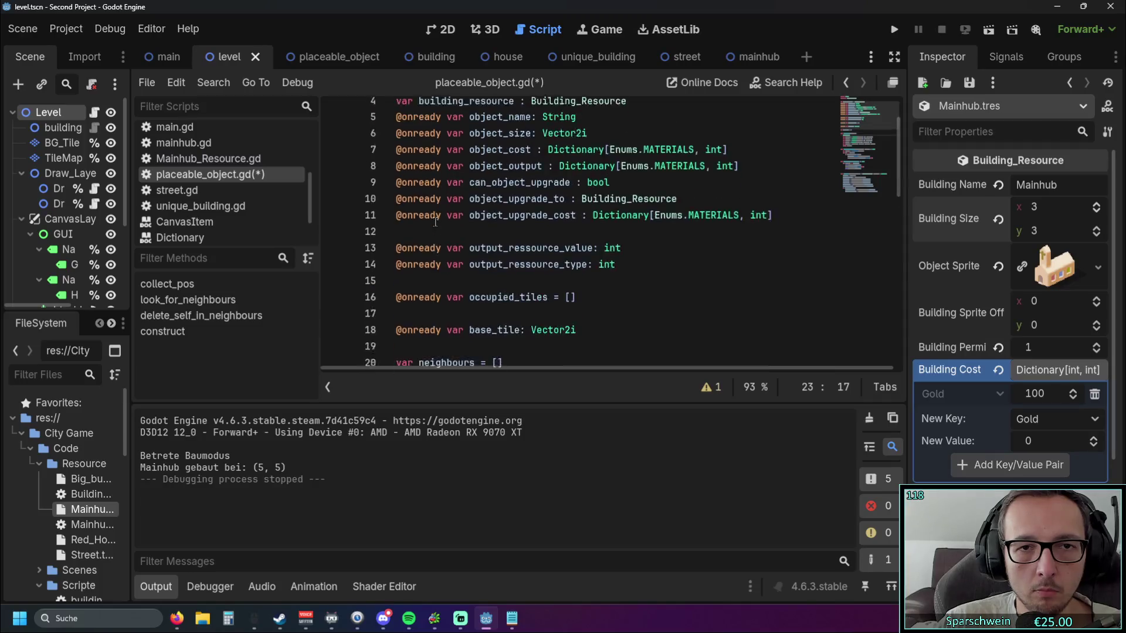
scroll(433, 220, down, 4)
click(419, 241)
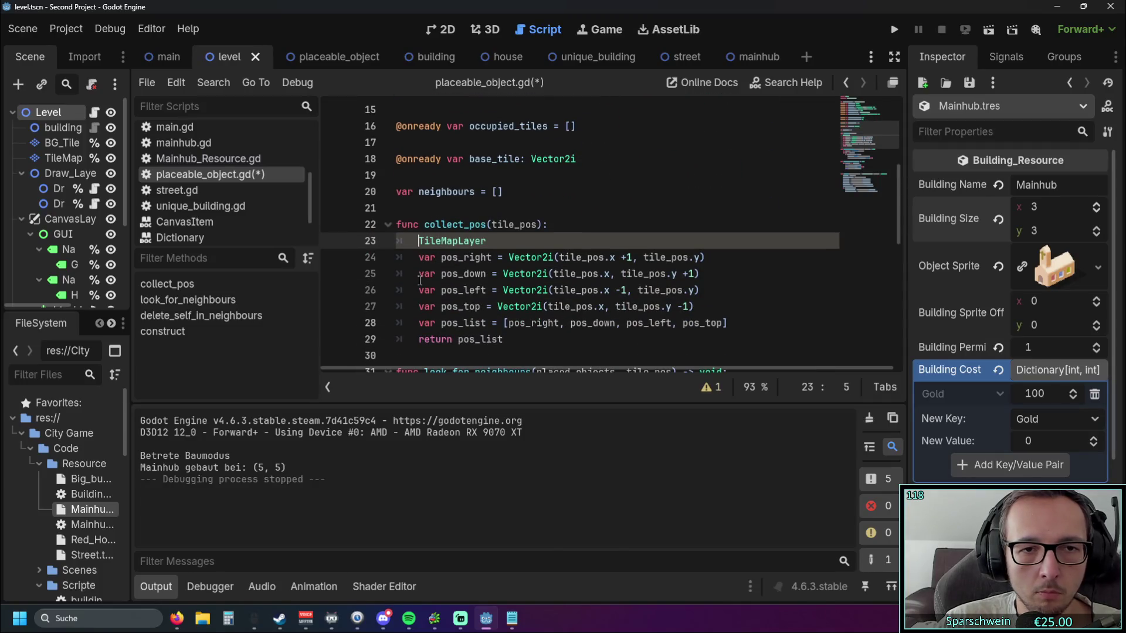
text(leve)
text(l.)
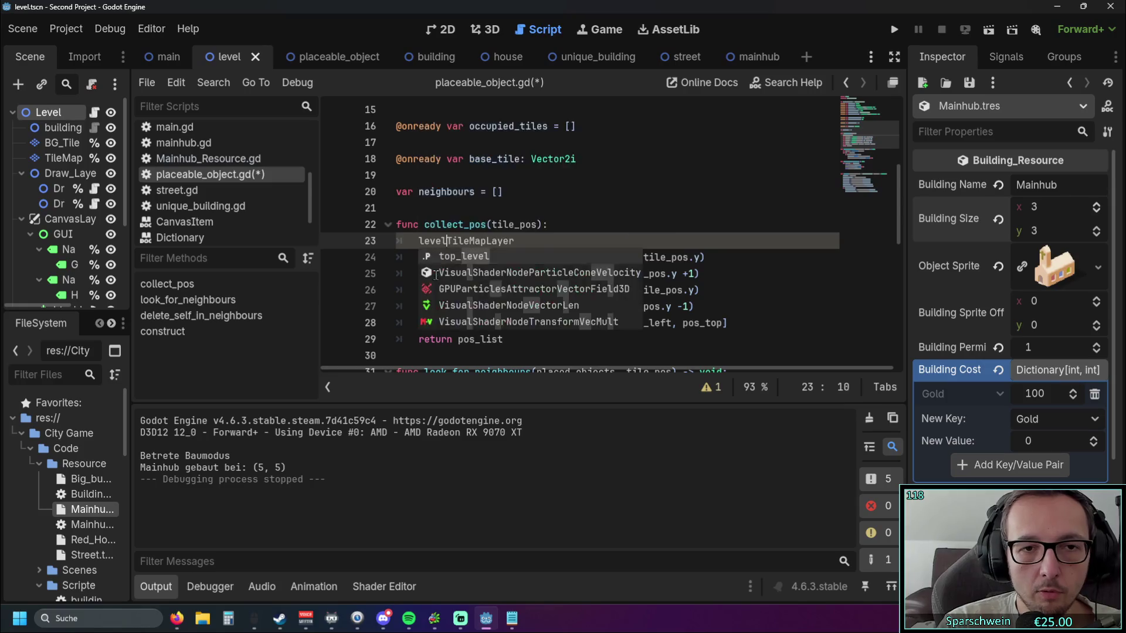
click(533, 238)
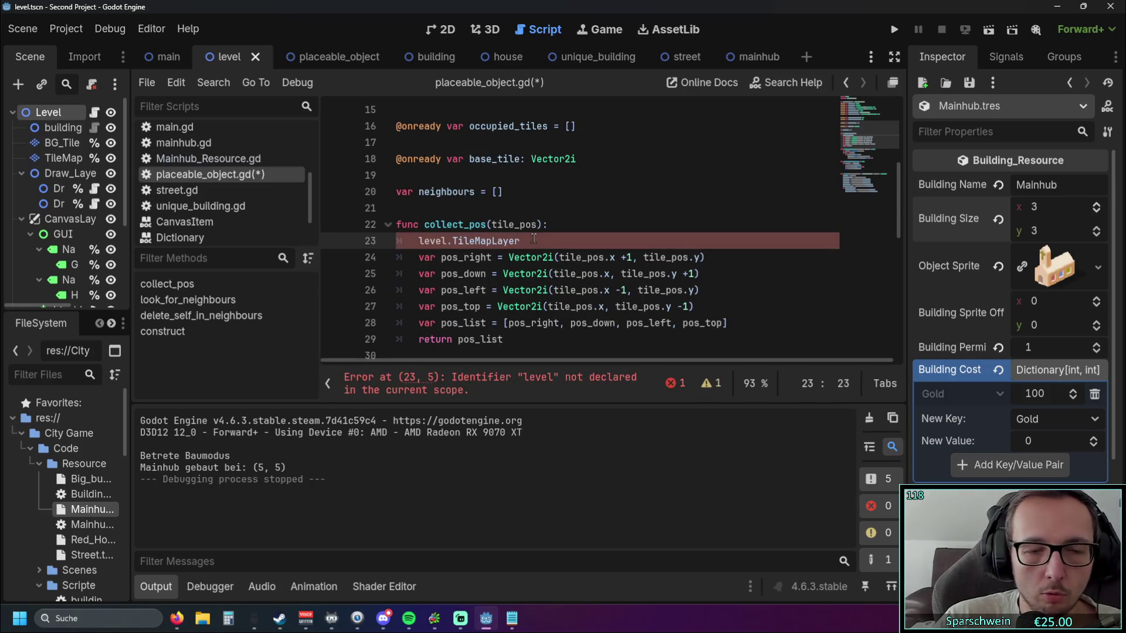
text(.ge)
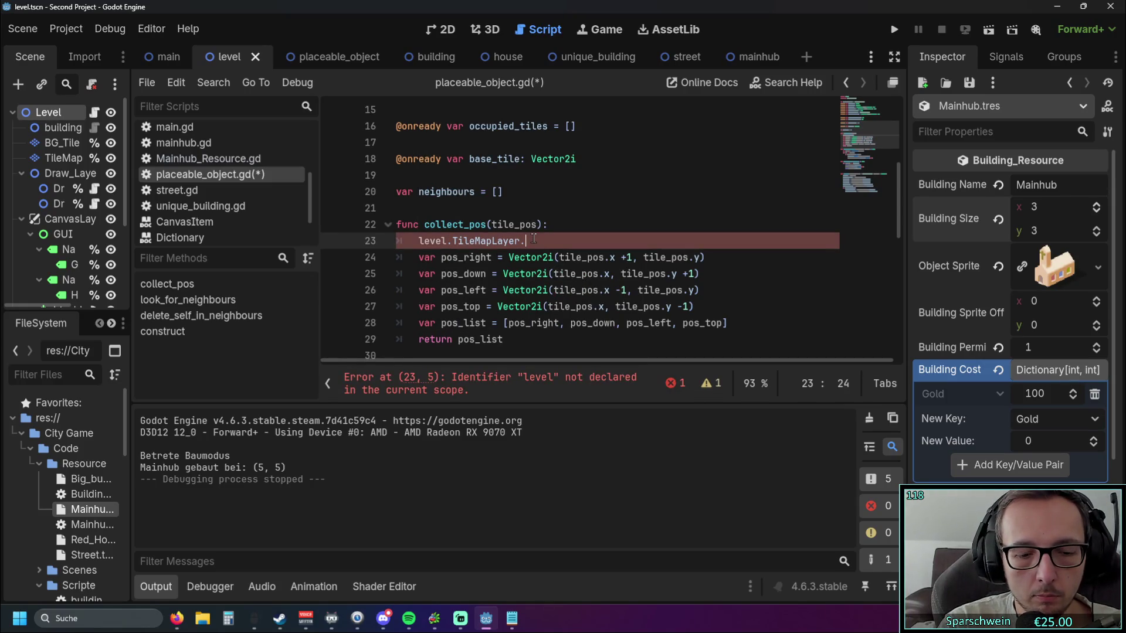
key(BackSpace)
key(BackSpace)
key(BackSpace)
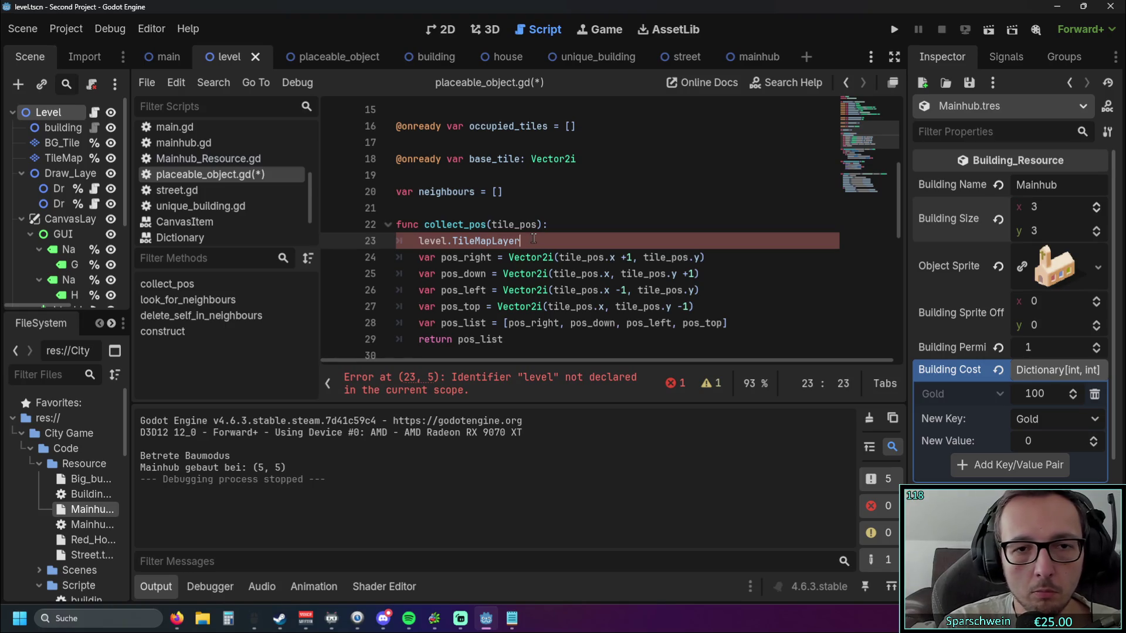
- Look up the Vector2i type on line 25, then run the game with F5
click(540, 280)
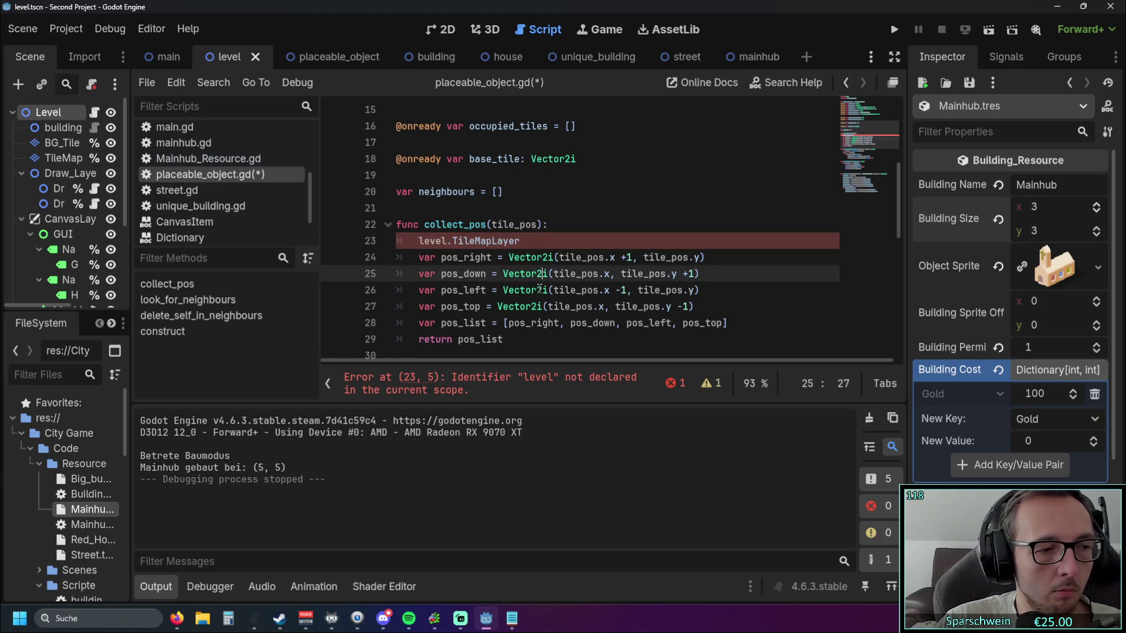
mouse_move(539, 289)
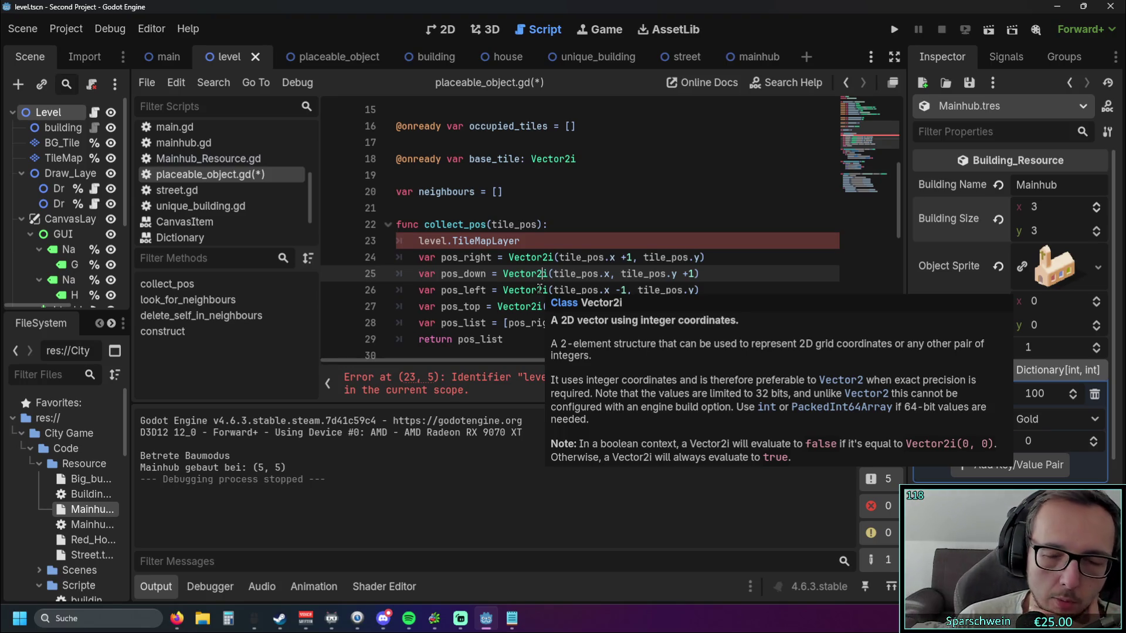
key(F5)
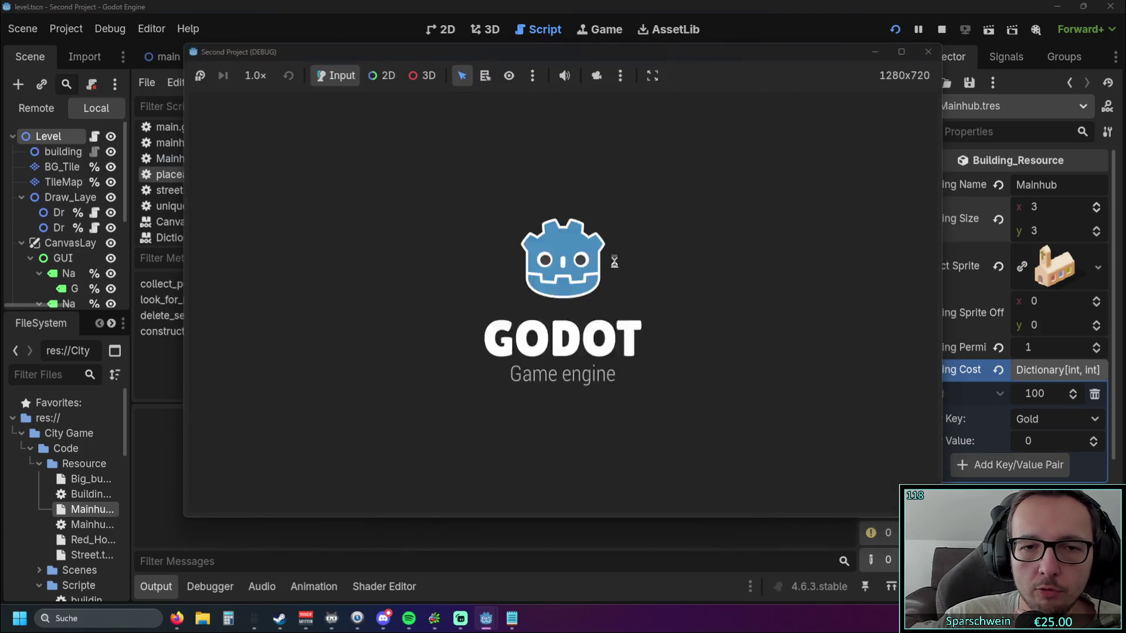
- After the house.gd parse error, inspect buildingsize.gd and Building_Resource.gd
scroll(519, 210, down, 3)
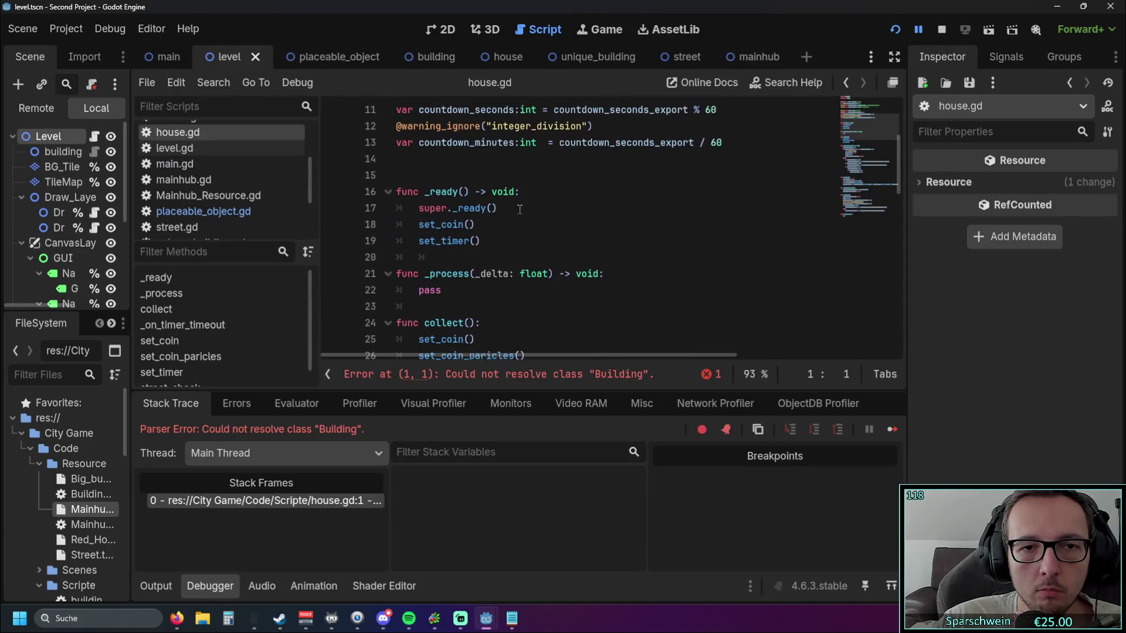
scroll(520, 210, down, 10)
scroll(519, 210, up, 12)
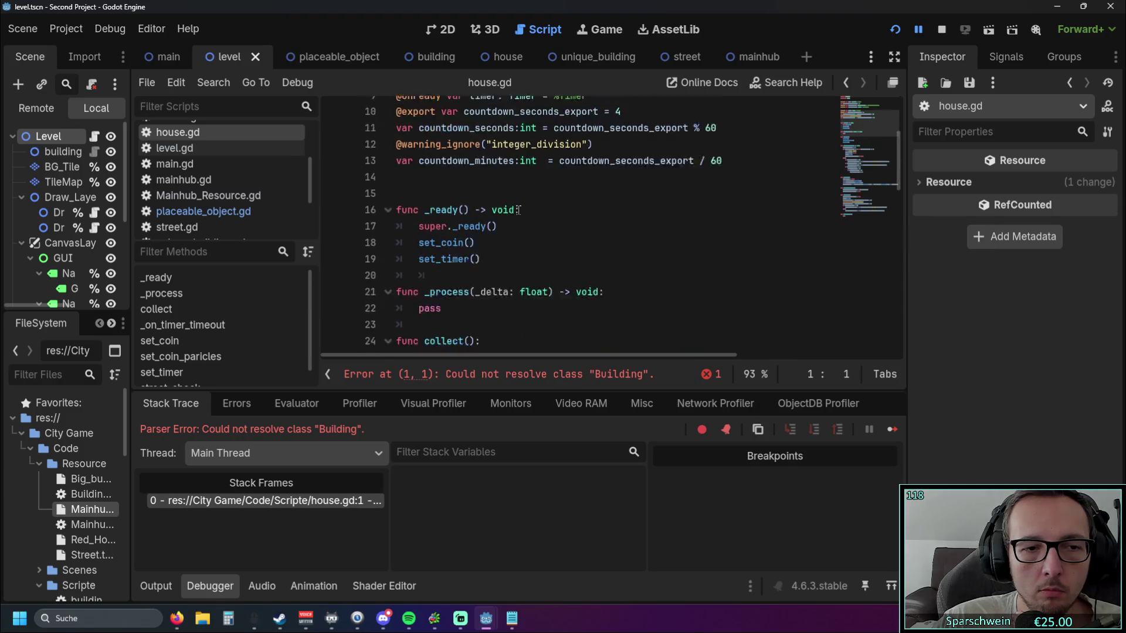
scroll(518, 210, up, 3)
scroll(206, 179, up, 1)
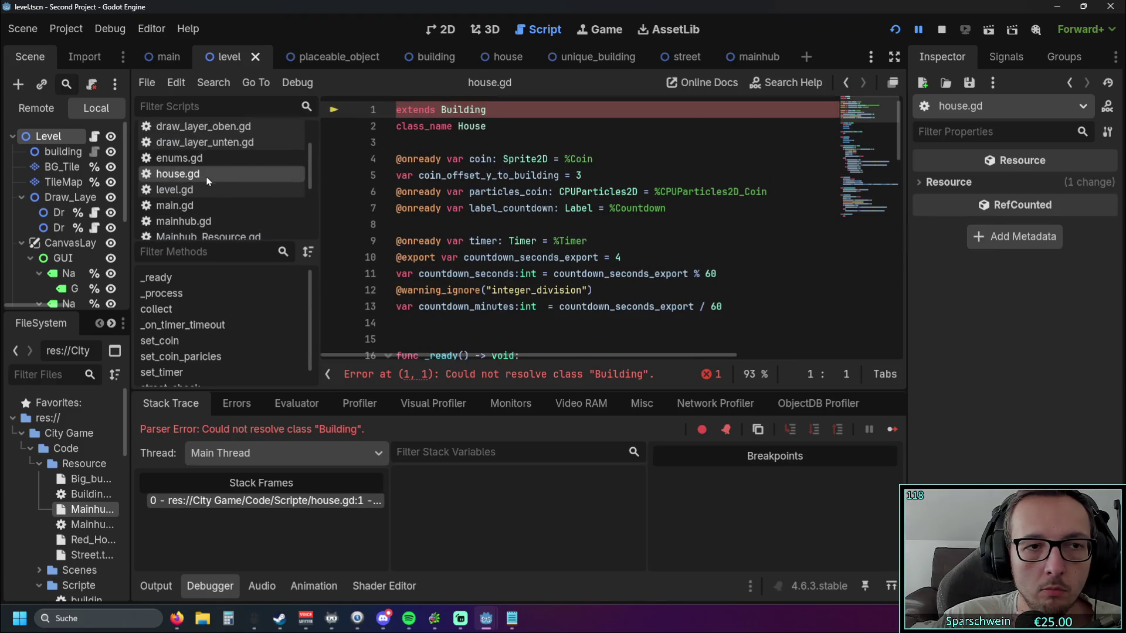
scroll(206, 179, up, 2)
click(202, 148)
scroll(466, 196, down, 6)
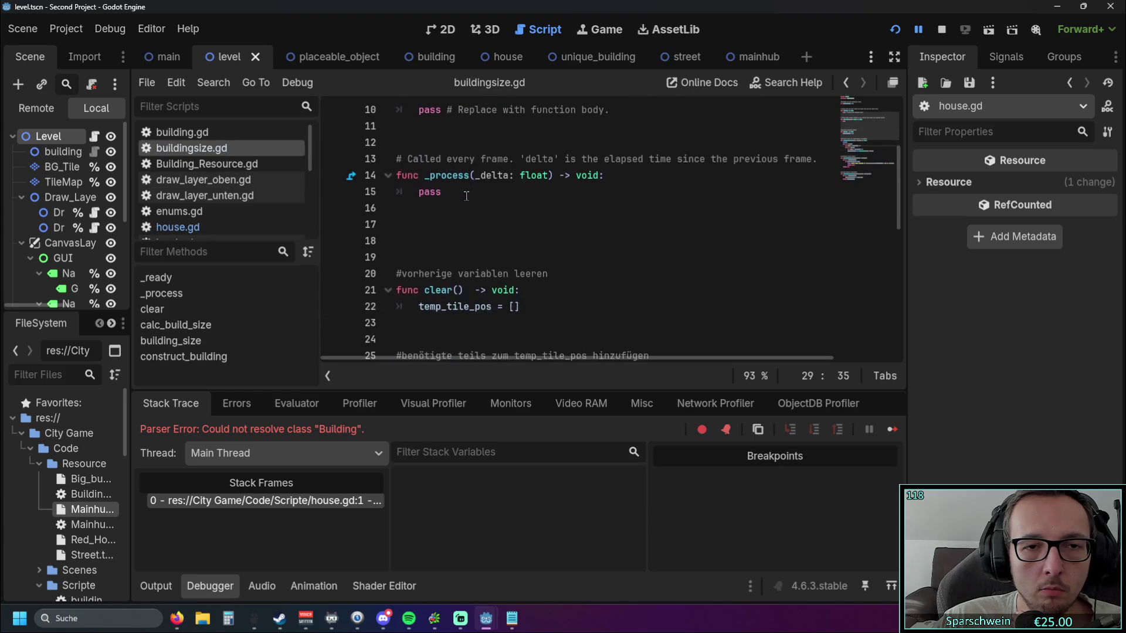
click(227, 165)
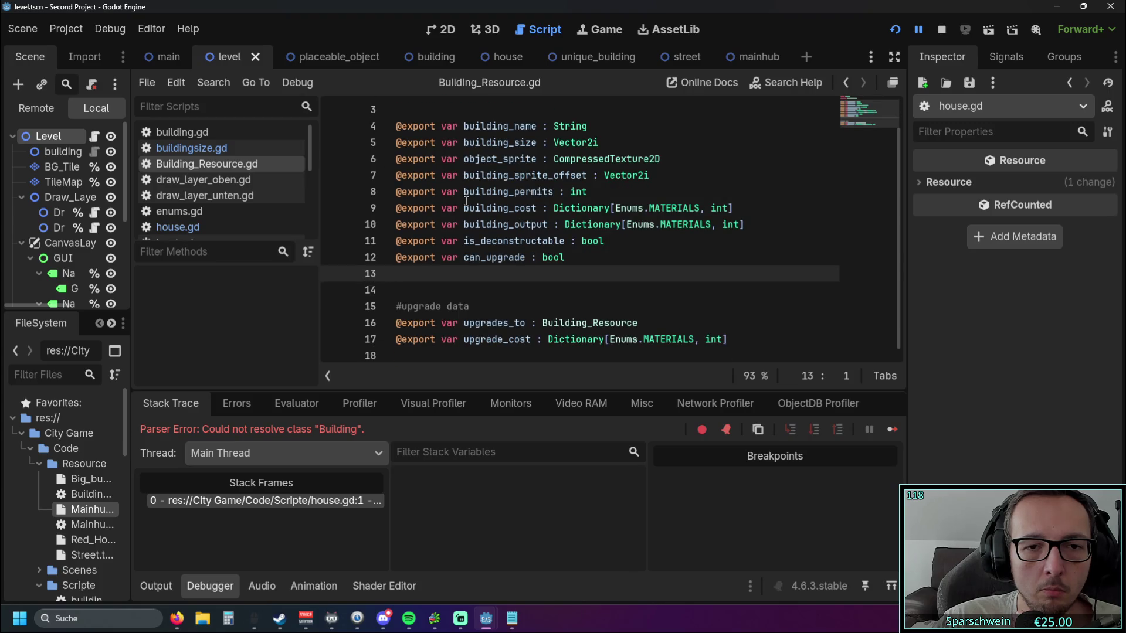
- Reopen placeable_object.gd at its top and place the cursor on empty line 3
scroll(466, 201, up, 1)
scroll(229, 176, down, 4)
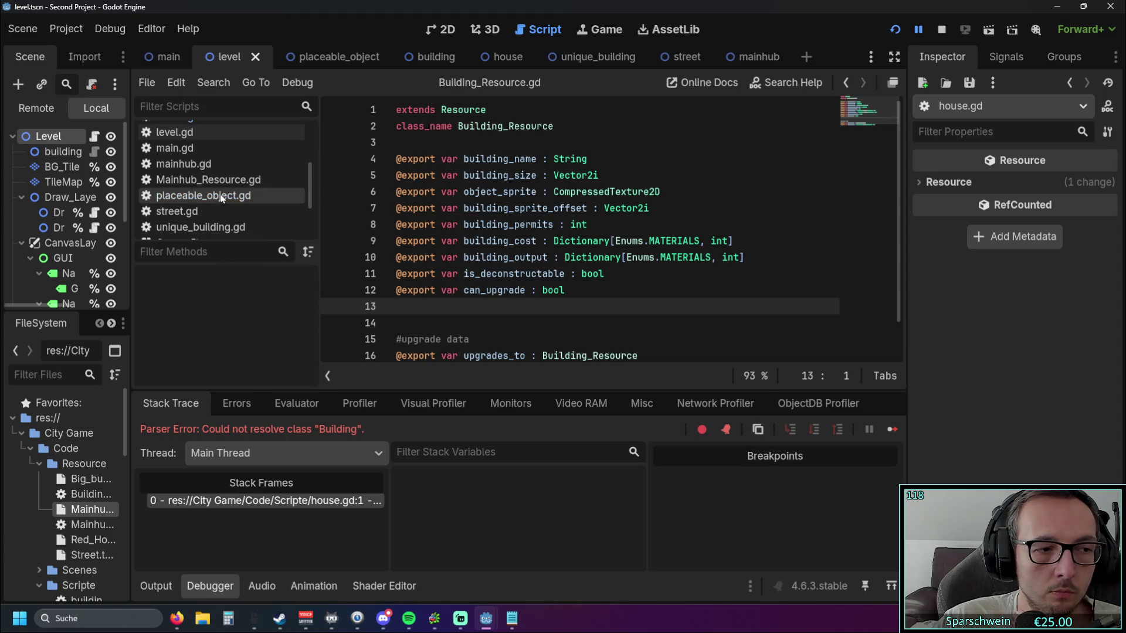
scroll(235, 182, down, 1)
click(235, 180)
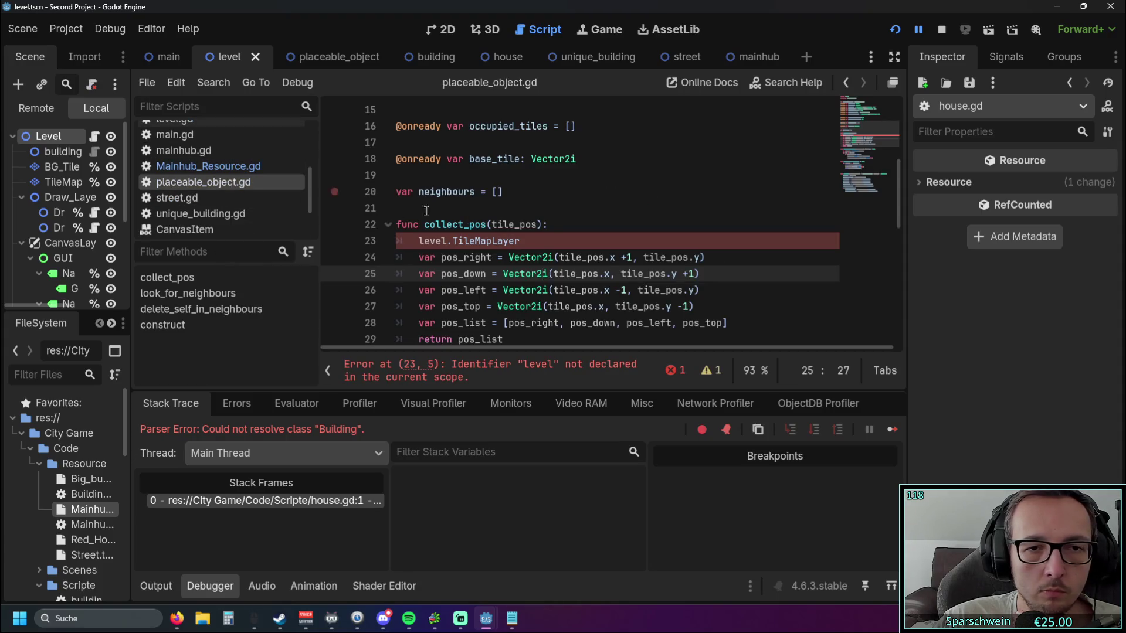
scroll(411, 205, down, 1)
scroll(489, 221, up, 1)
scroll(490, 222, up, 6)
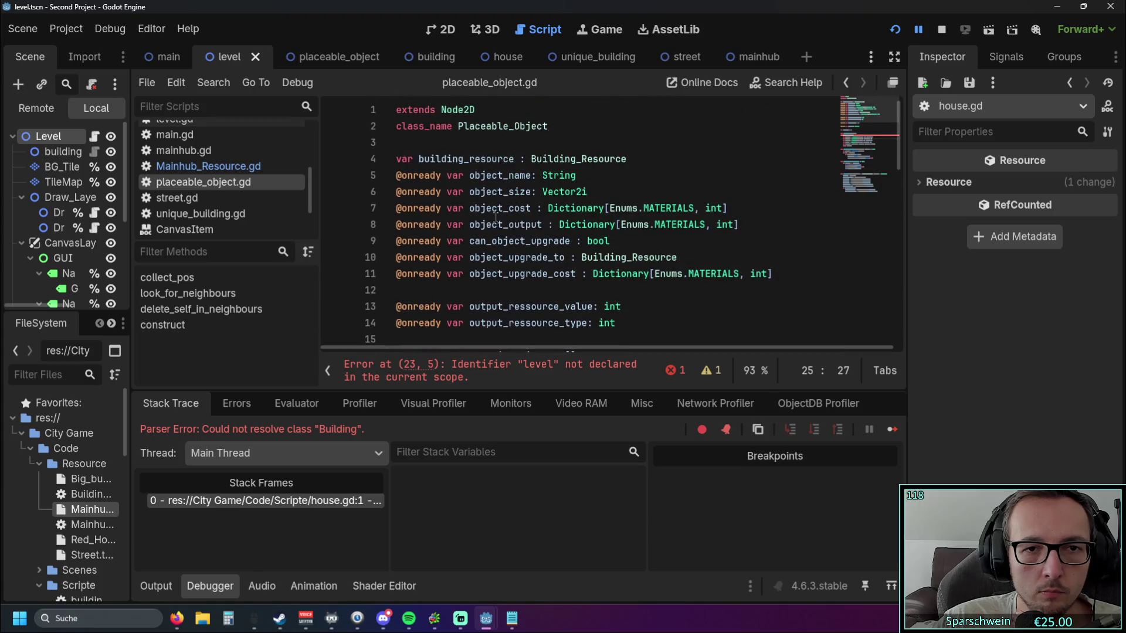
click(557, 144)
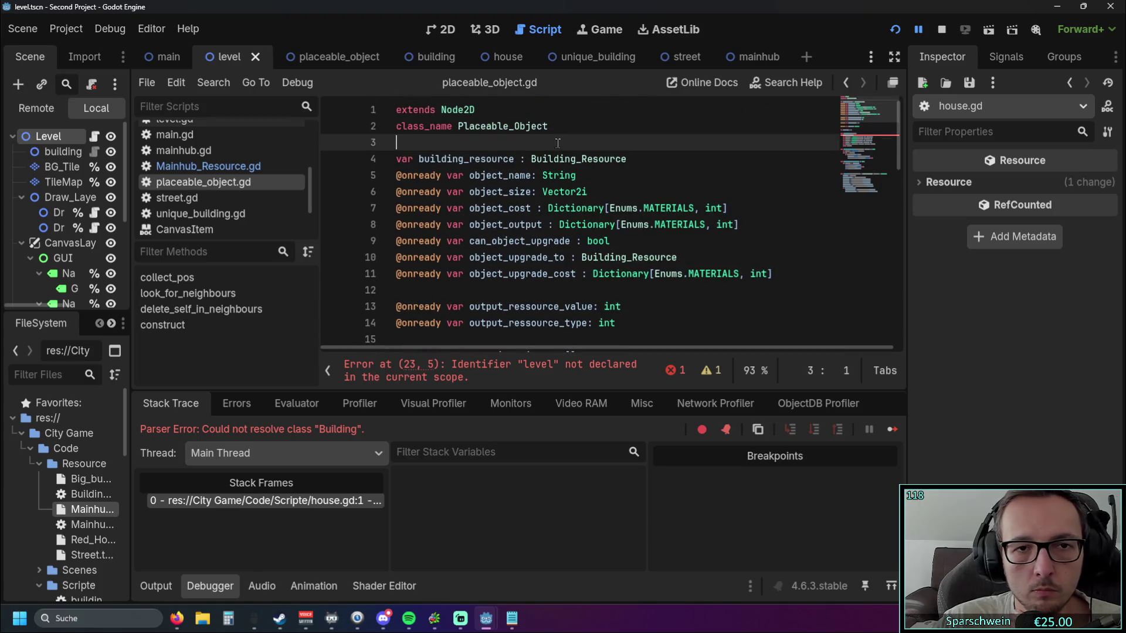
- Insert blank lines under class_name and add an onready level variable for the Level node on line 4
key(Return)
key(Return)
key(Up)
scroll(239, 181, up, 3)
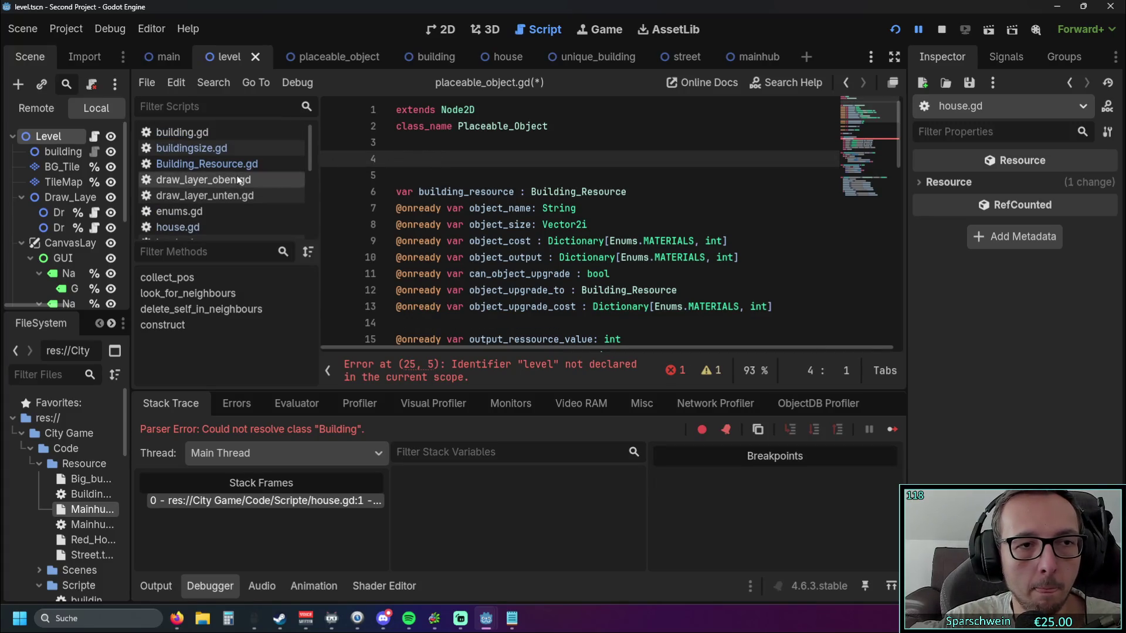
mouse_move(48, 136)
mouse_down()
mouse_move(448, 147)
mouse_move(440, 159)
mouse_up()
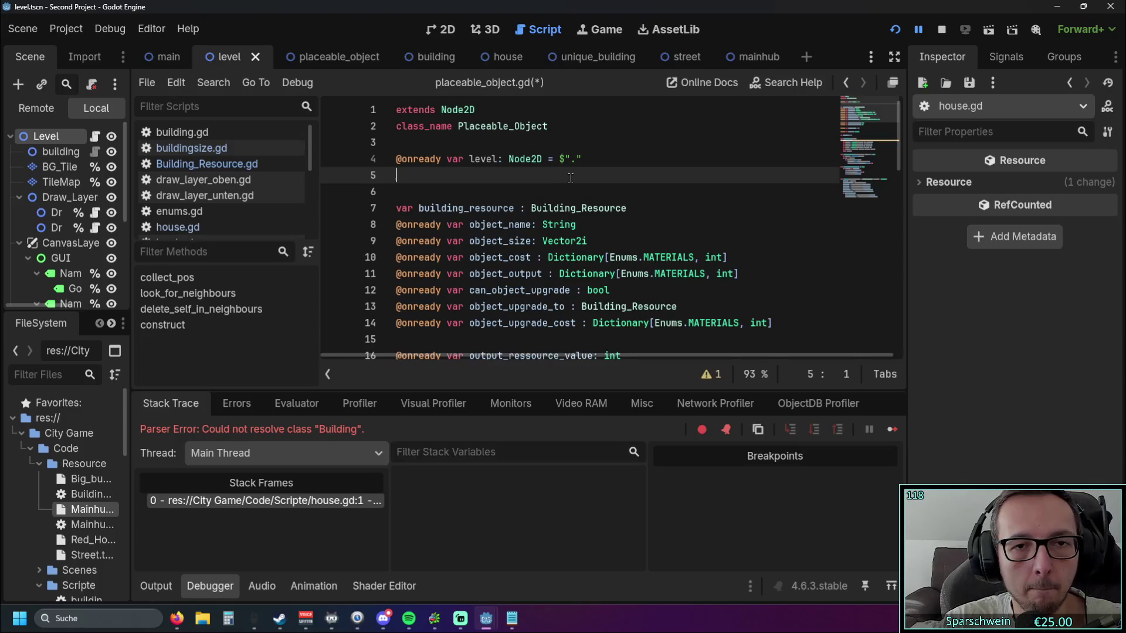
- Bring up level.gd and view its tile_map_layer onready variable bound to %TileMapLayer
scroll(484, 189, down, 5)
scroll(484, 189, down, 3)
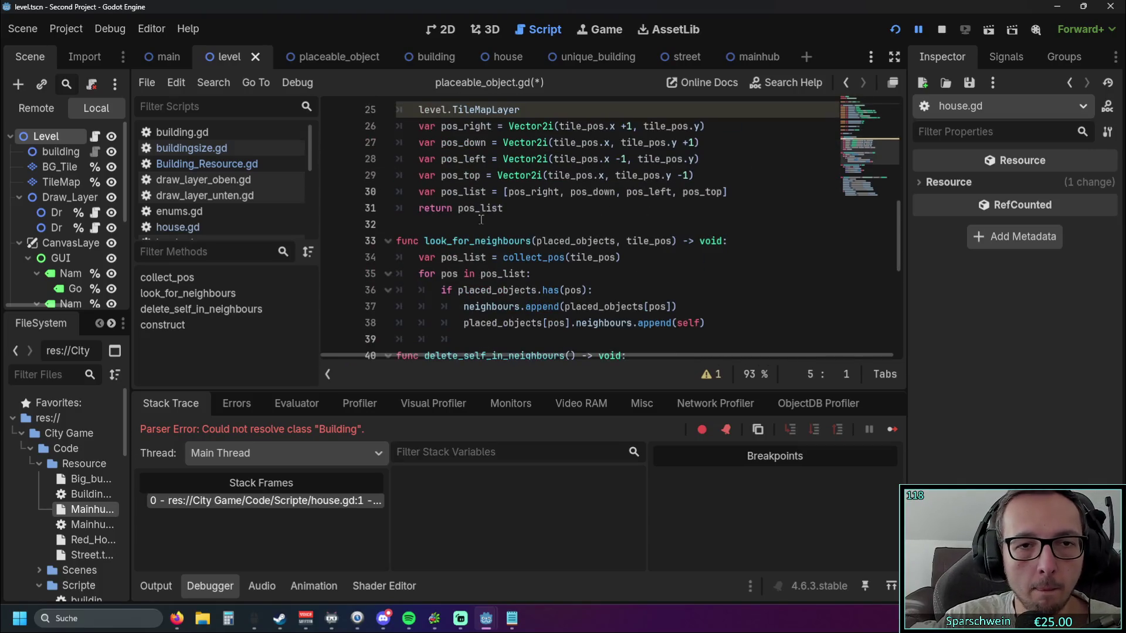
scroll(463, 200, up, 2)
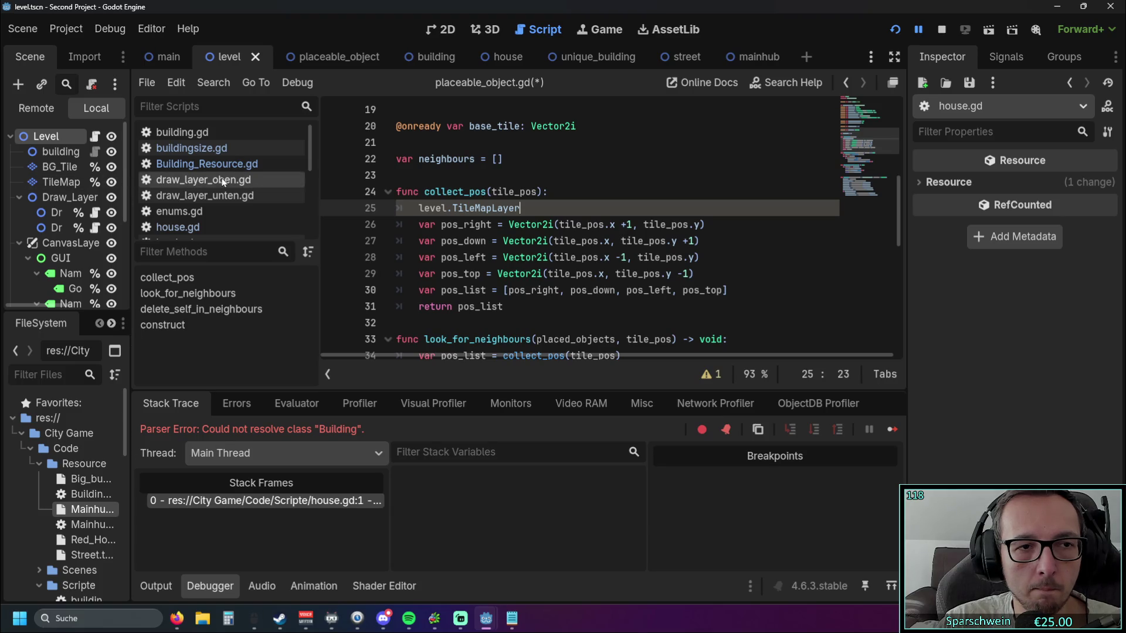
scroll(221, 181, down, 3)
click(194, 174)
drag(898, 341, 911, 51)
scroll(662, 213, down, 5)
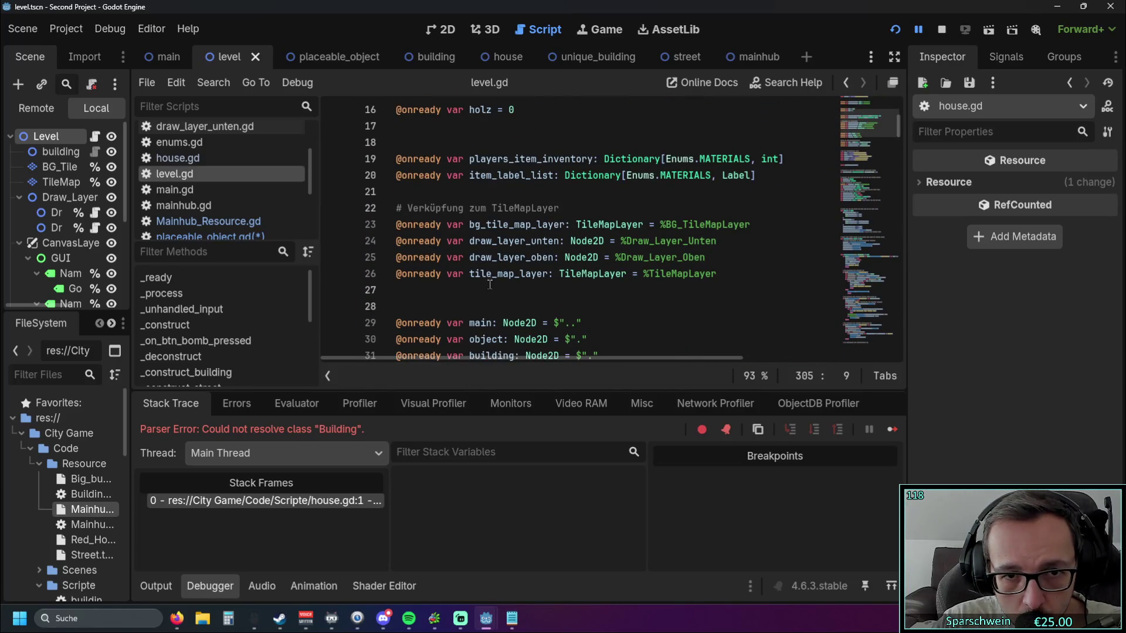
- Check the tile_map_layer variable and the TileMapLayer class documentation for a surrounding-cells method
drag(470, 275, 549, 275)
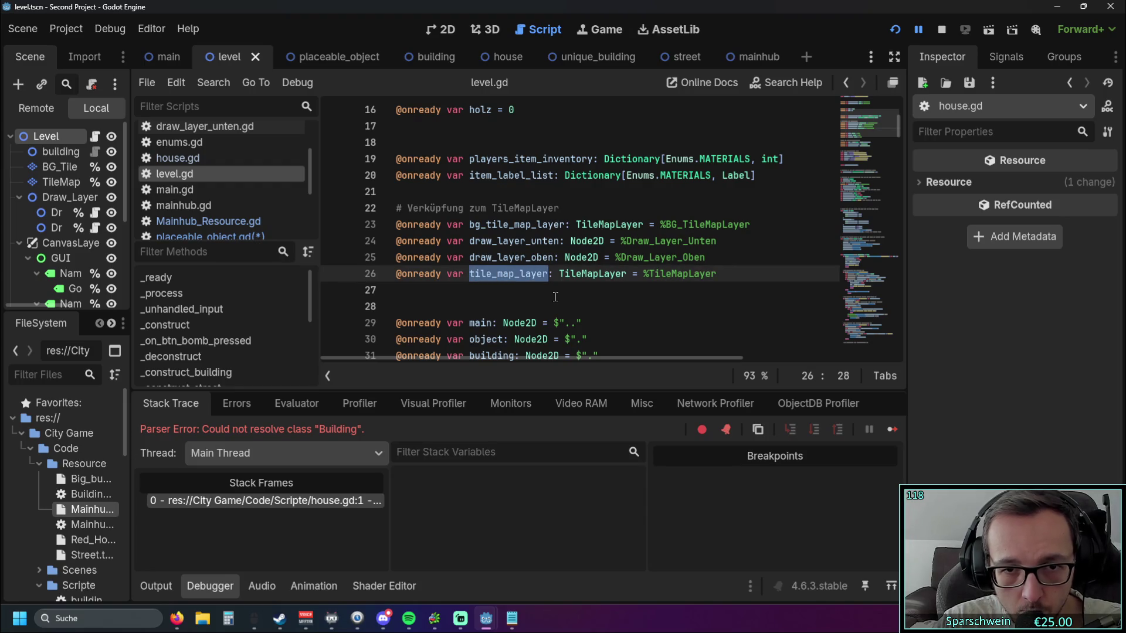
scroll(196, 182, up, 2)
scroll(203, 185, down, 3)
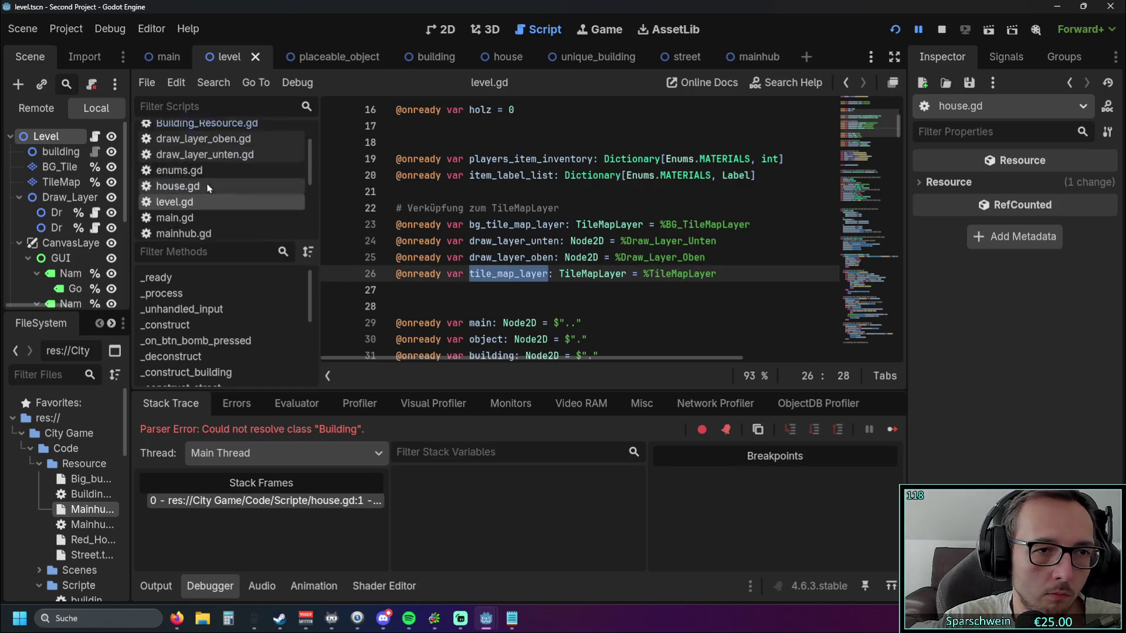
scroll(214, 193, down, 1)
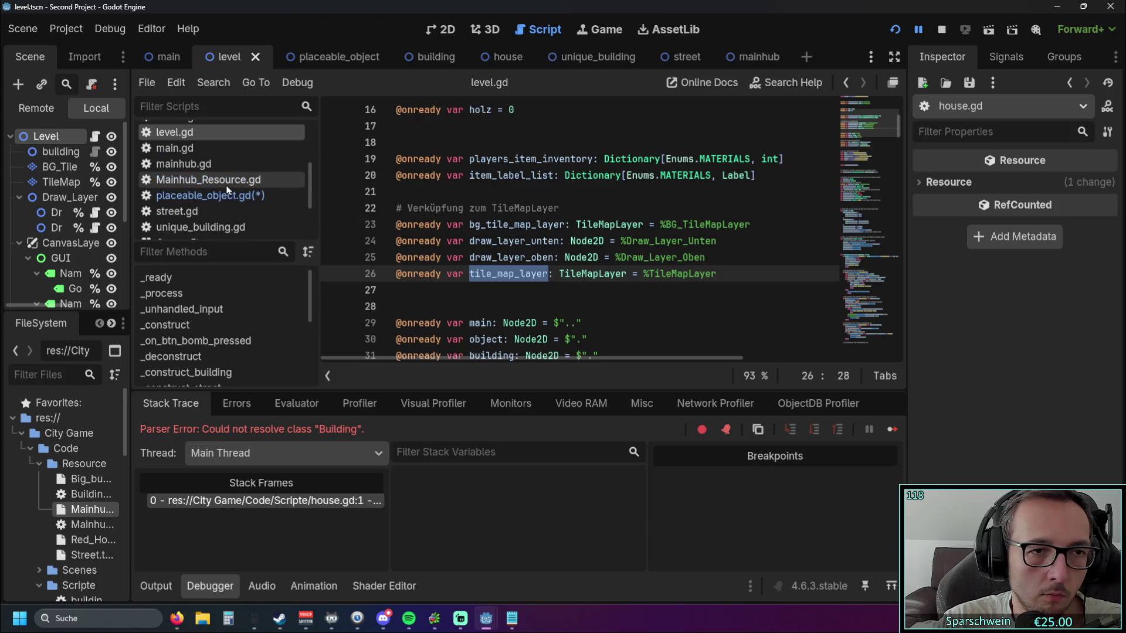
scroll(259, 201, down, 3)
scroll(259, 201, down, 2)
click(188, 227)
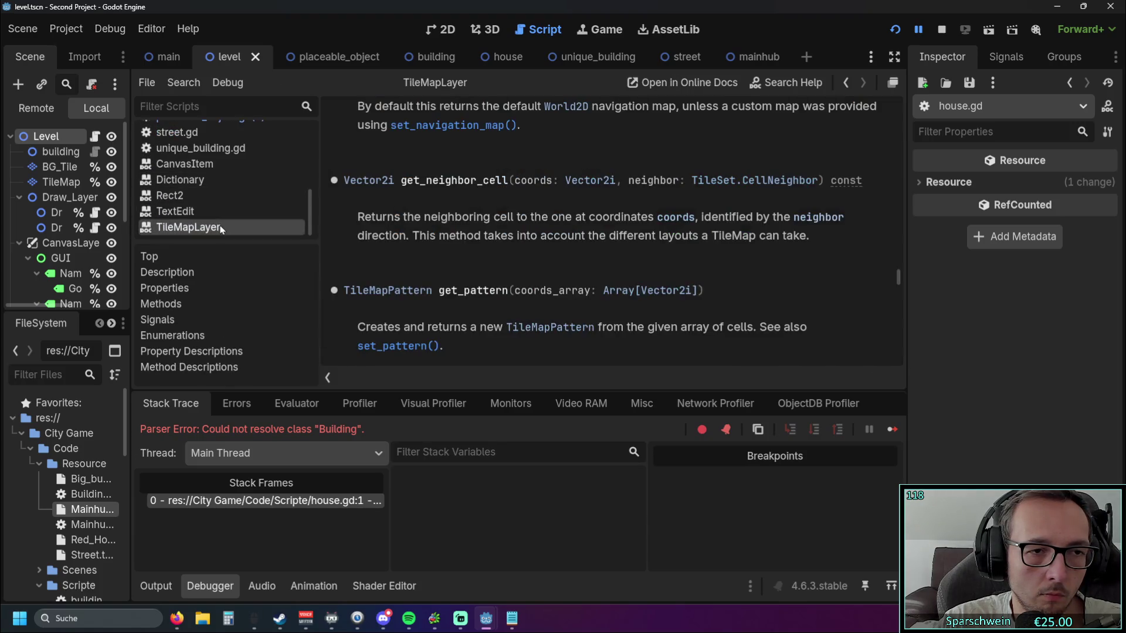
scroll(199, 176, up, 3)
click(205, 185)
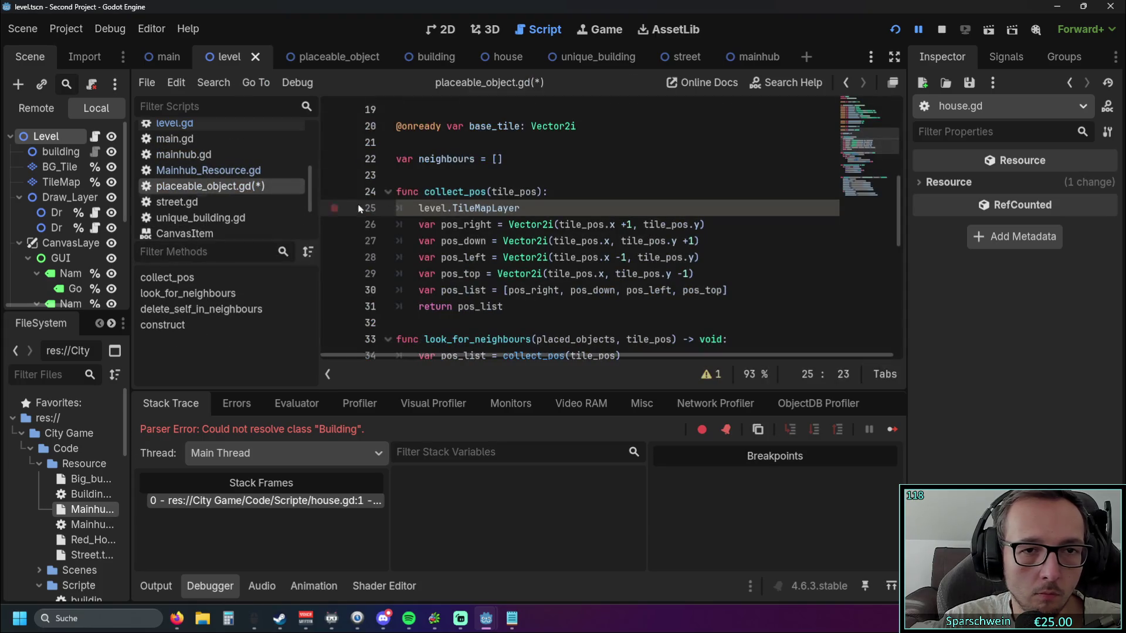
- Rewrite line 25 to call level.tile_map_layer.get_surrounding(tile_pos) in place of TileMapLayer
double_click(511, 208)
text(tile_map_layer.get)
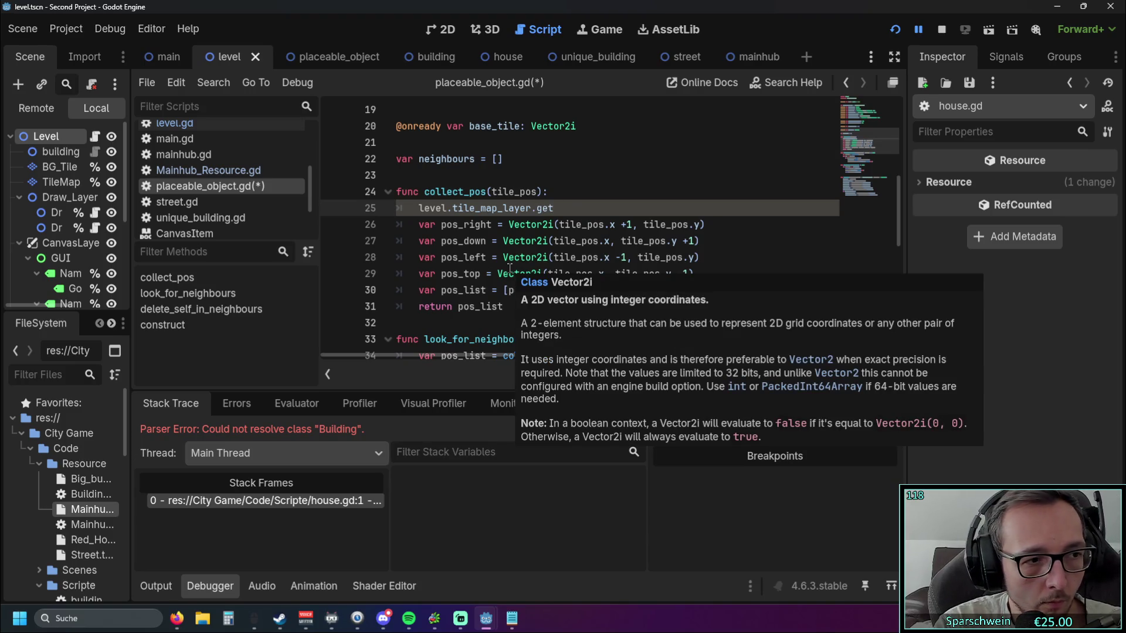
text(_su)
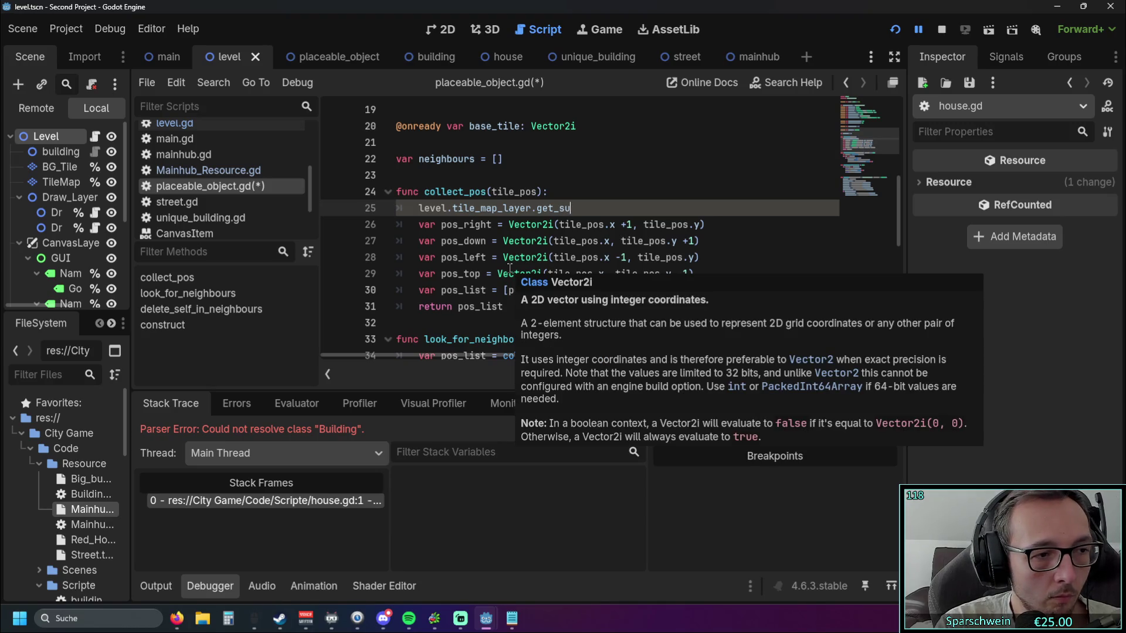
text(rrounding)
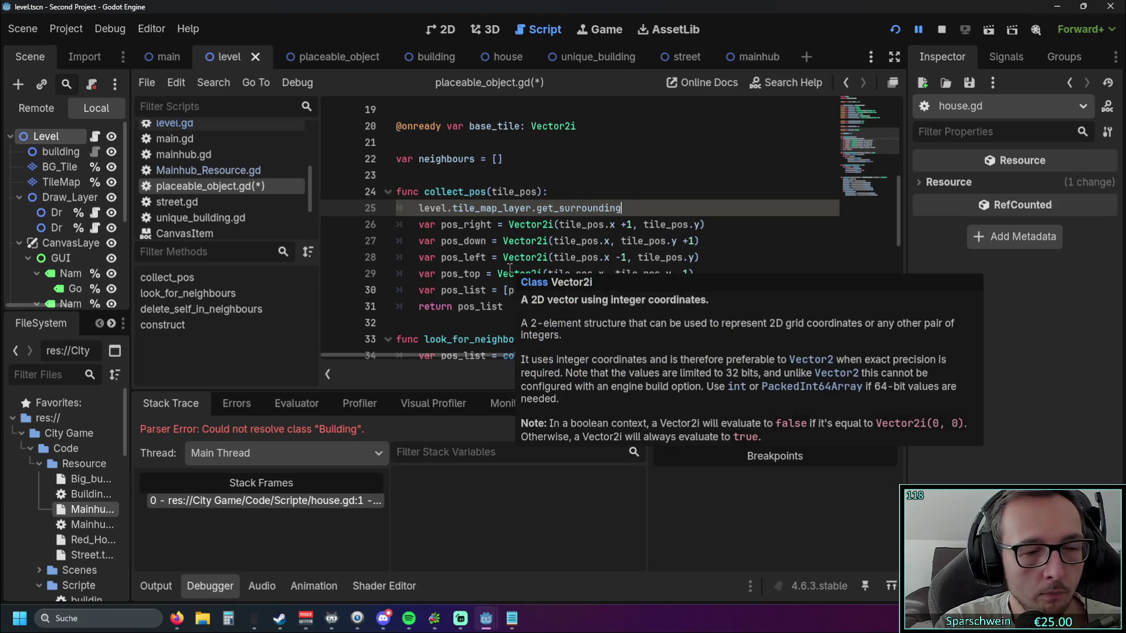
text((tile)
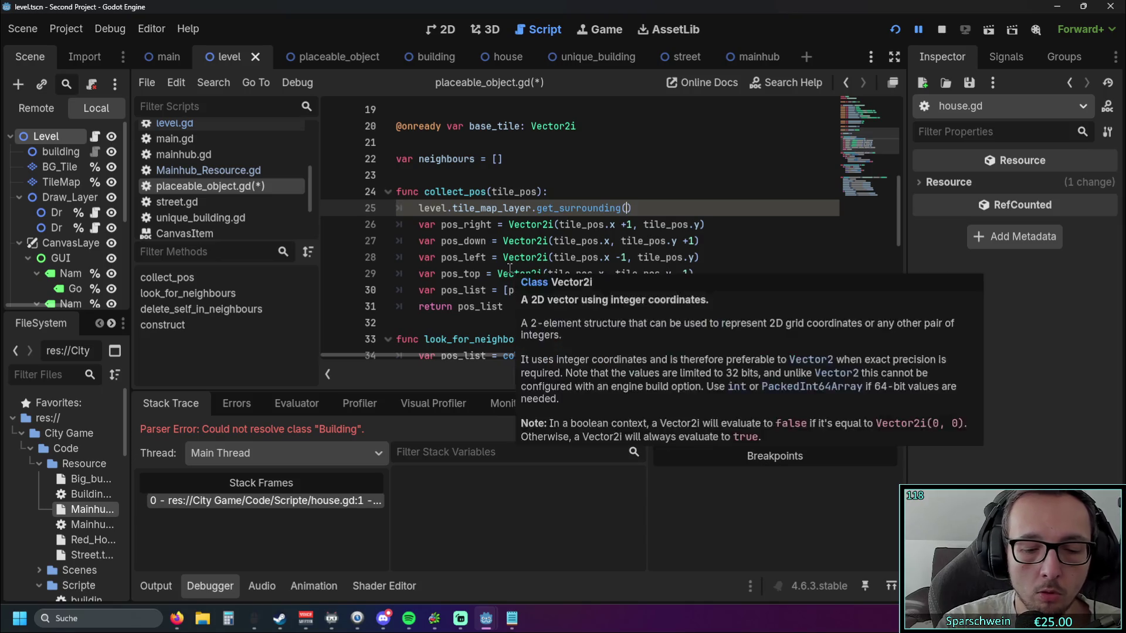
key(Return)
key(Home)
text(return)
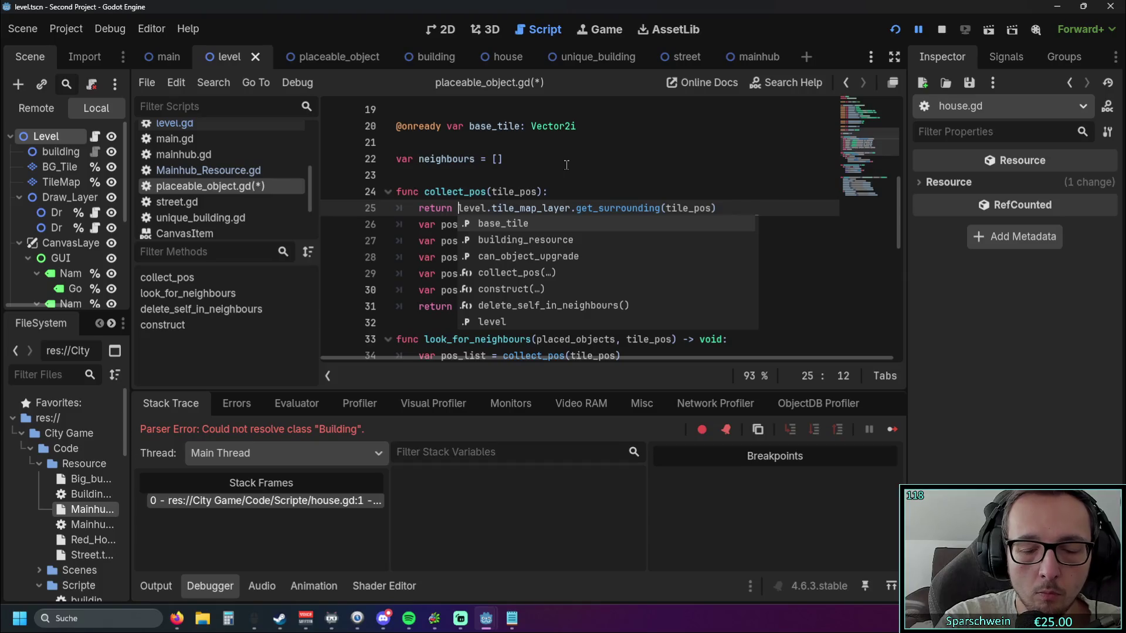
text( ()
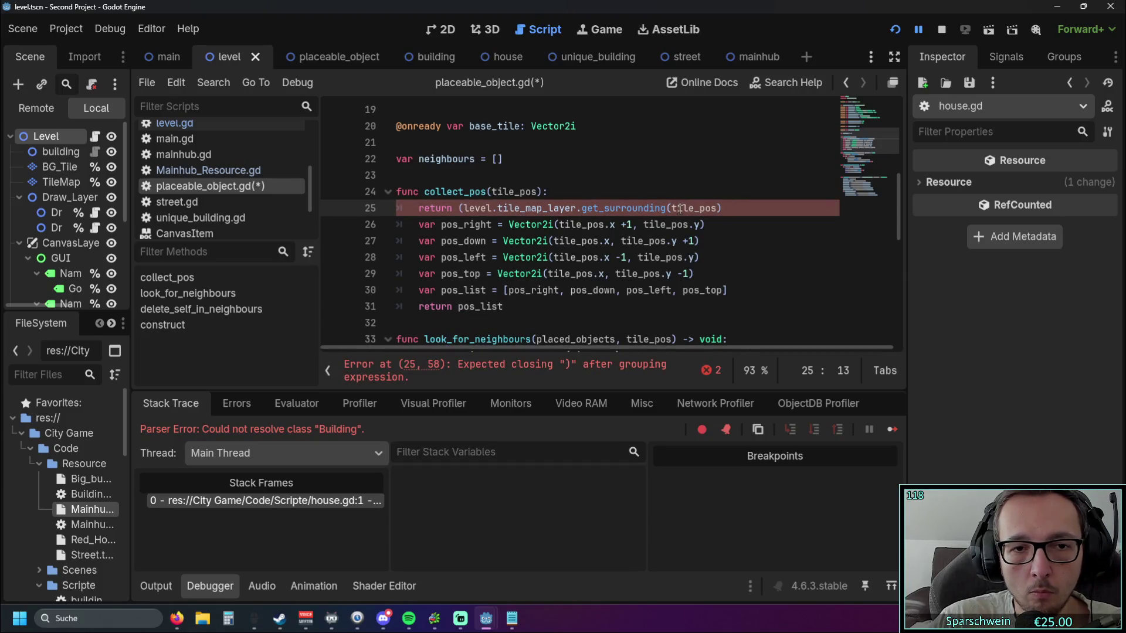
click(460, 208)
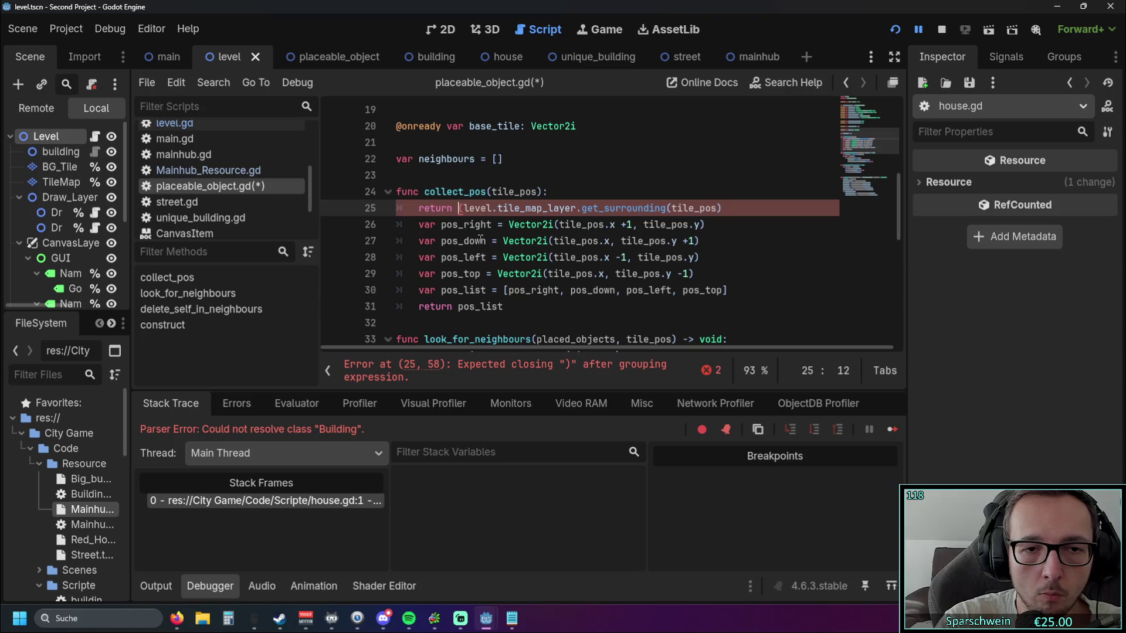
text(poslist )
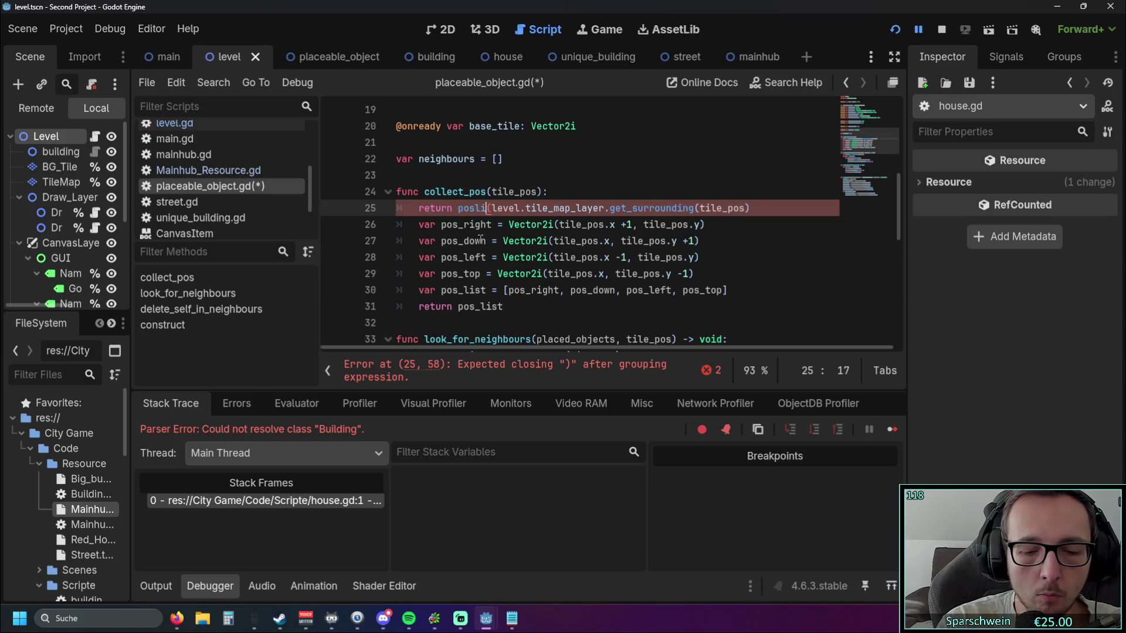
text(=)
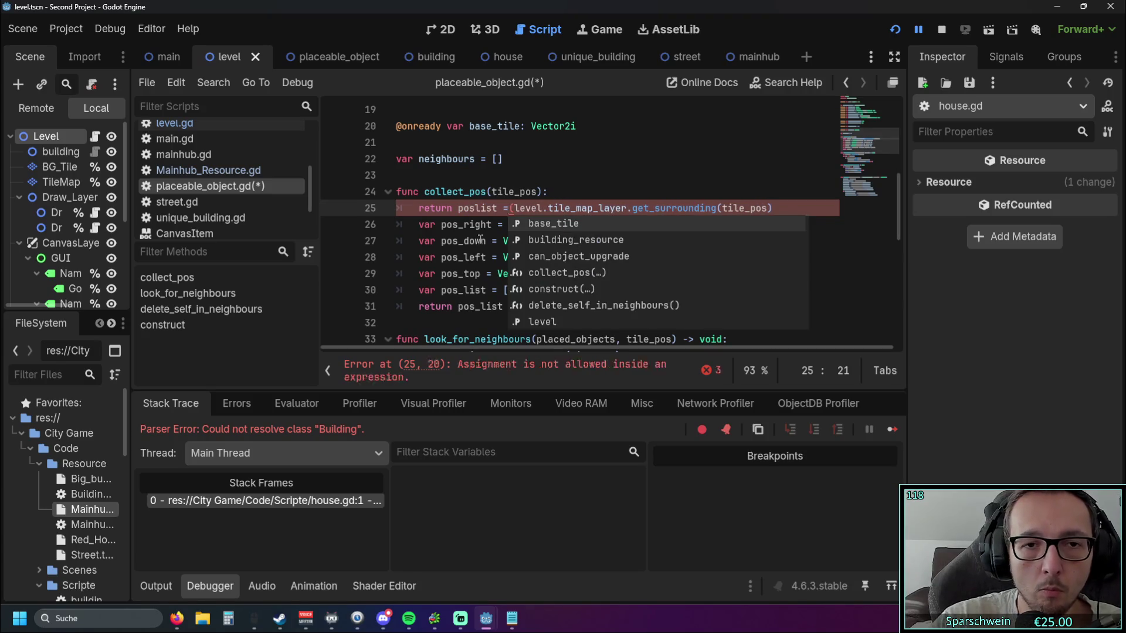
key(Delete)
- Make line 25 return the call directly and delete the manual neighbour calculations on lines 26–31
click(675, 177)
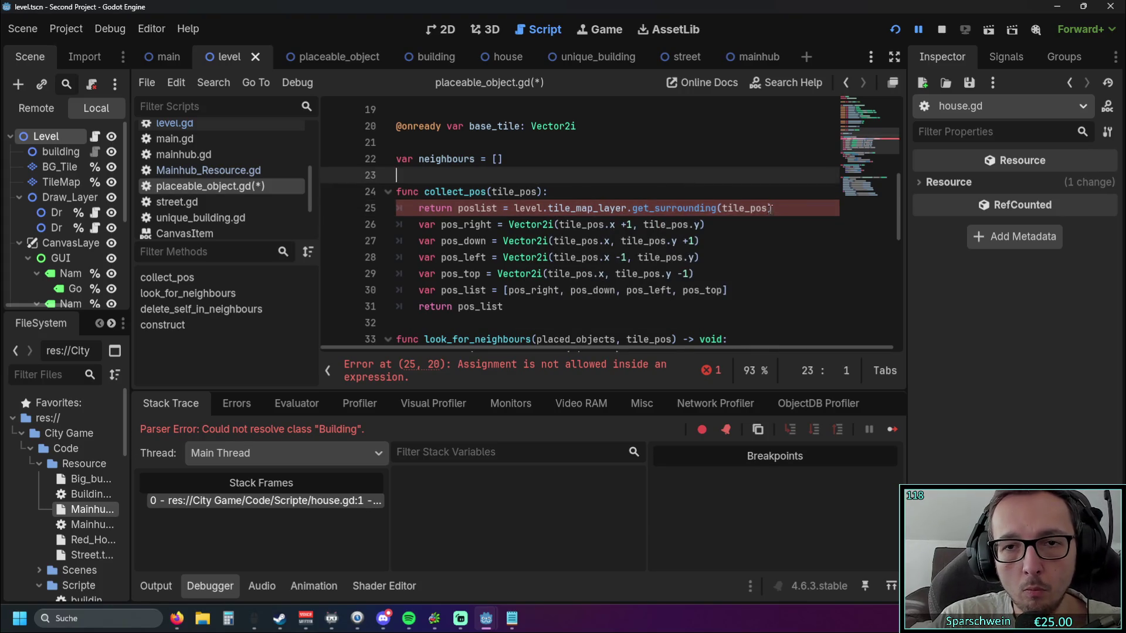
click(528, 304)
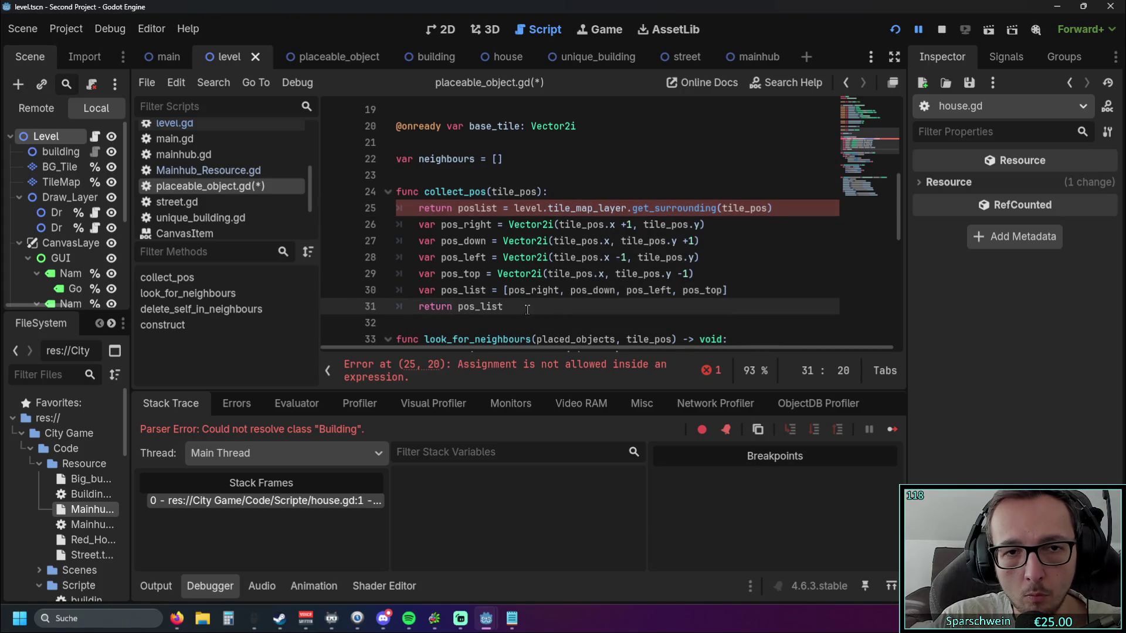
drag(502, 346, 530, 347)
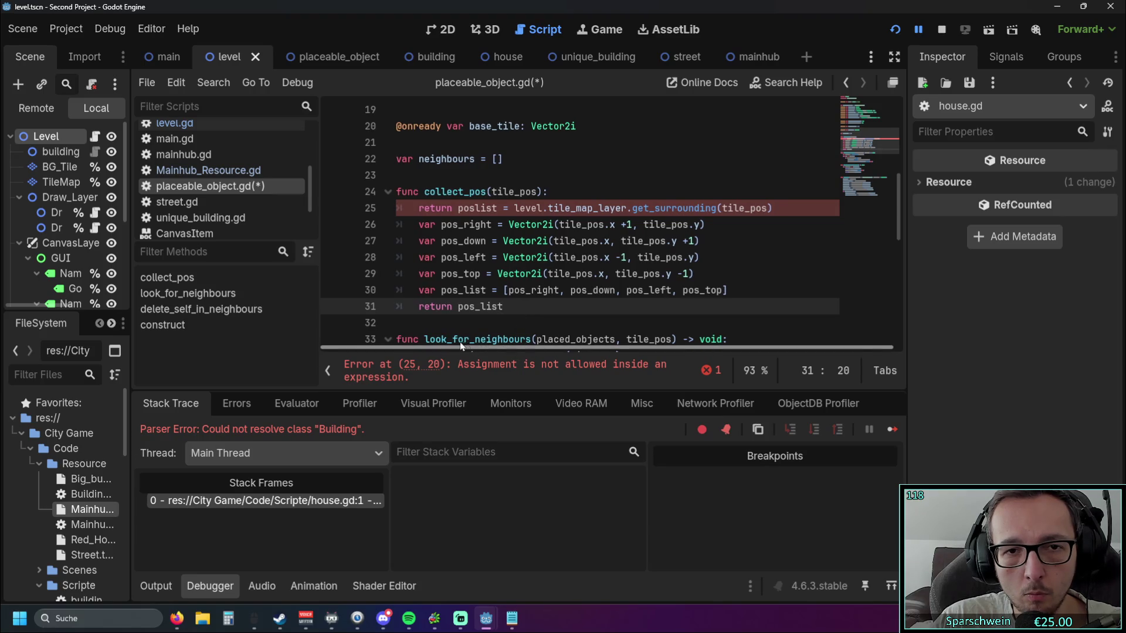
scroll(500, 222, down, 2)
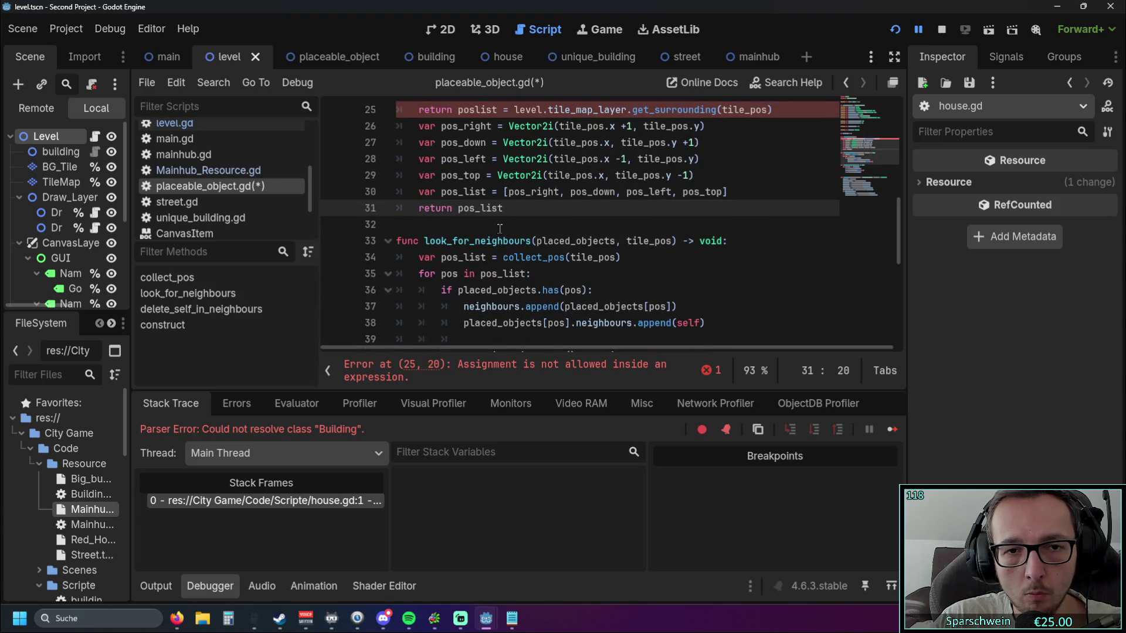
scroll(500, 228, up, 2)
scroll(586, 243, down, 3)
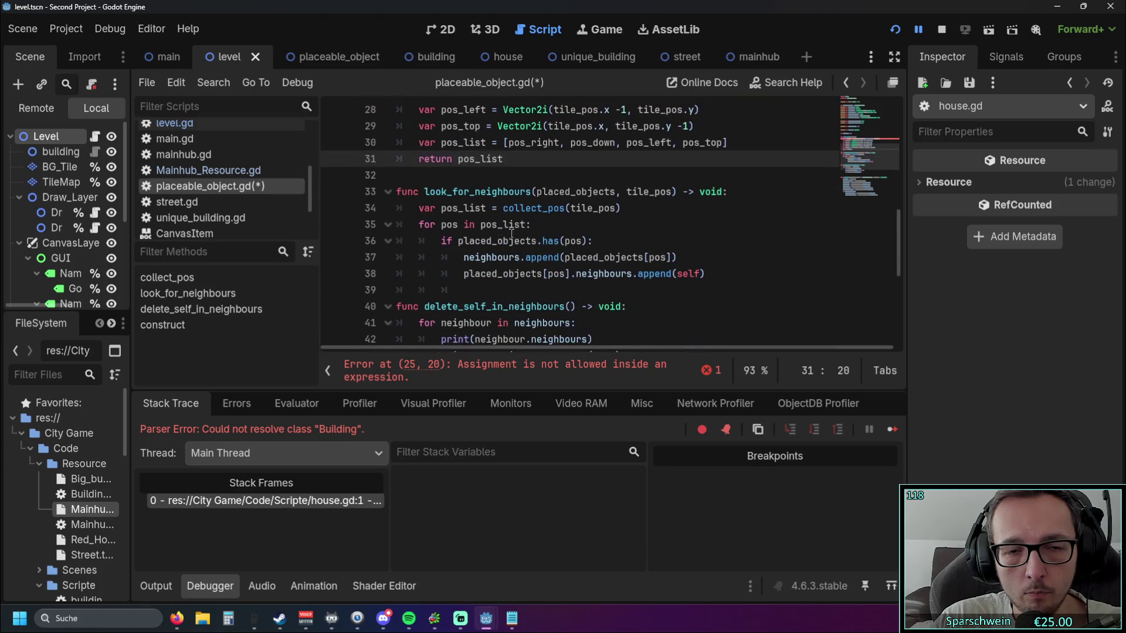
scroll(586, 249, up, 4)
scroll(517, 253, down, 1)
scroll(517, 254, down, 1)
drag(514, 158, 458, 158)
key(BackSpace)
mouse_move(504, 257)
mouse_down()
mouse_move(405, 241)
mouse_move(397, 175)
mouse_up()
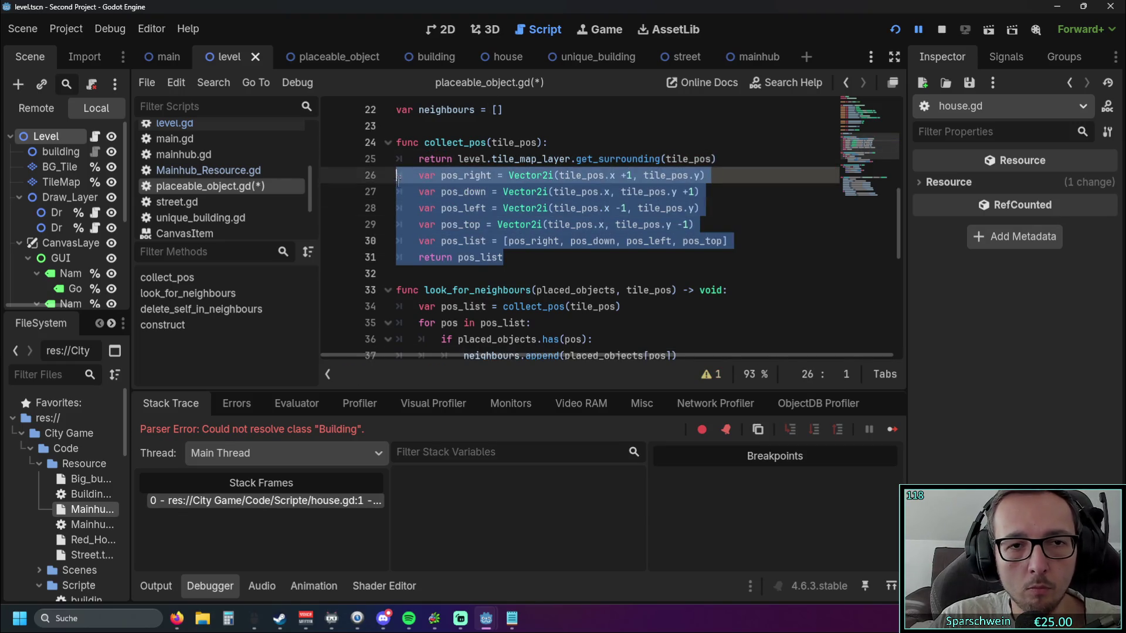
key(BackSpace)
scroll(409, 209, up, 1)
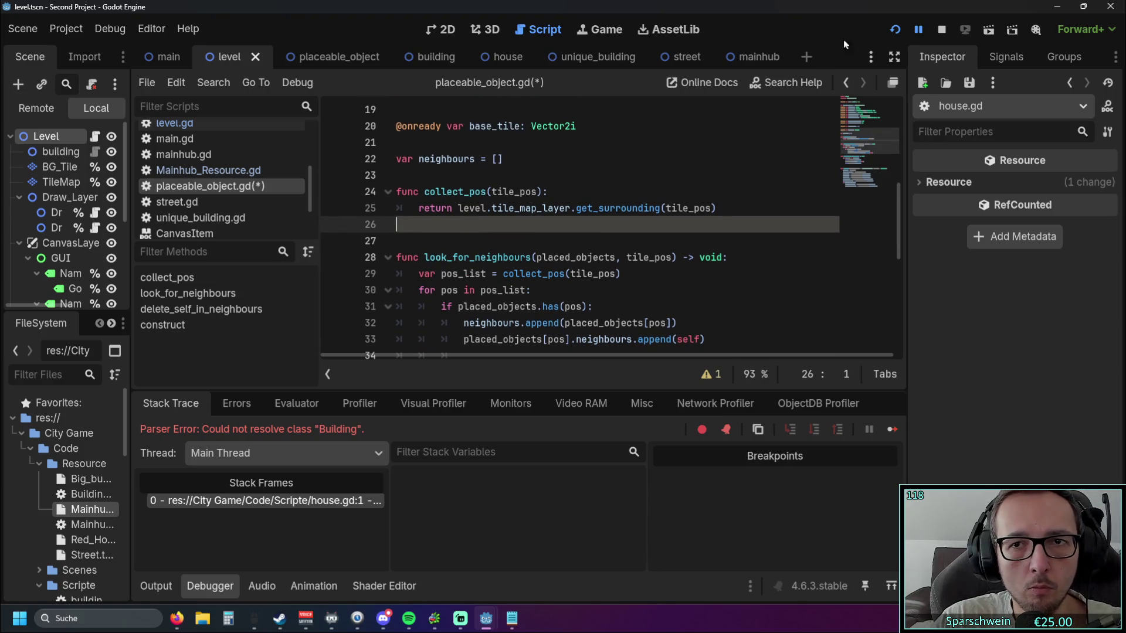
- Run the project, then delete the duplicate level declaration on line 4 of street.gd
click(888, 31)
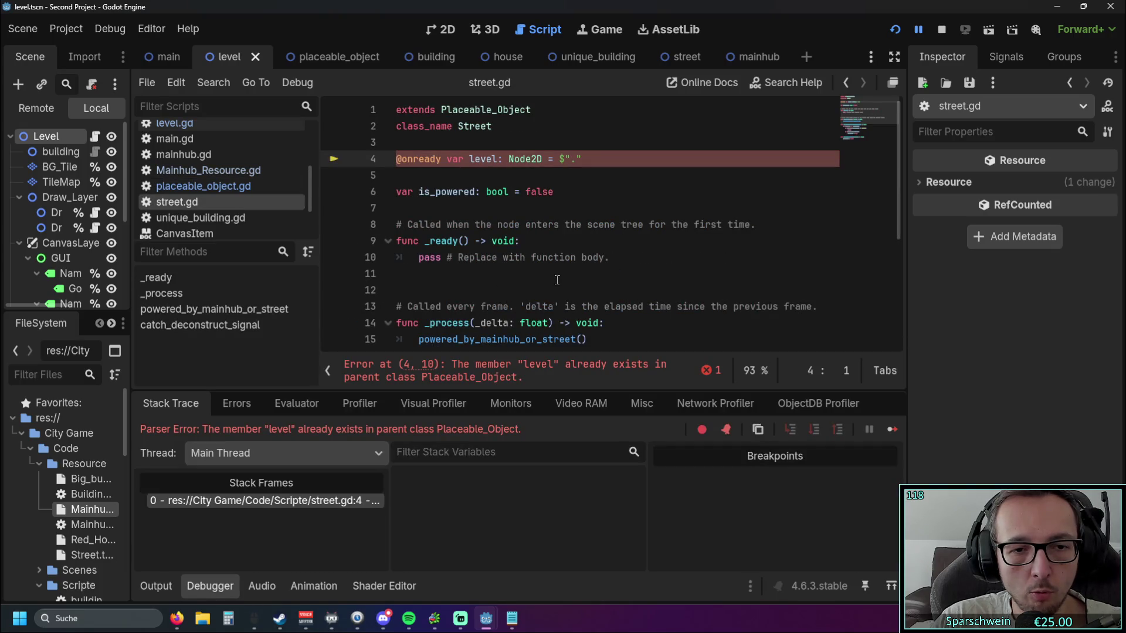
click(365, 160)
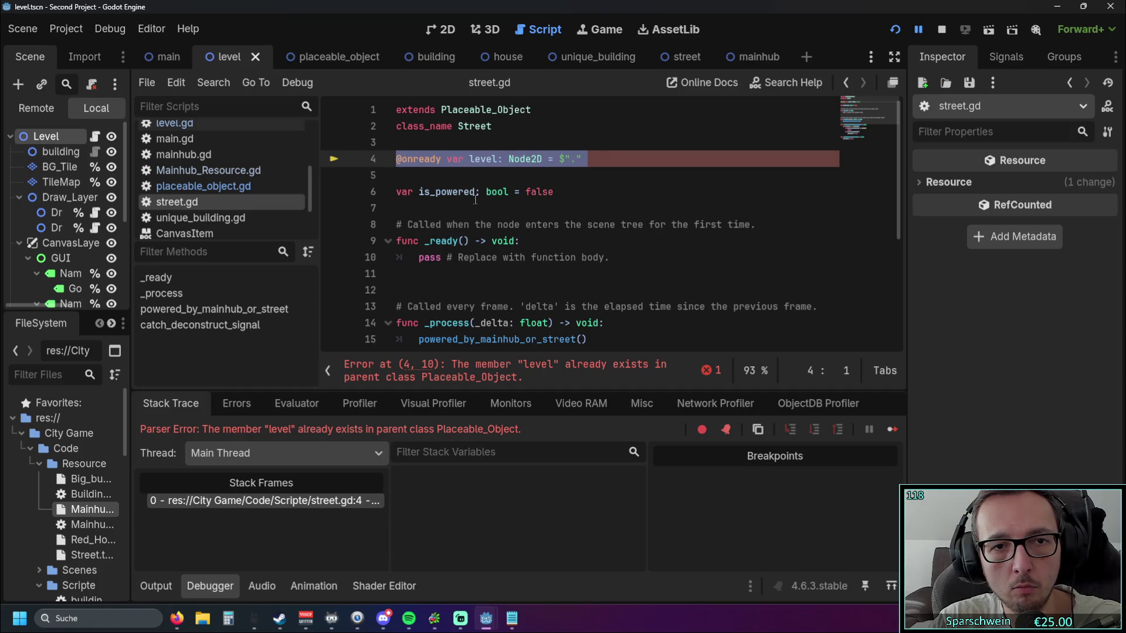
key(BackSpace)
key(BackSpace)
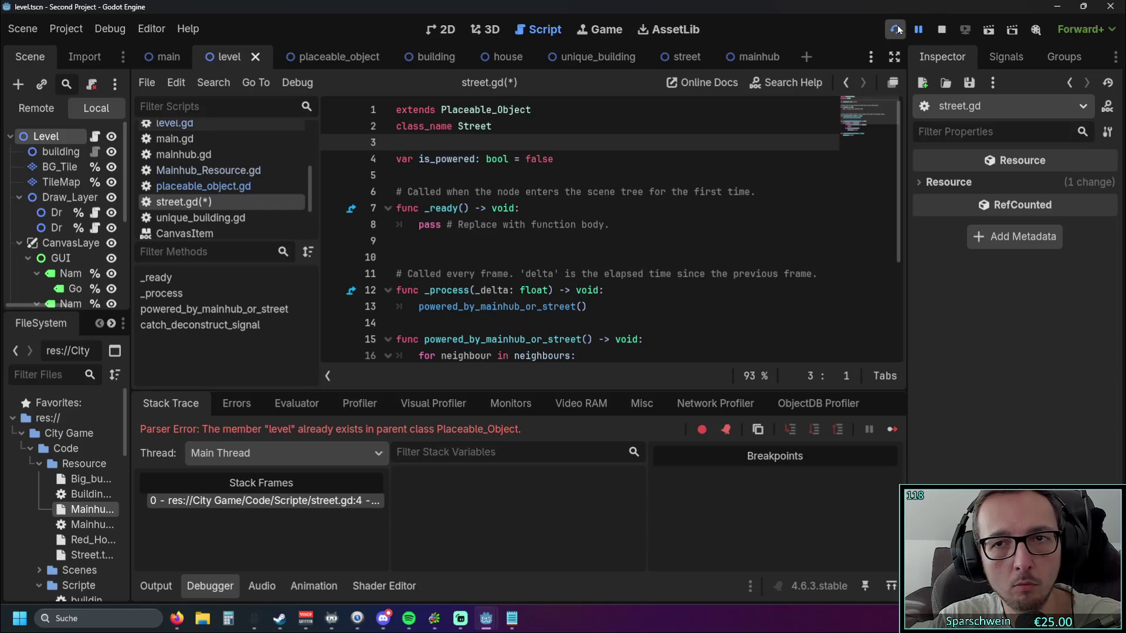
- Rerun the game and lay a street strip across the map, hitting the tile_map_layer access error
click(898, 30)
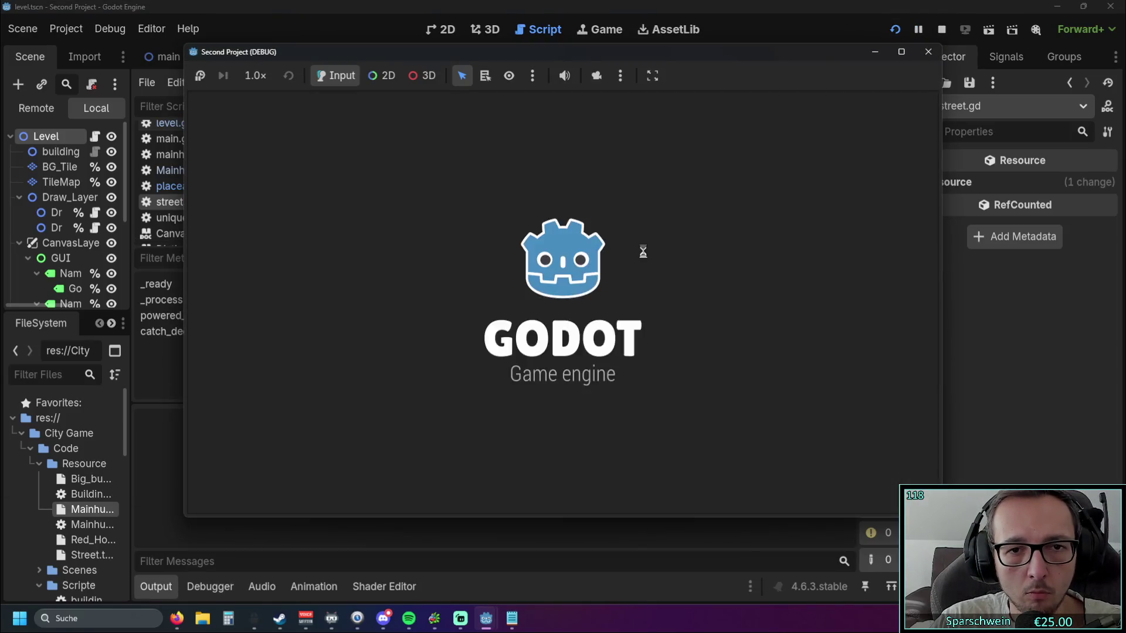
click(645, 481)
drag(467, 294, 603, 356)
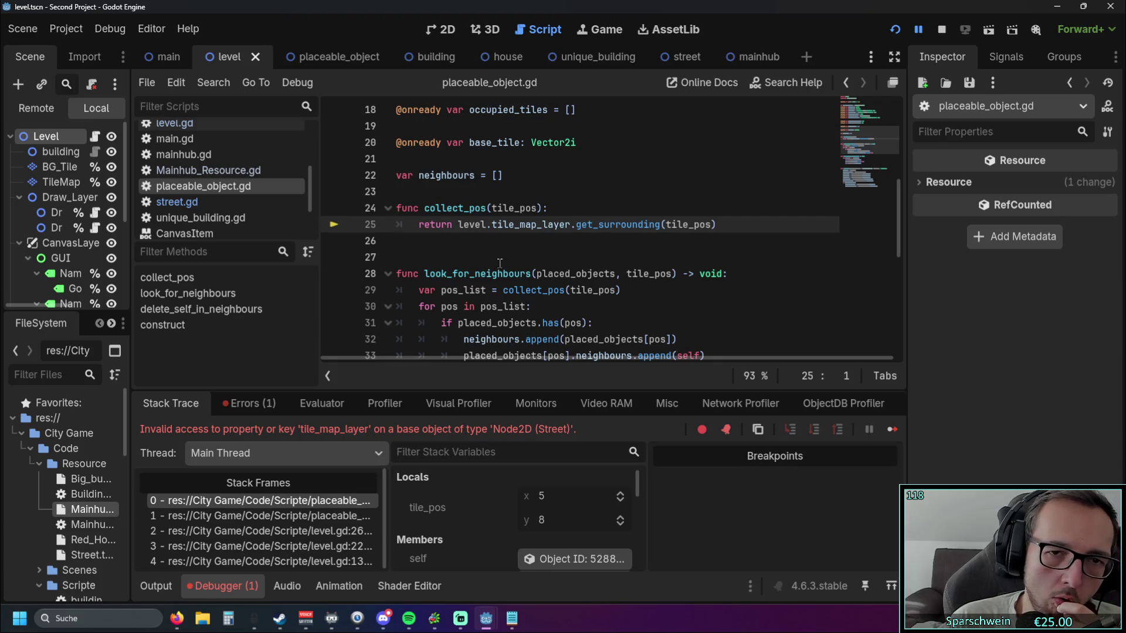
click(662, 225)
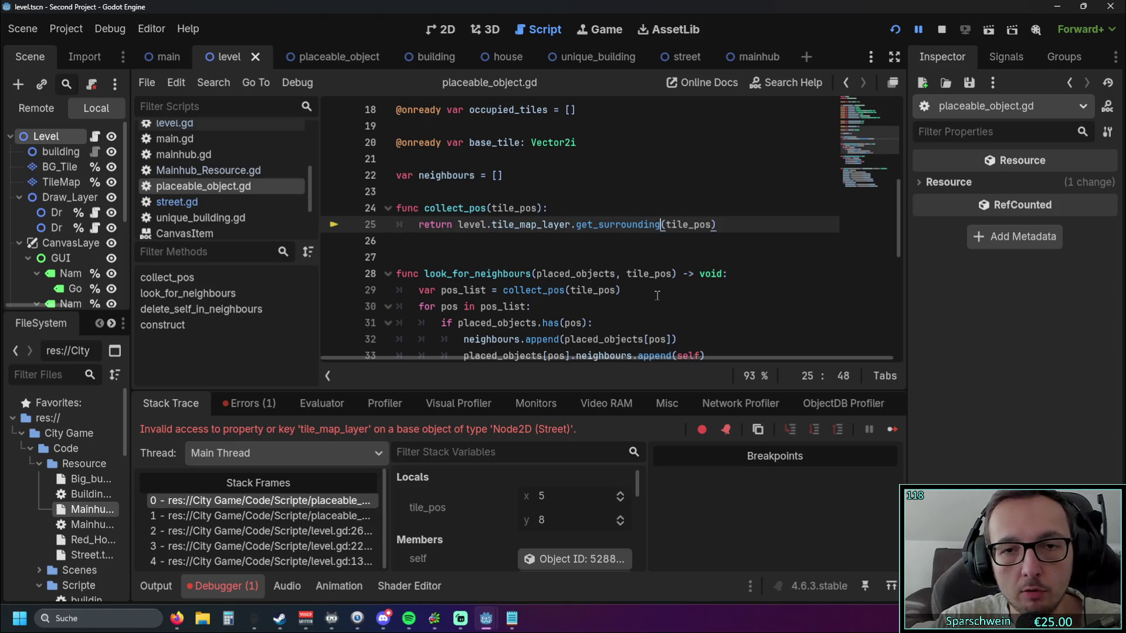
- Change the call to get_surrounding_cells(tile_pos), then rerun and place an object on the grid
text(_cell)
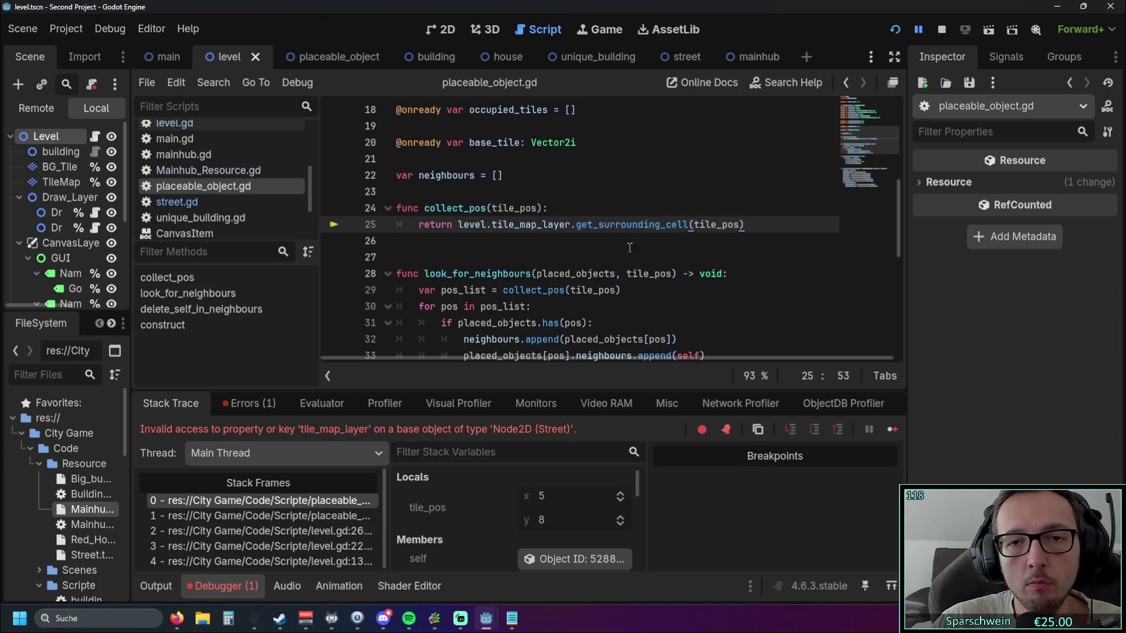
click(630, 247)
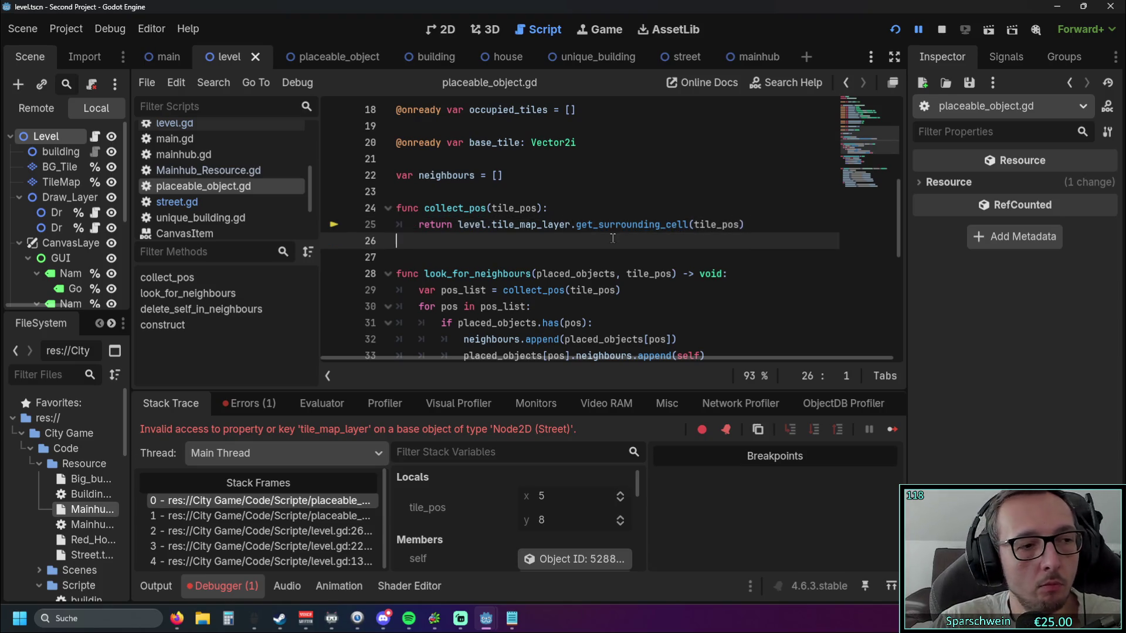
click(689, 225)
text(s)
click(645, 257)
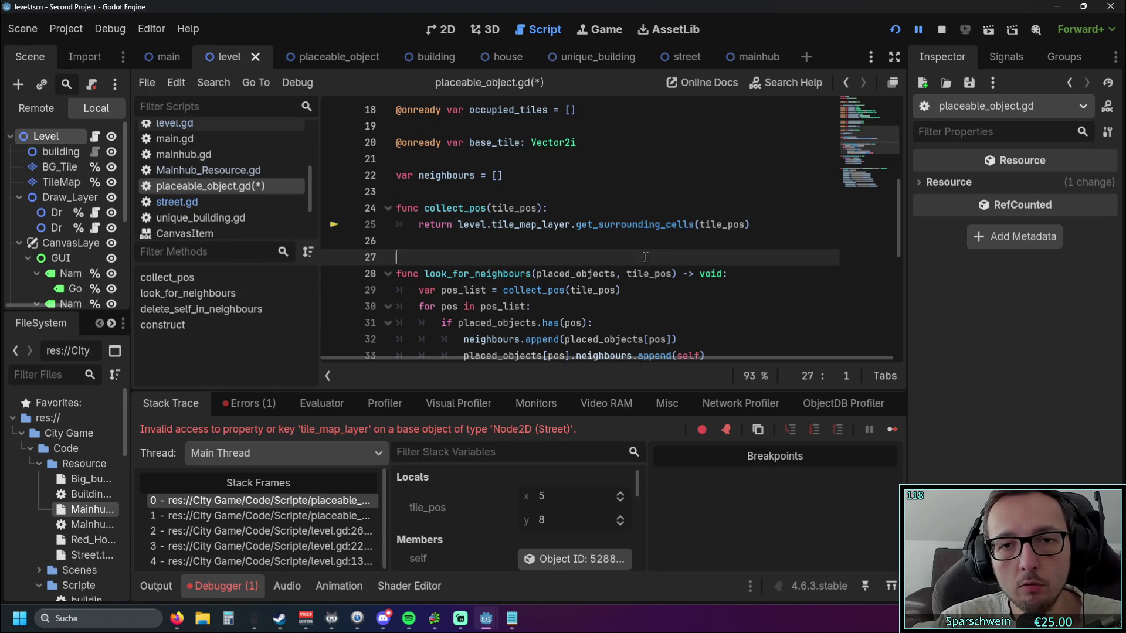
click(903, 28)
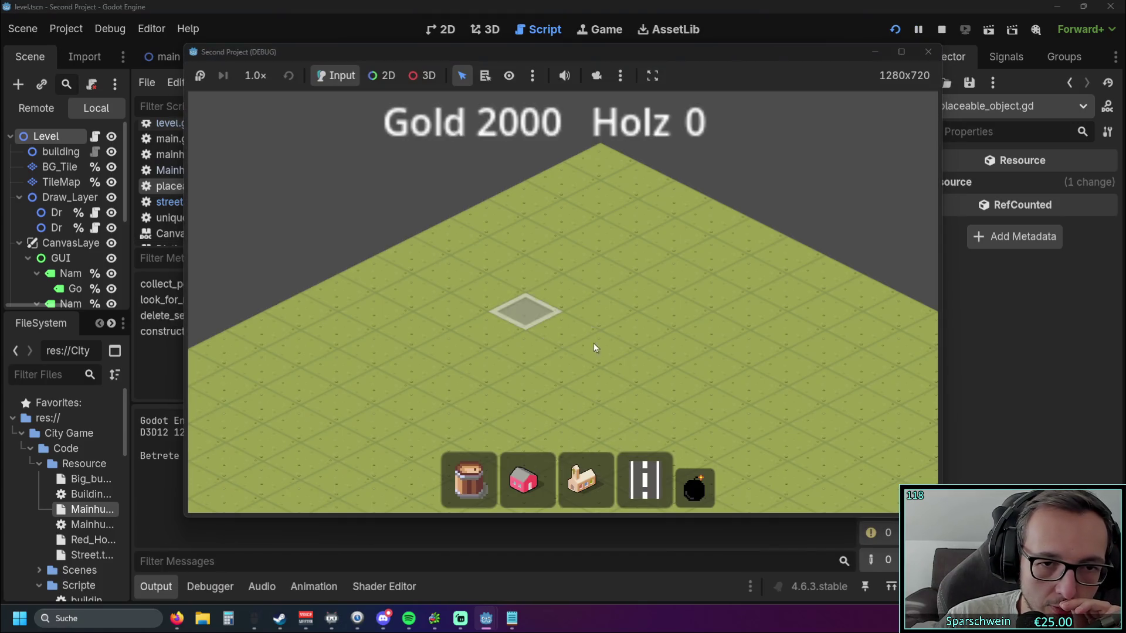
click(601, 347)
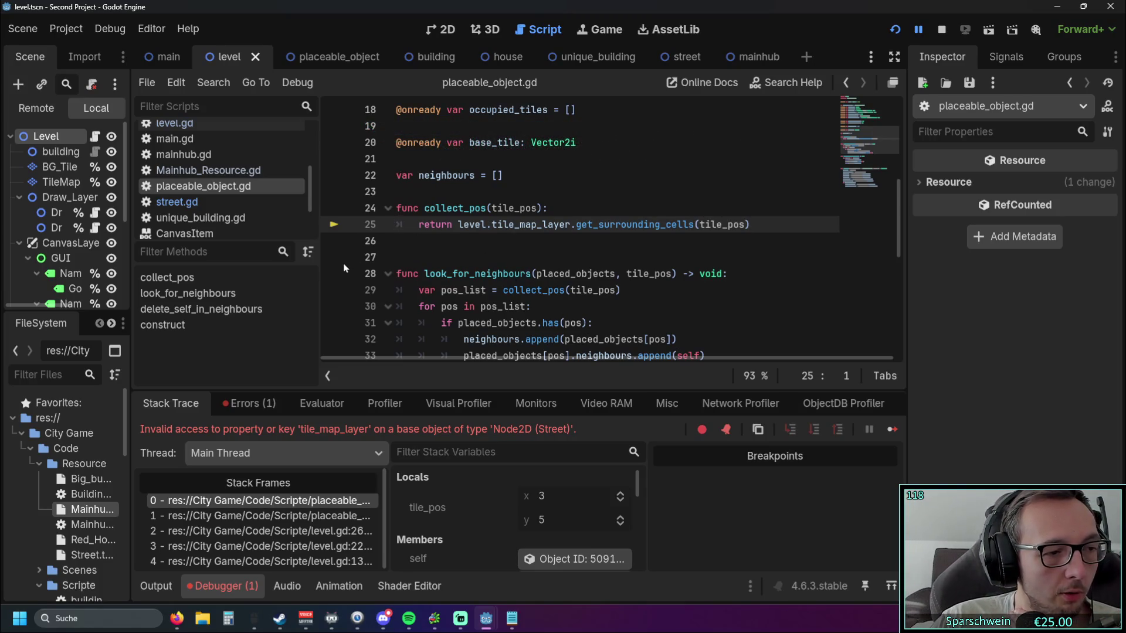
- Add an onready tile_map_layer reference to the TileMapLayer node below the level declaration
scroll(399, 251, up, 6)
scroll(469, 264, down, 6)
scroll(487, 270, up, 6)
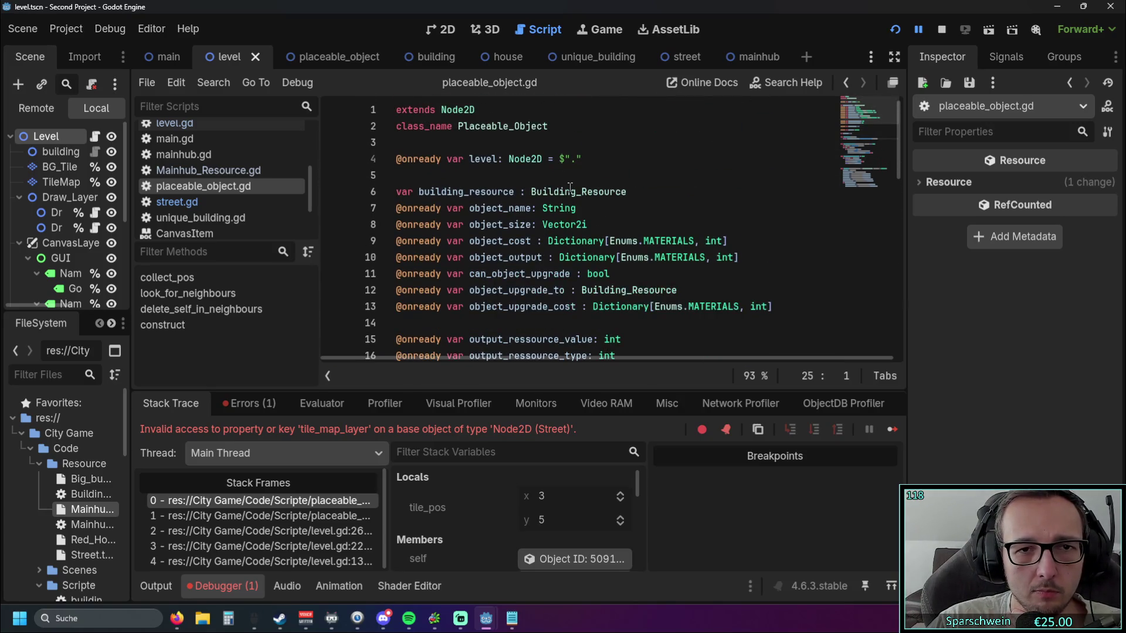
click(596, 152)
key(Return)
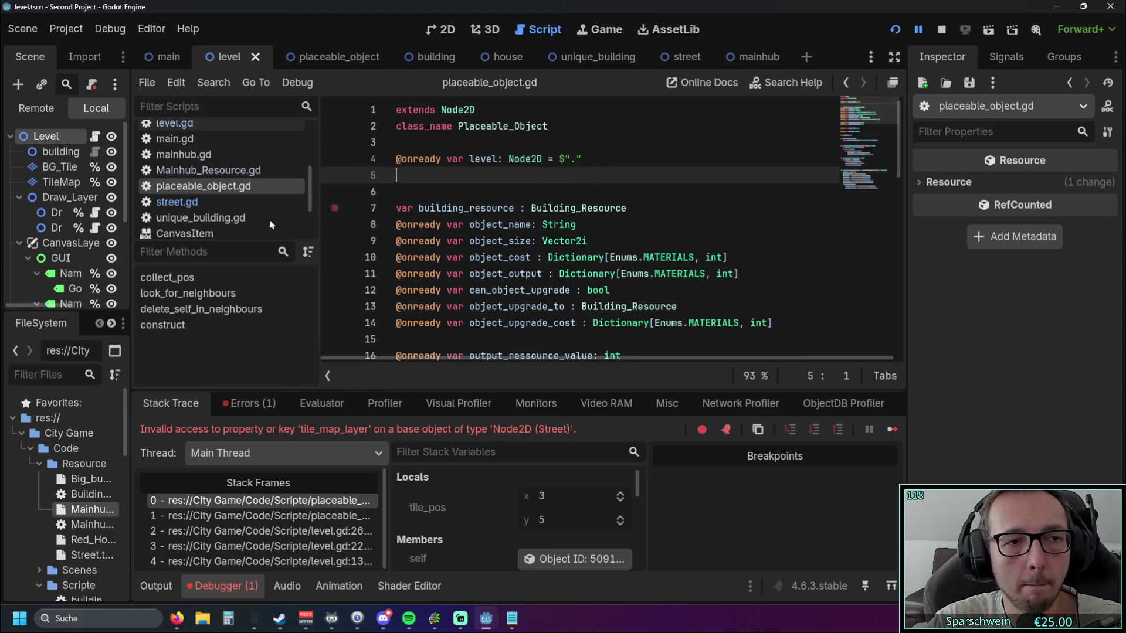
drag(86, 184, 434, 175)
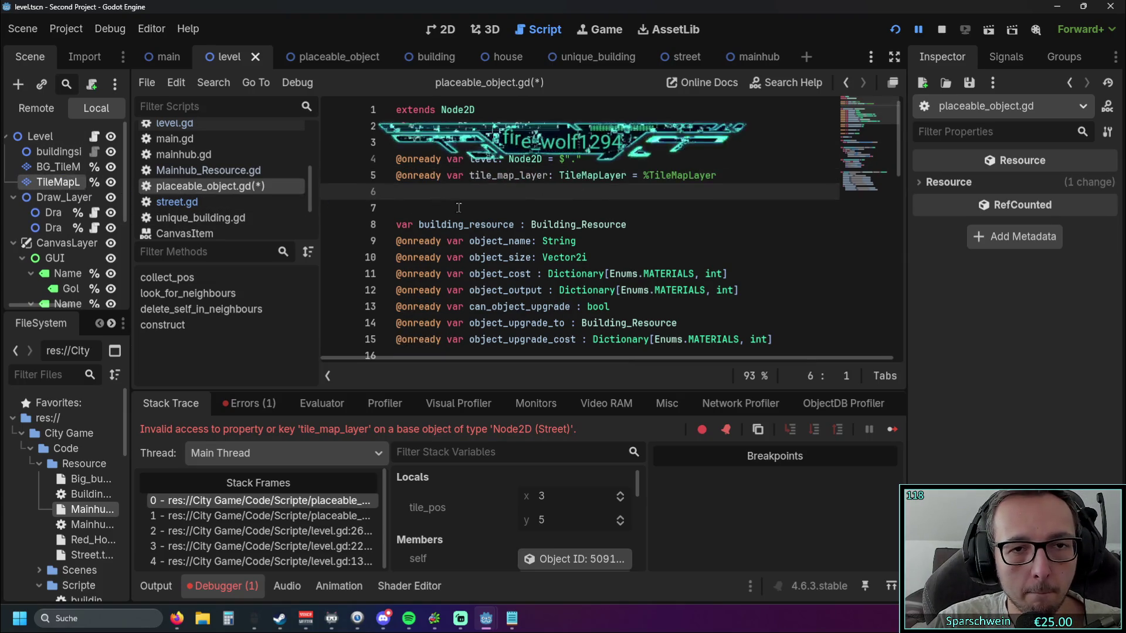
- Drop the level. prefix so collect_pos returns tile_map_layer.get_surrounding_cells(tile_pos)
scroll(482, 199, down, 6)
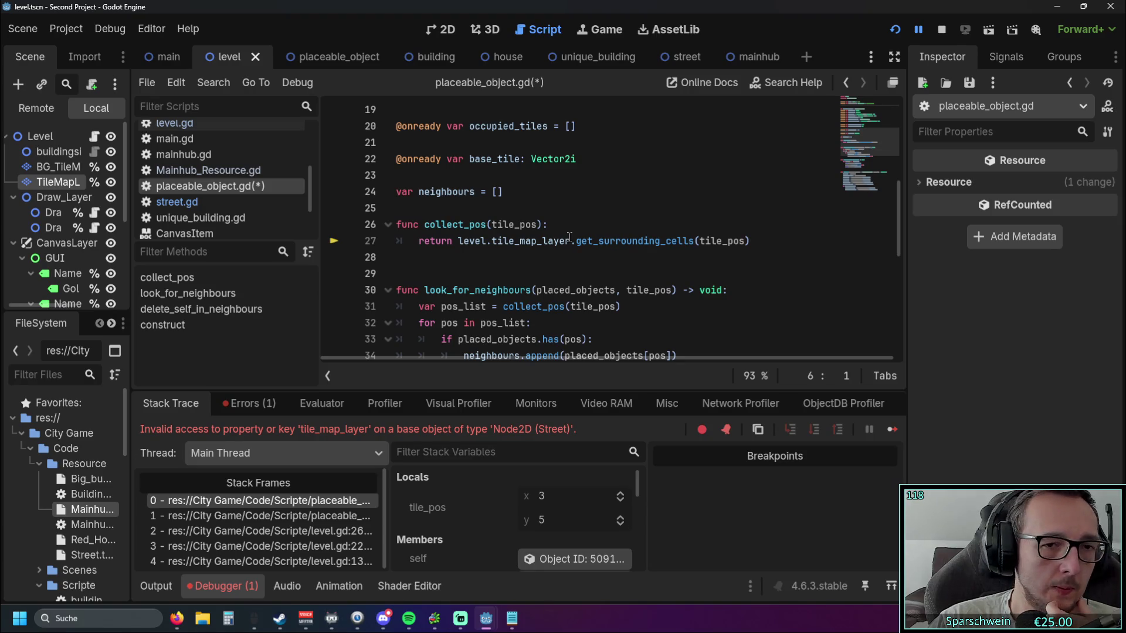
scroll(502, 249, down, 1)
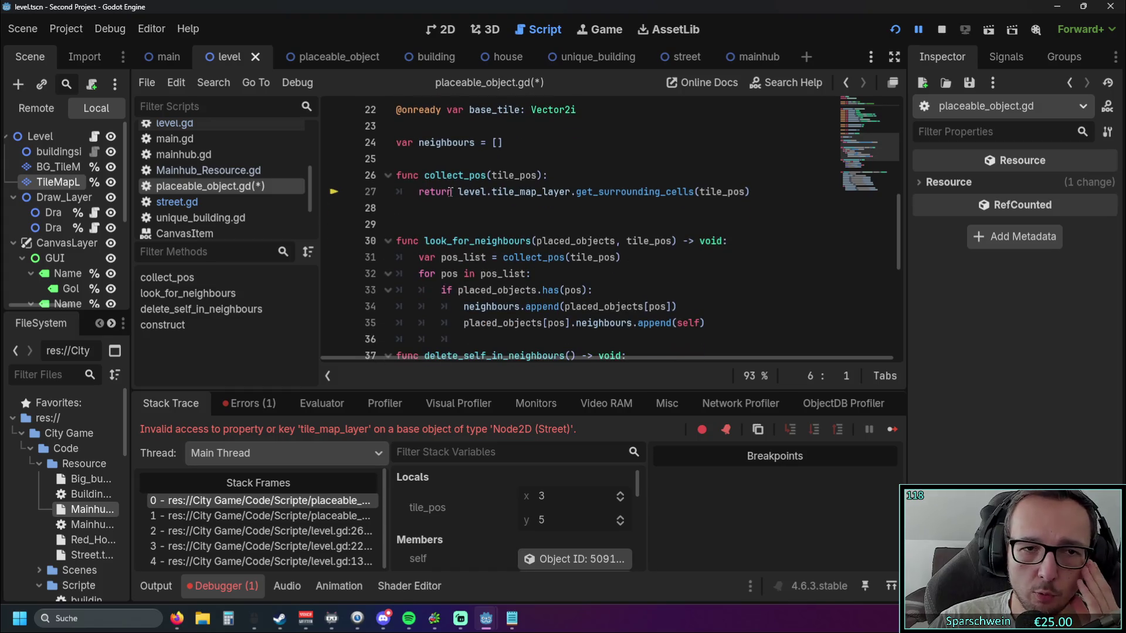
drag(461, 193, 750, 195)
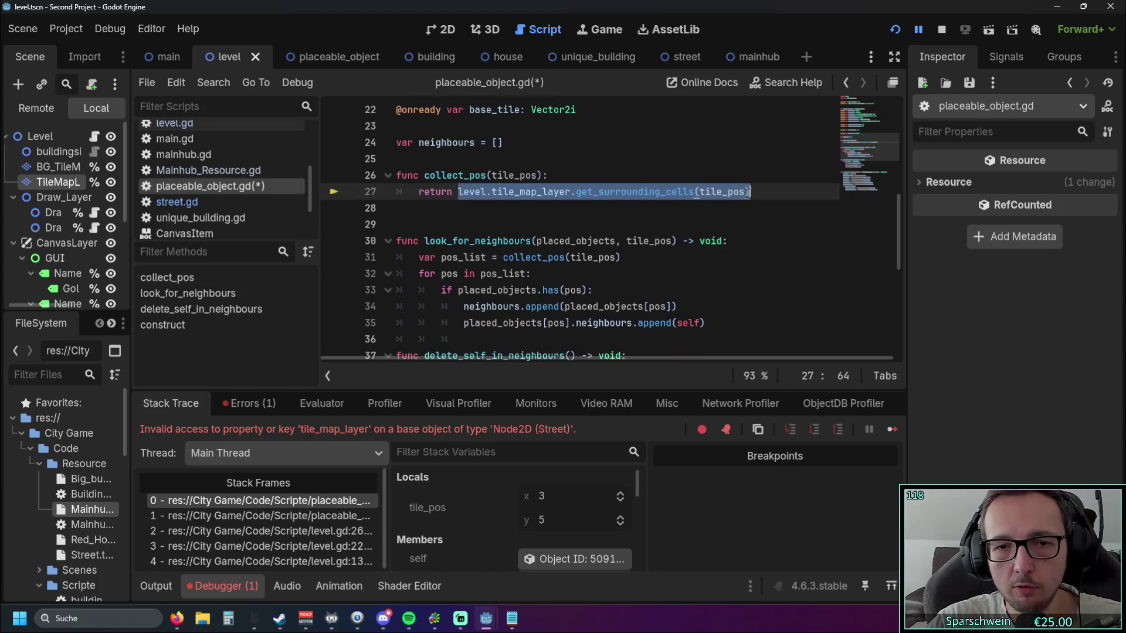
click(648, 215)
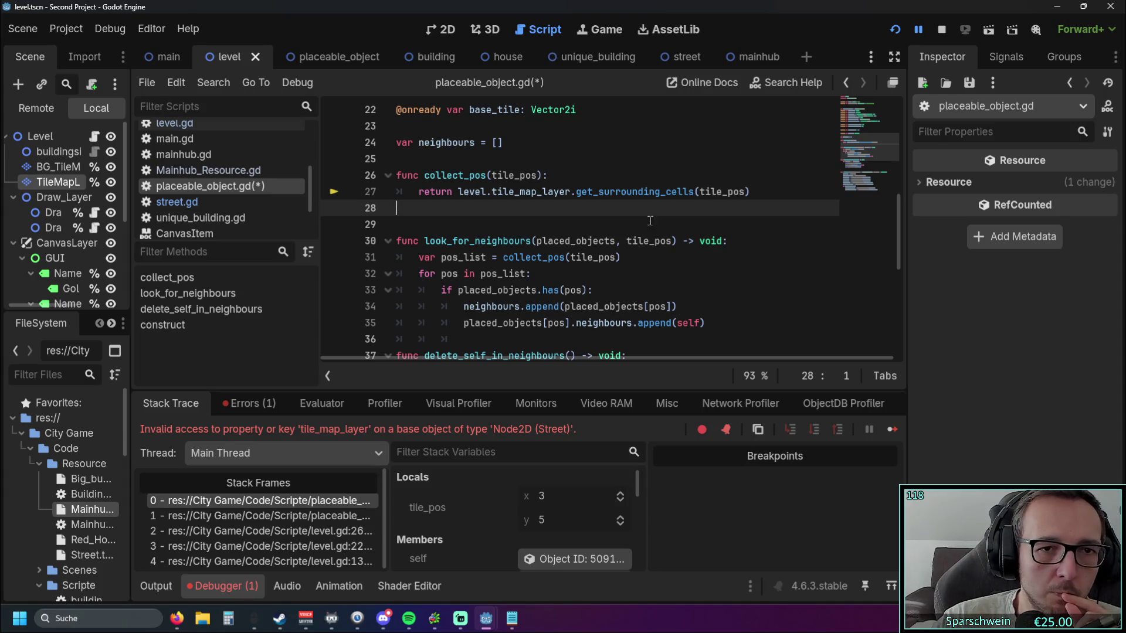
scroll(645, 223, up, 7)
scroll(537, 182, down, 11)
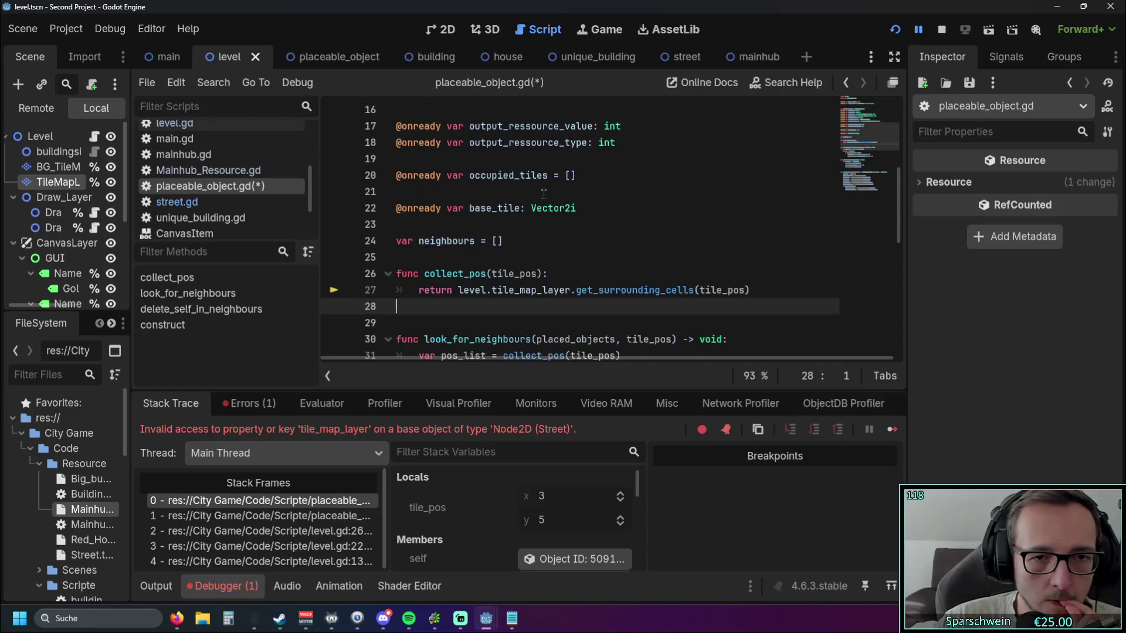
scroll(489, 195, up, 11)
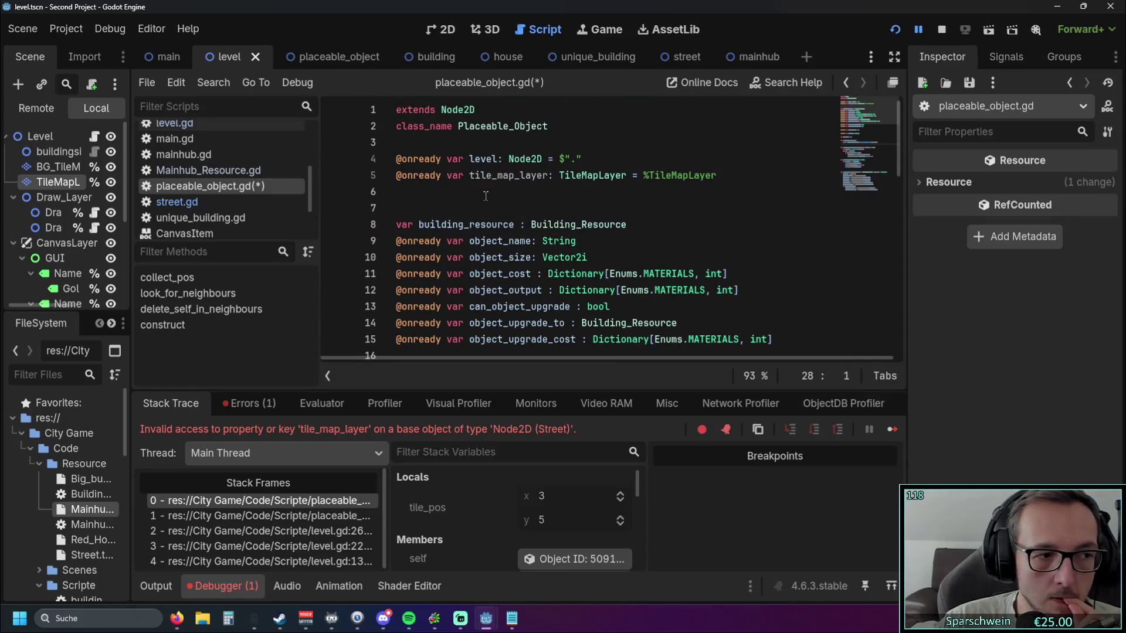
drag(593, 159, 559, 159)
shift+click(390, 158)
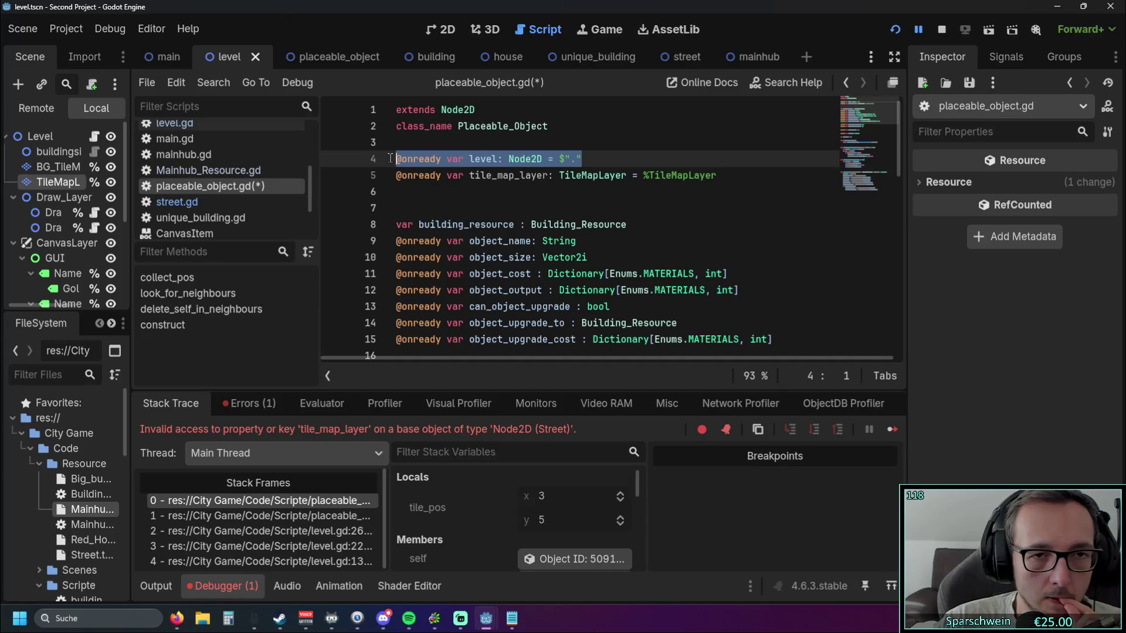
scroll(490, 235, down, 6)
double_click(474, 241)
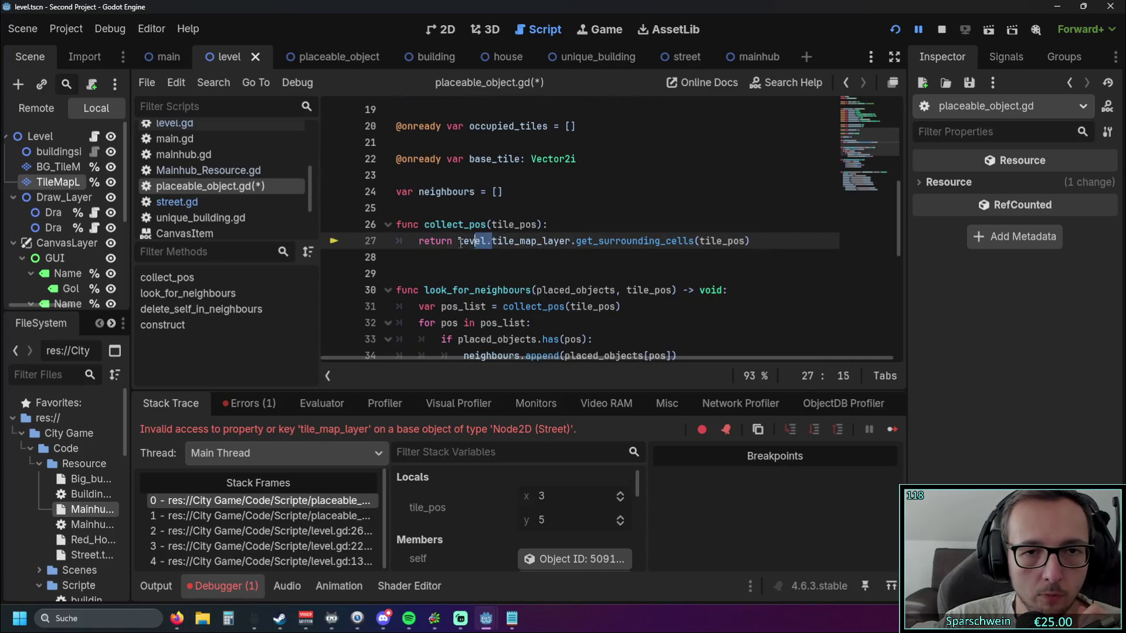
key(BackSpace)
click(498, 281)
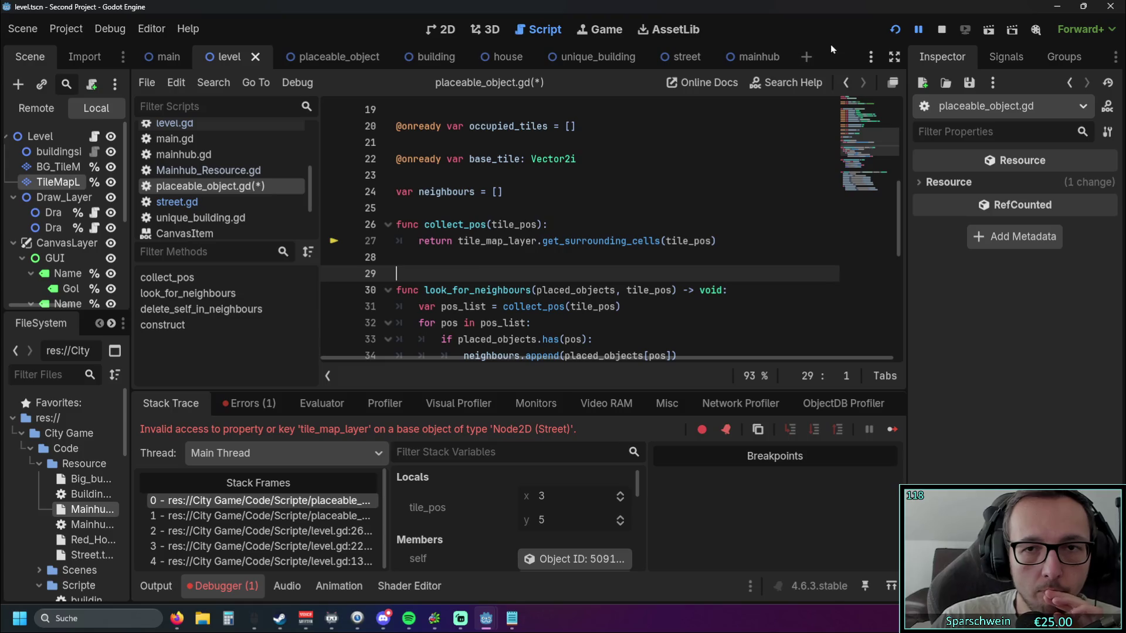
- Restart the game and click a map tile to place an object, triggering the null-value break
click(892, 31)
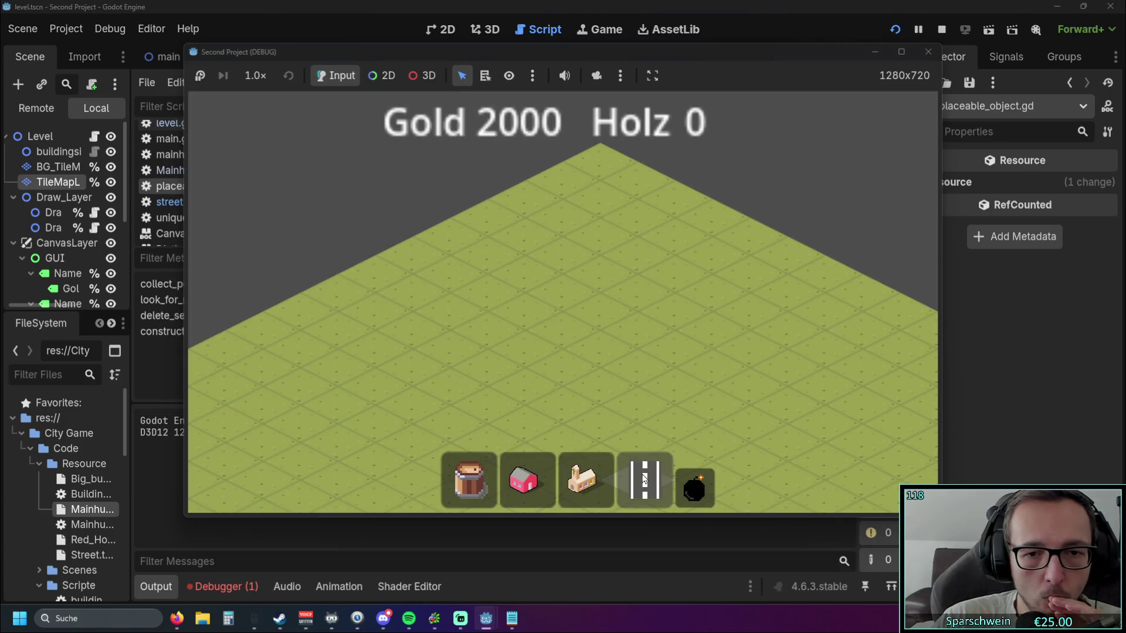
click(645, 481)
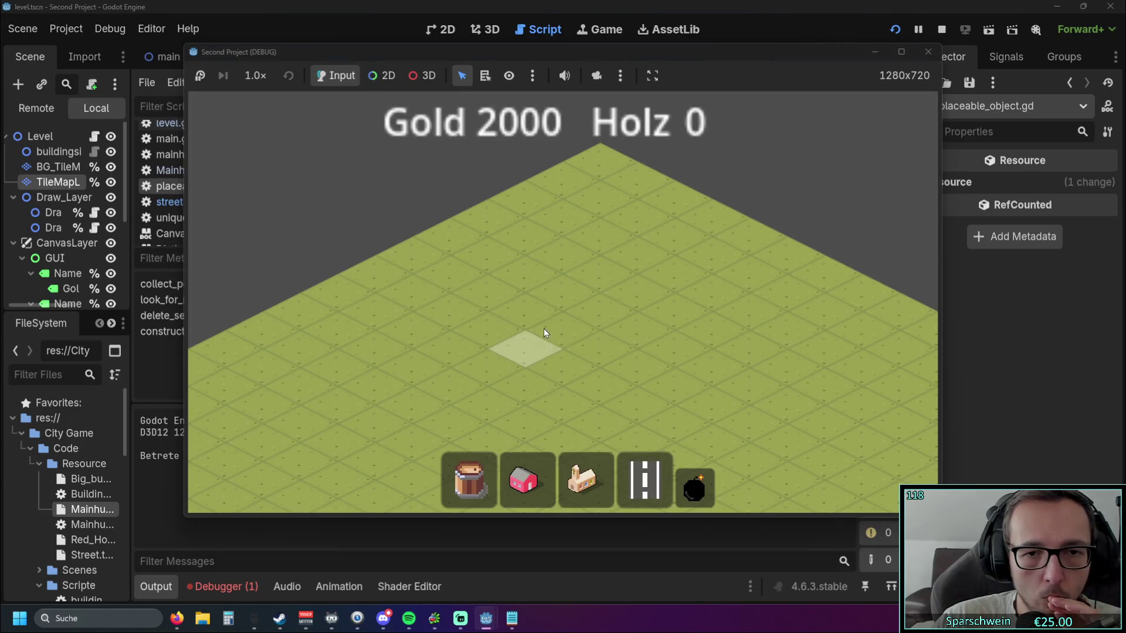
click(544, 328)
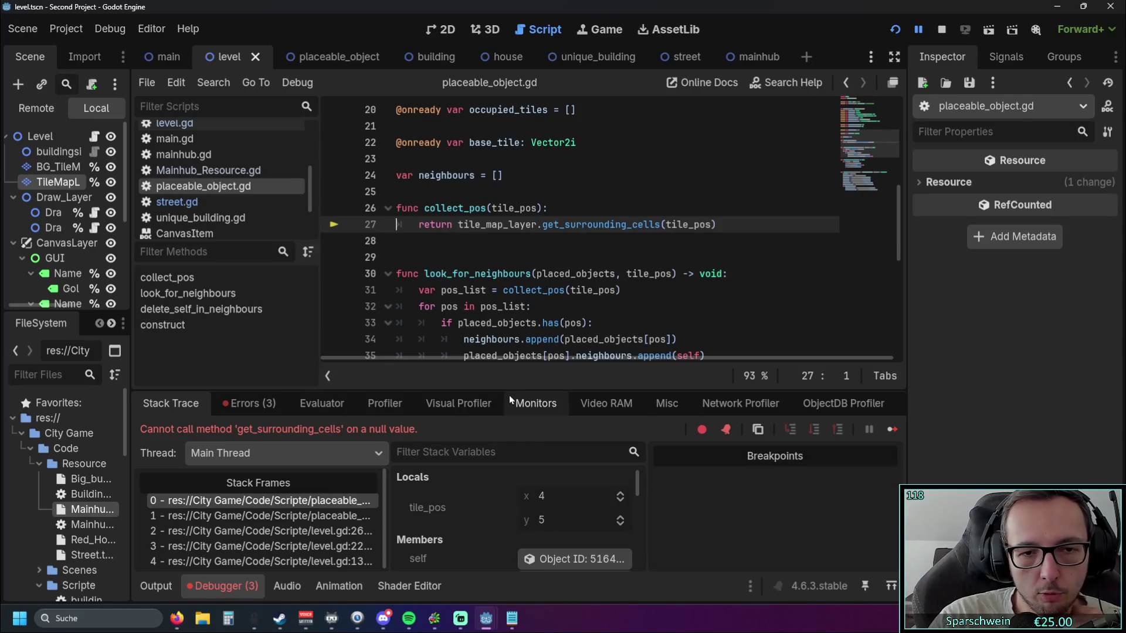
drag(509, 399, 532, 362)
scroll(495, 413, down, 3)
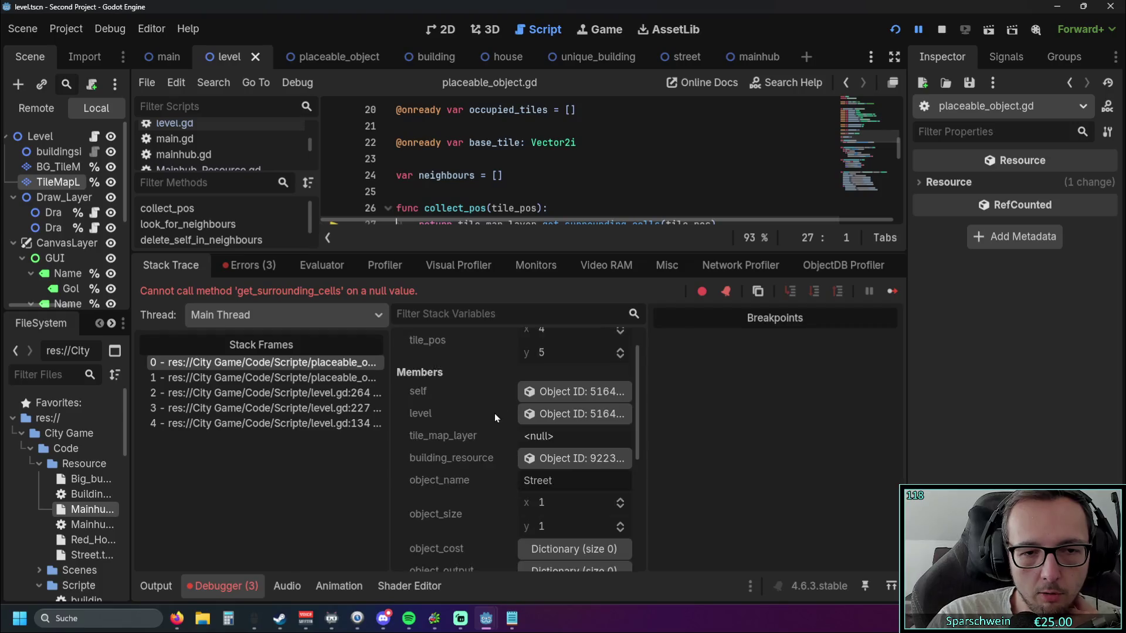
scroll(490, 414, up, 3)
mouse_move(539, 253)
mouse_down()
mouse_move(515, 382)
mouse_move(505, 288)
mouse_move(493, 397)
mouse_up()
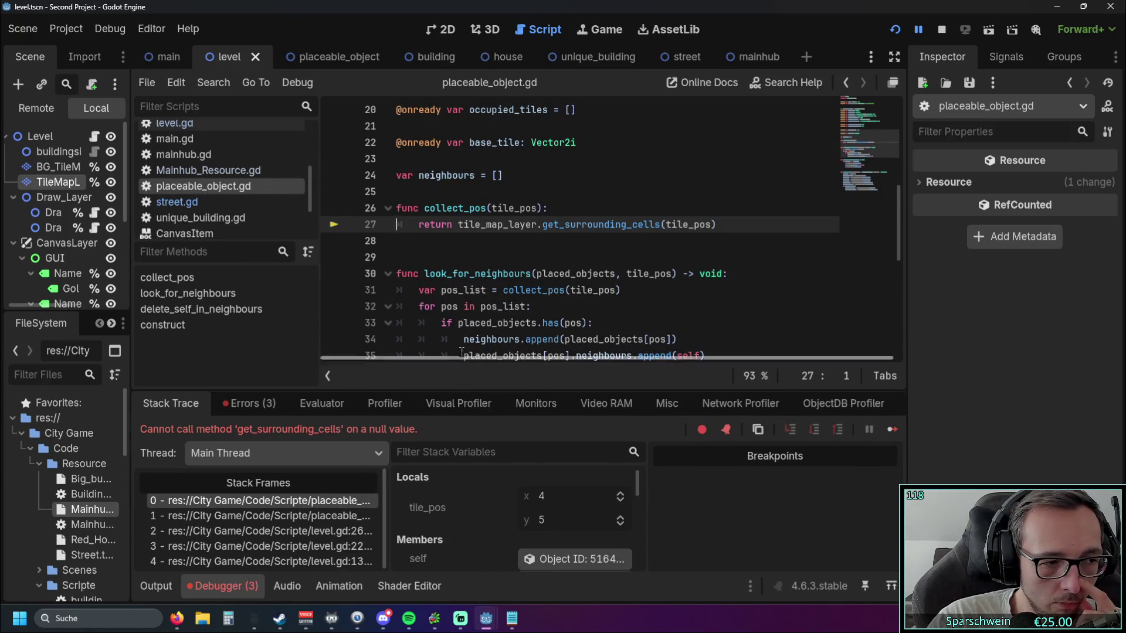
mouse_move(464, 334)
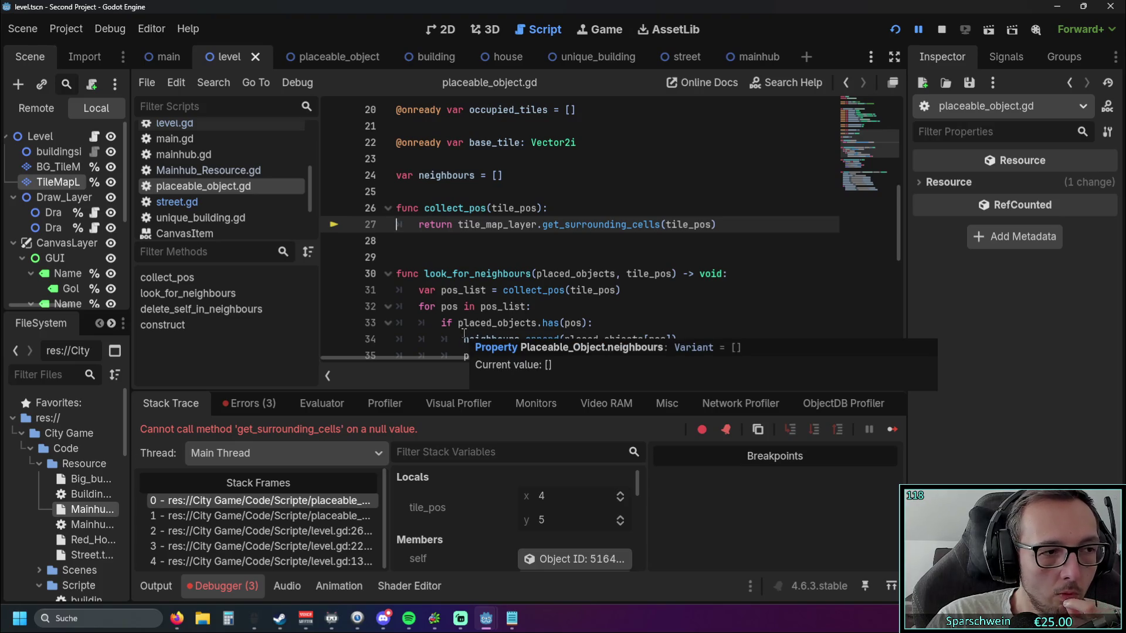
scroll(489, 312, up, 6)
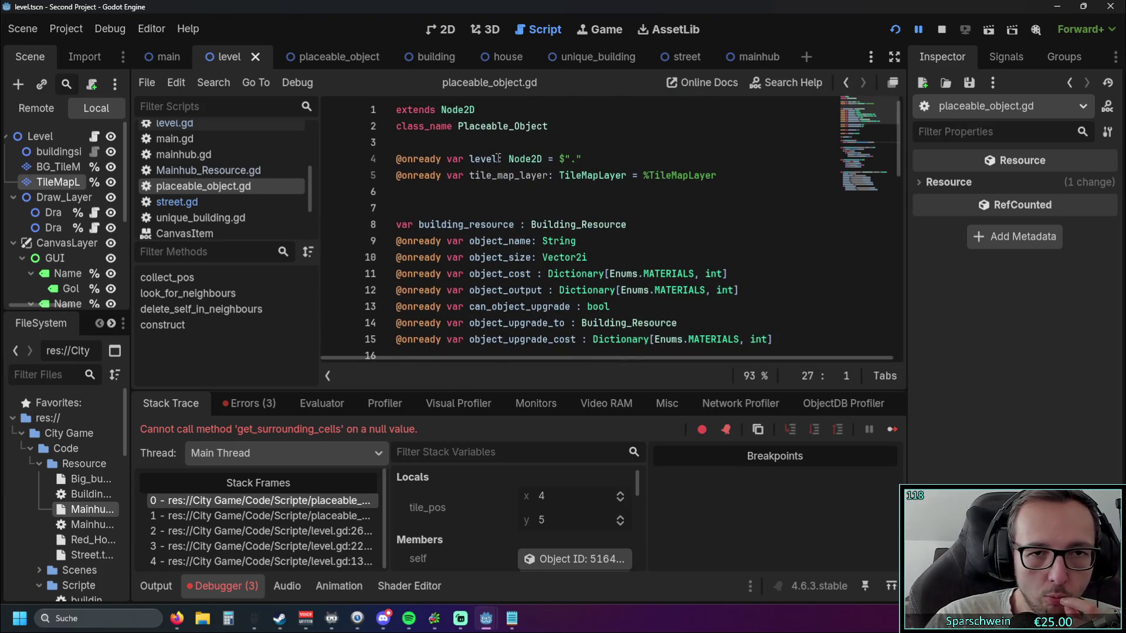
click(427, 178)
click(616, 207)
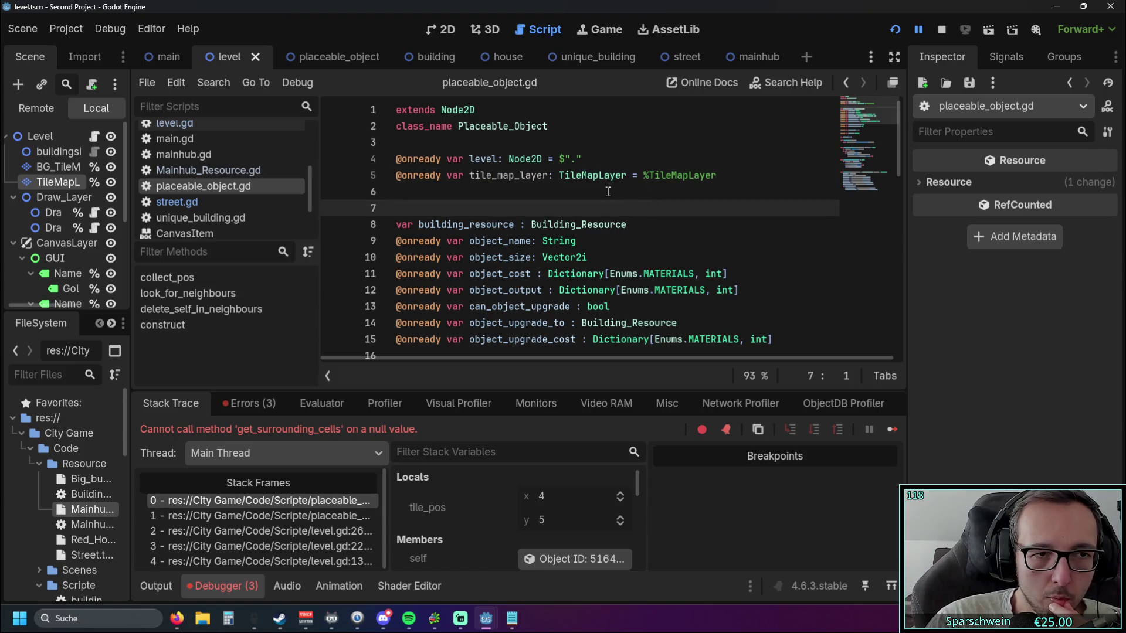
mouse_move(128, 194)
mouse_down()
mouse_move(246, 197)
mouse_move(131, 197)
mouse_up()
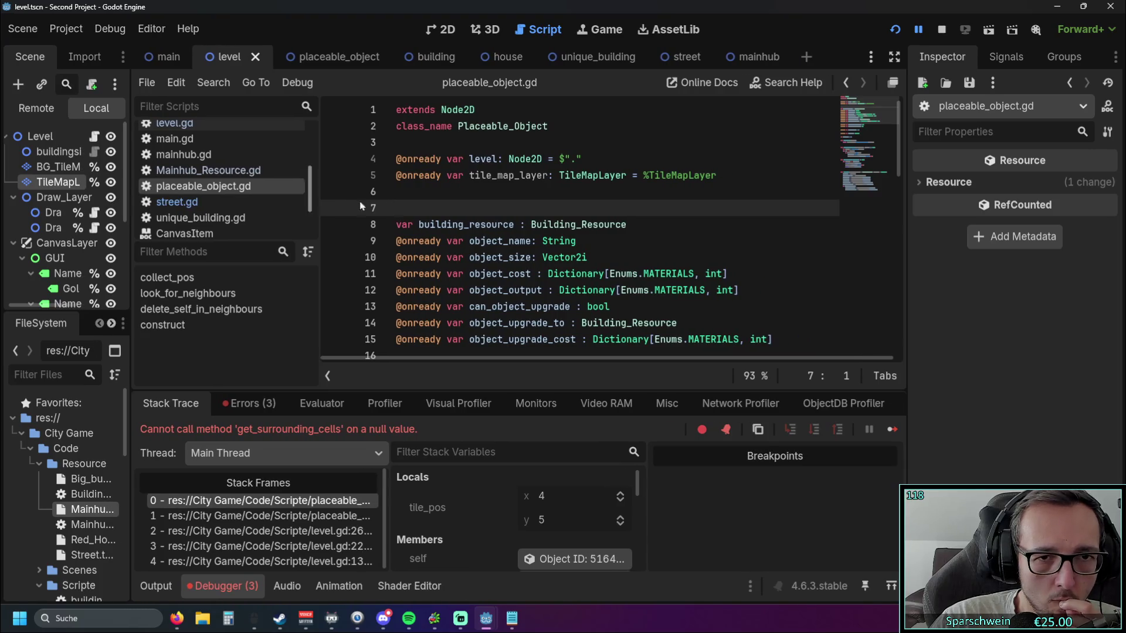
scroll(364, 205, down, 6)
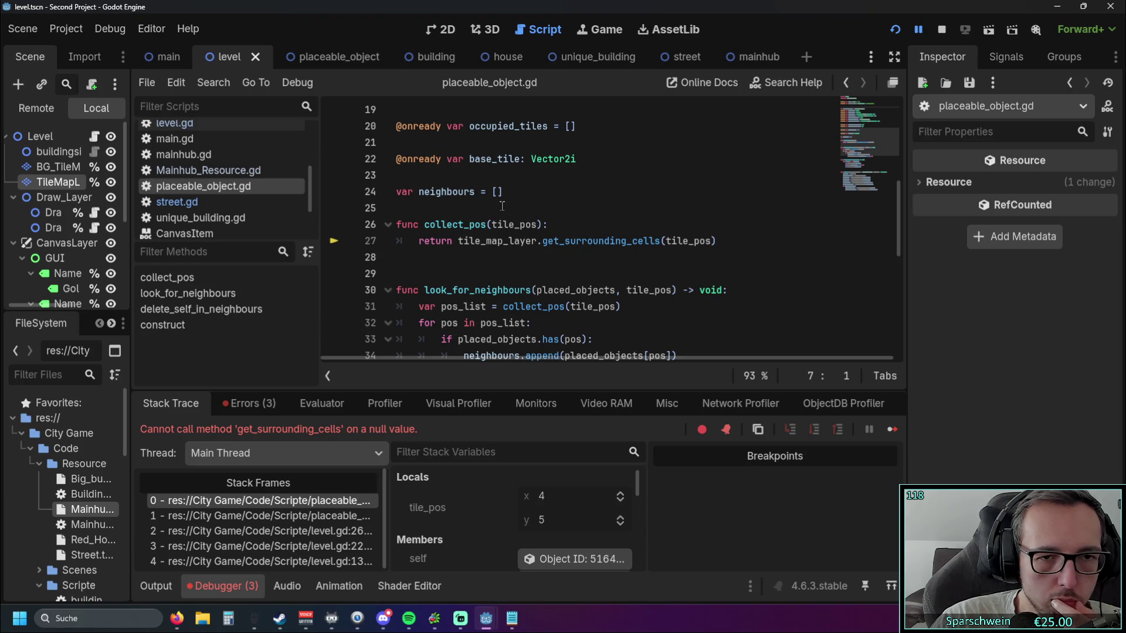
mouse_move(532, 388)
mouse_down()
mouse_move(531, 337)
mouse_move(526, 443)
mouse_up()
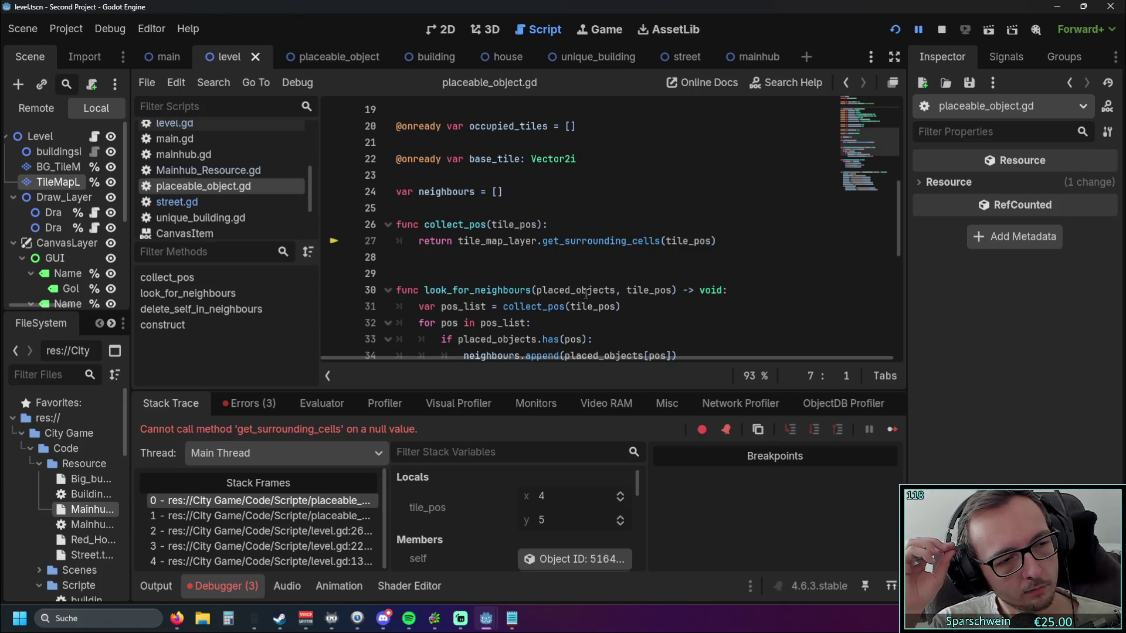
scroll(586, 293, up, 6)
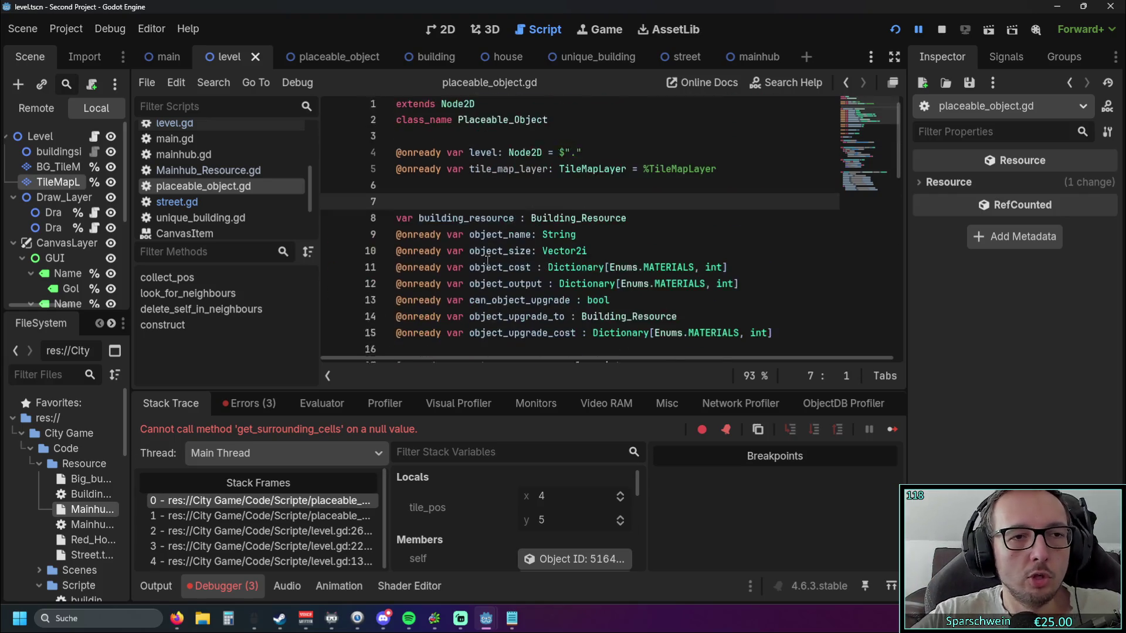
- Add an onready reference to the BG_TileMap node from the Scene dock
drag(54, 164, 457, 185)
scroll(499, 228, down, 8)
scroll(499, 228, up, 1)
- Switch the collect_pos call to bg_tile_map_layer, restart, and place an object to test
click(457, 208)
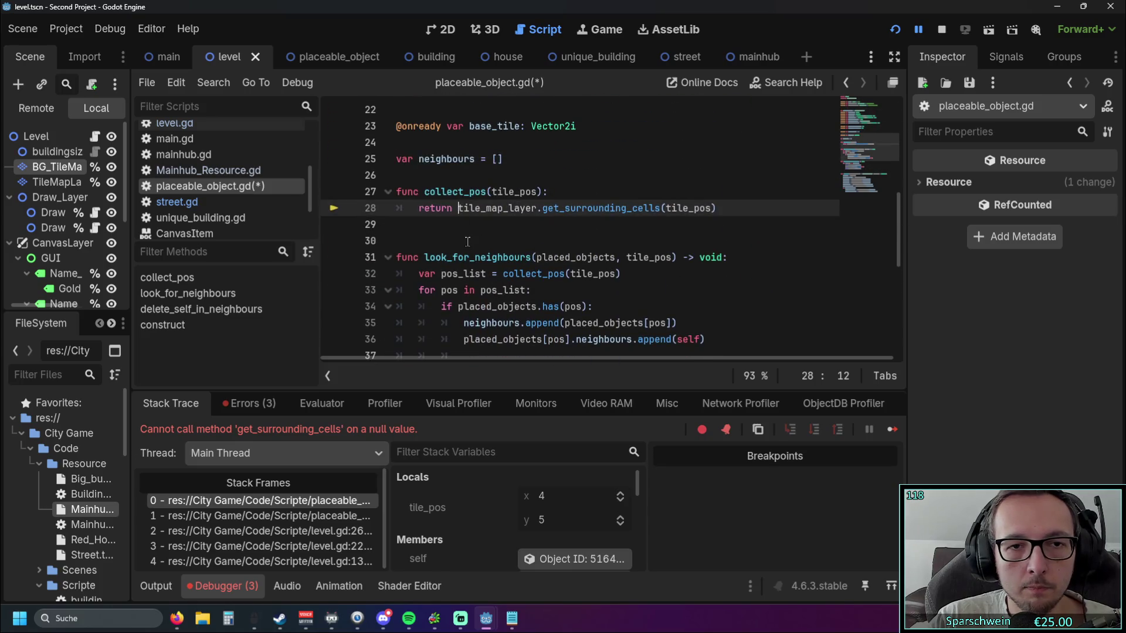
text(bg_)
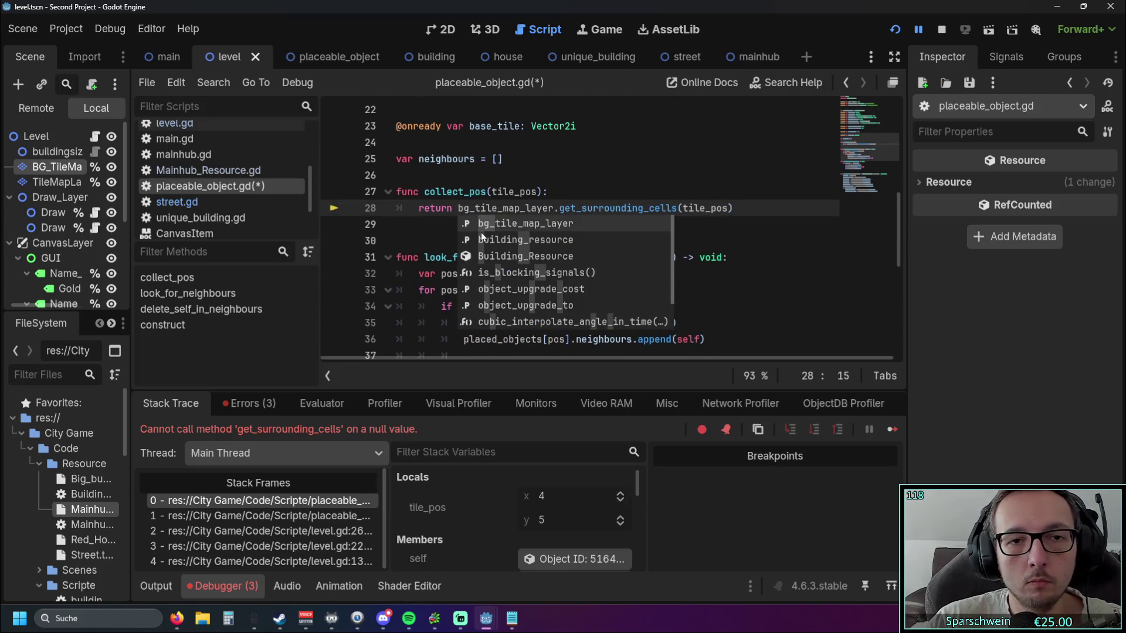
click(415, 222)
click(894, 29)
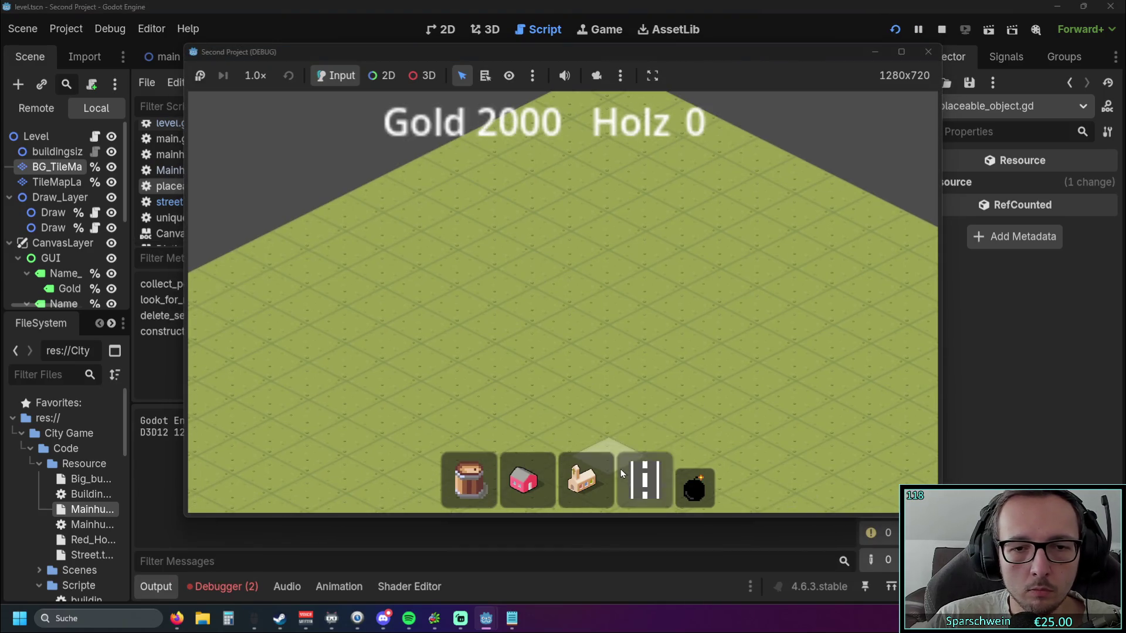
click(635, 322)
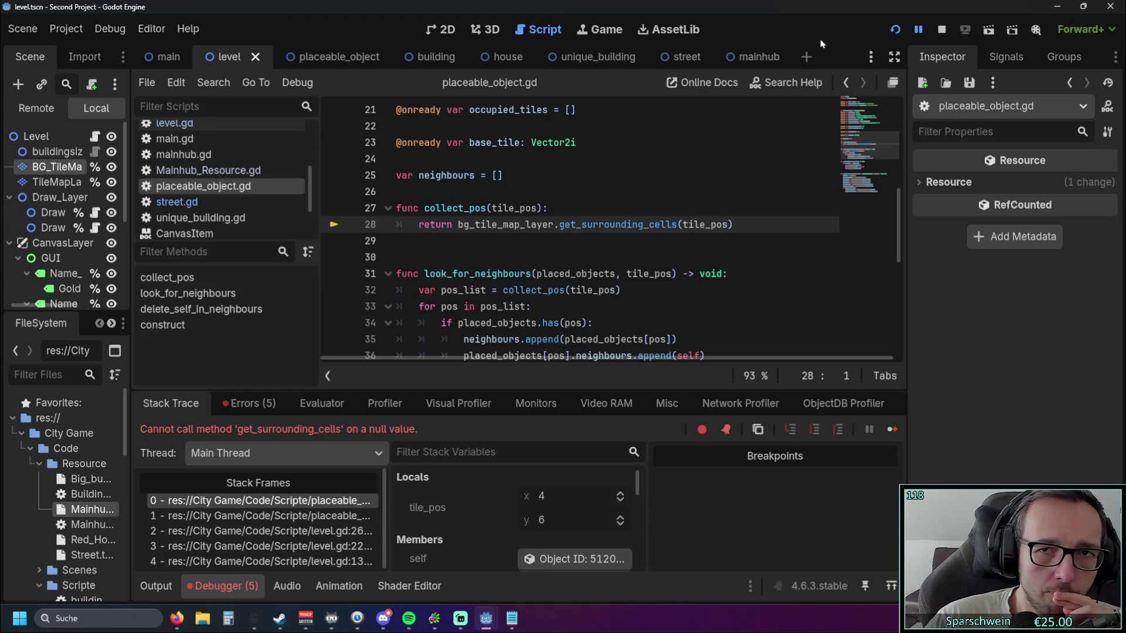
- Rerun with F5, place a building, revert to tile_map_layer, and expand the debugger's Members view
key(F5)
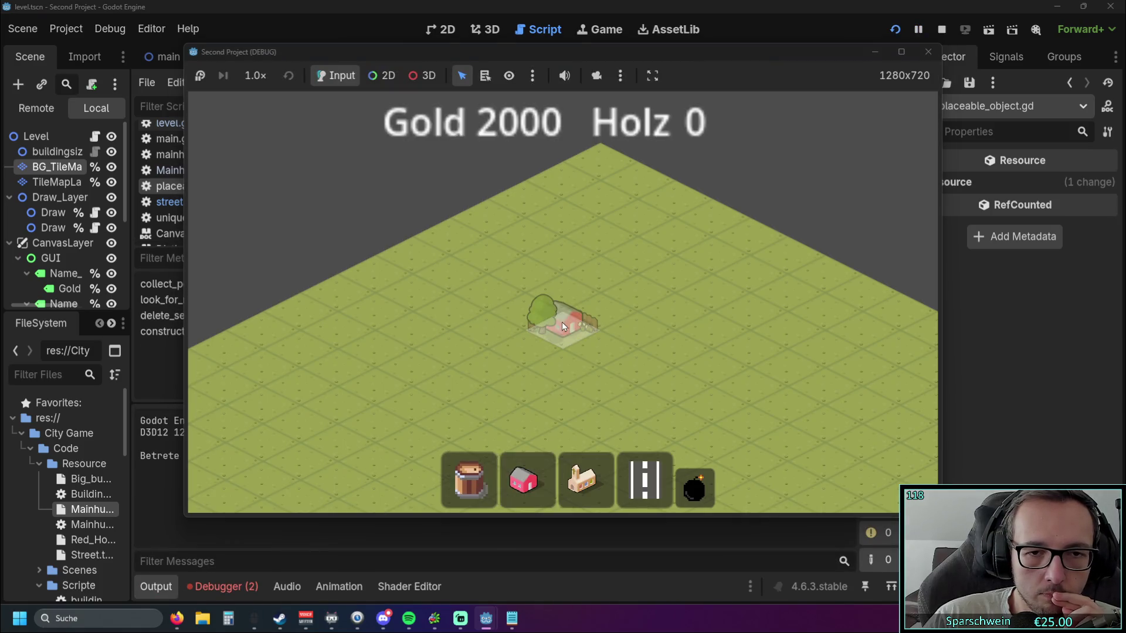
click(562, 322)
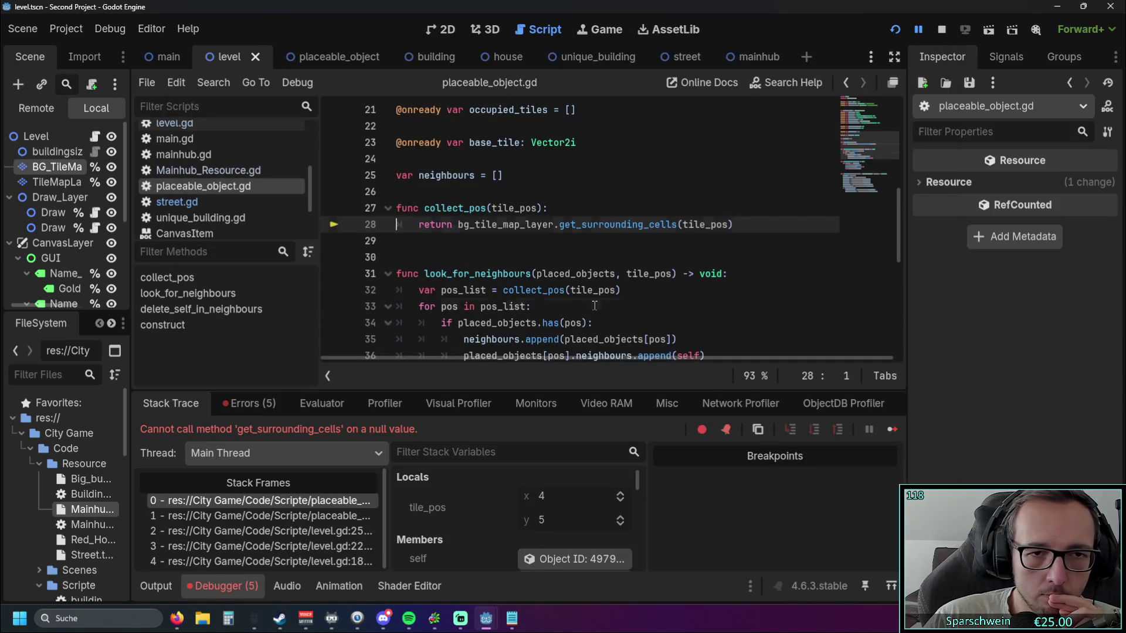
key(BackSpace)
key(BackSpace)
key(BackSpace)
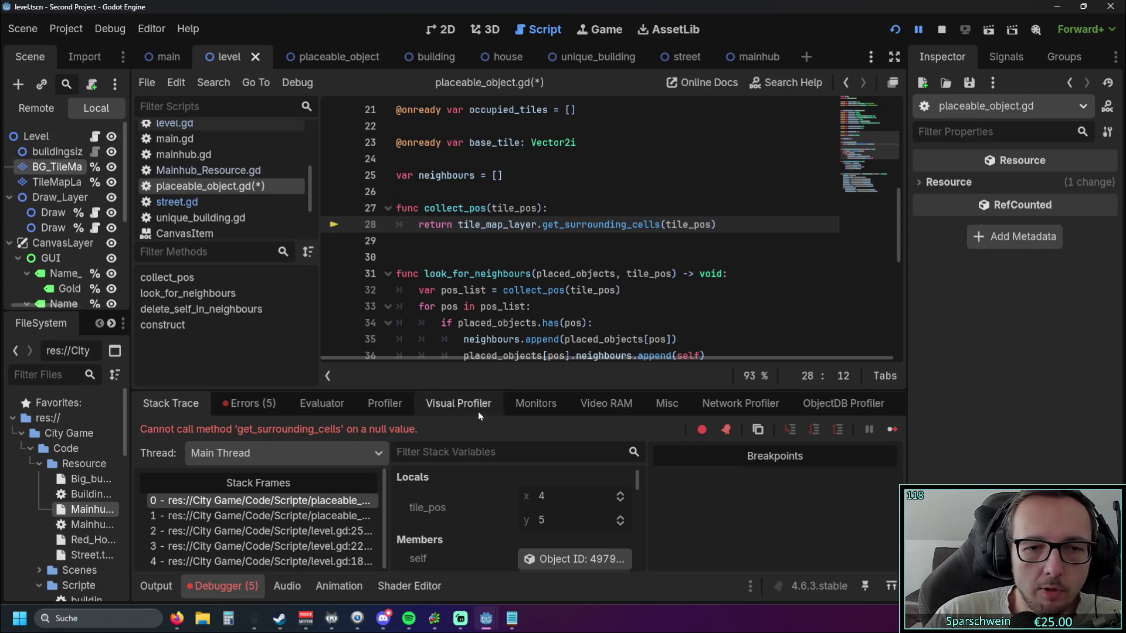
drag(510, 390, 524, 237)
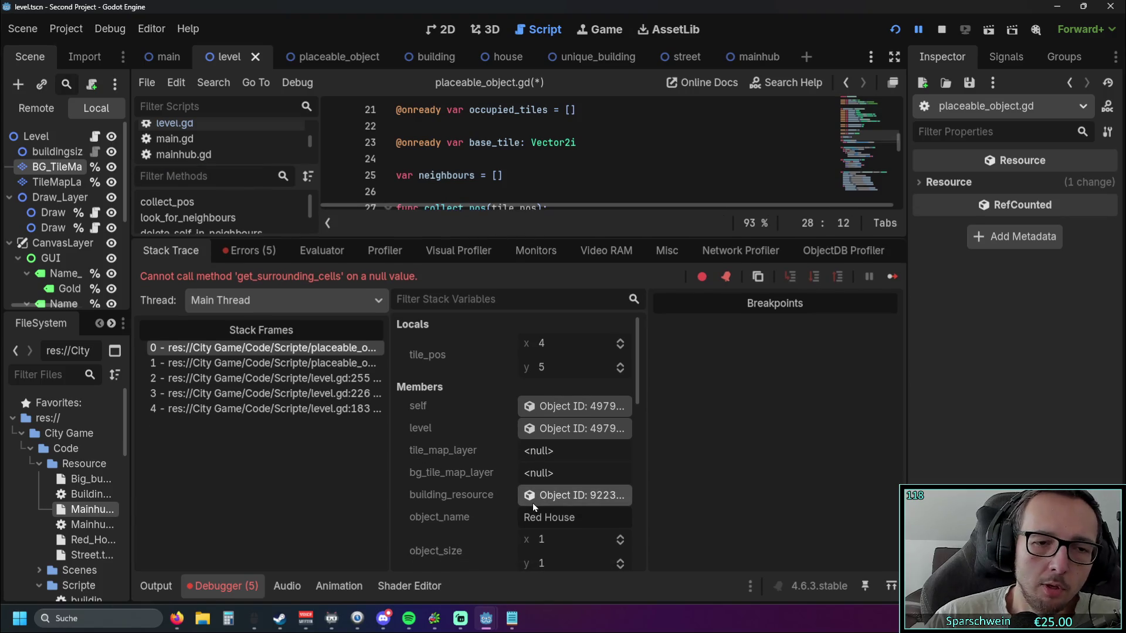
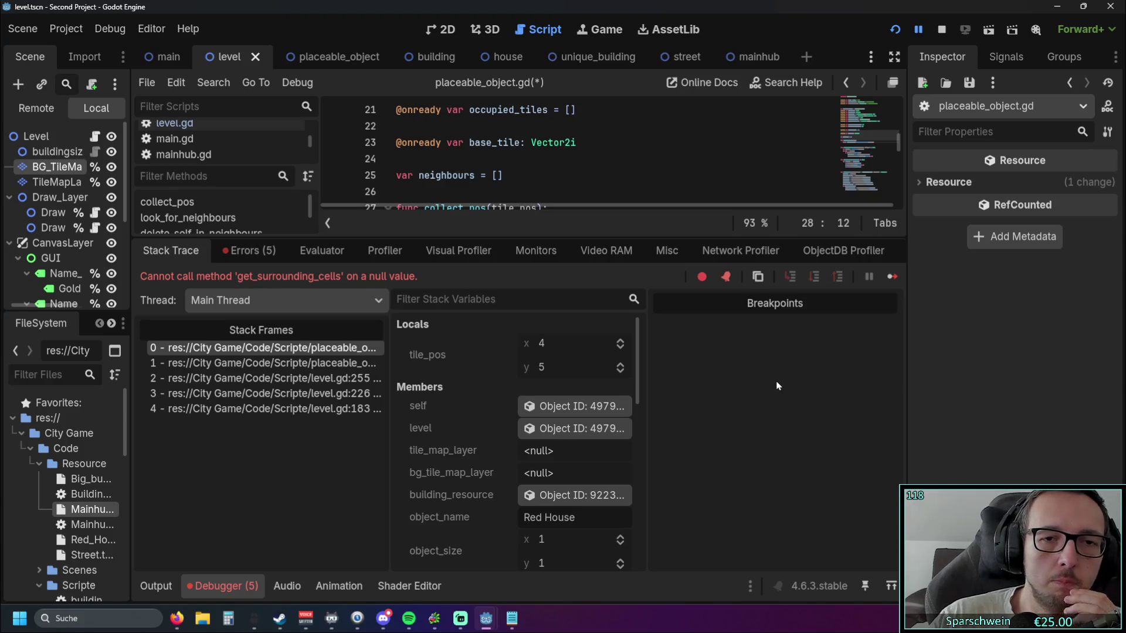
- Delete the tile_map_layer and bg_tile_map_layer declarations at the top of placeable_object.gd
mouse_move(543, 237)
mouse_down()
mouse_move(522, 400)
mouse_move(514, 361)
mouse_up()
click(519, 273)
click(525, 257)
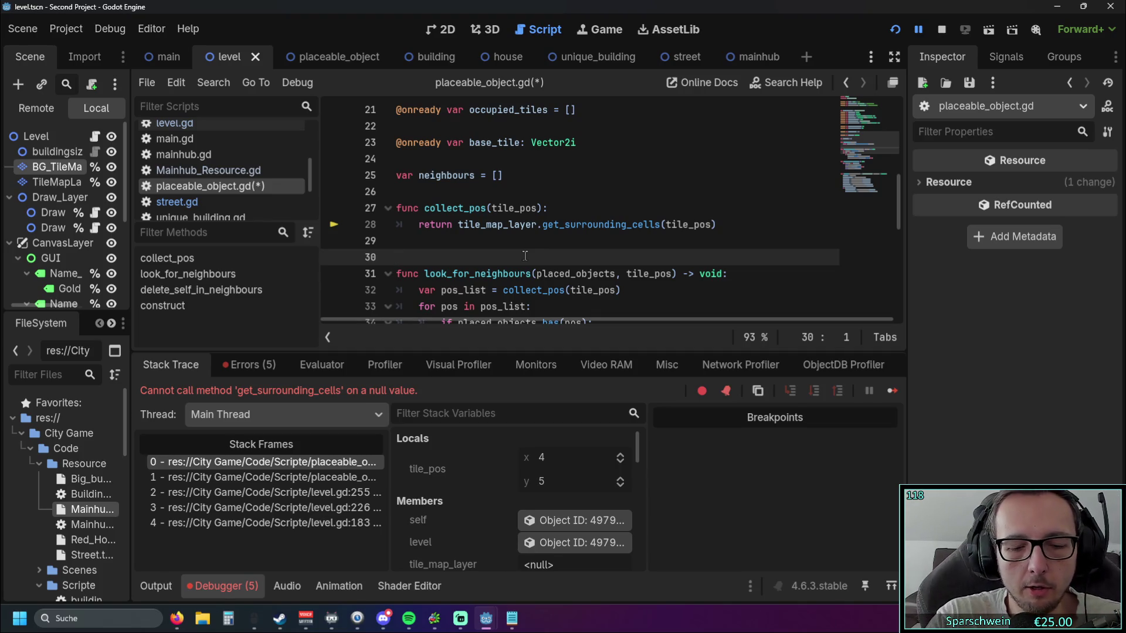
key(Up)
key(Up)
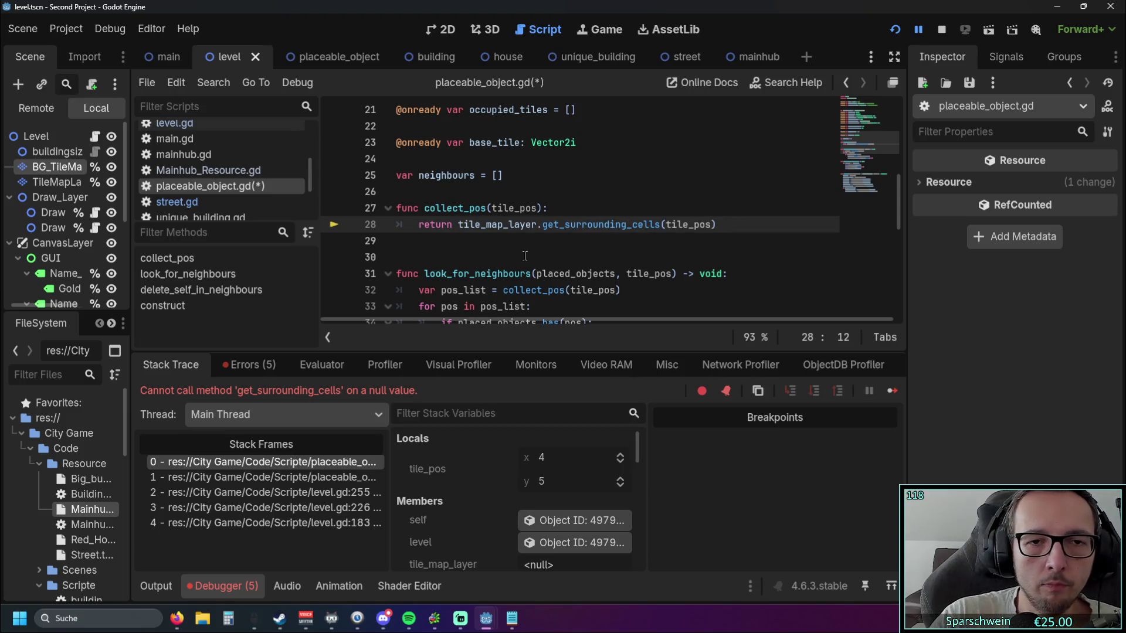
scroll(524, 255, up, 7)
mouse_move(501, 209)
mouse_down()
mouse_move(355, 189)
mouse_move(355, 176)
mouse_up()
key(BackSpace)
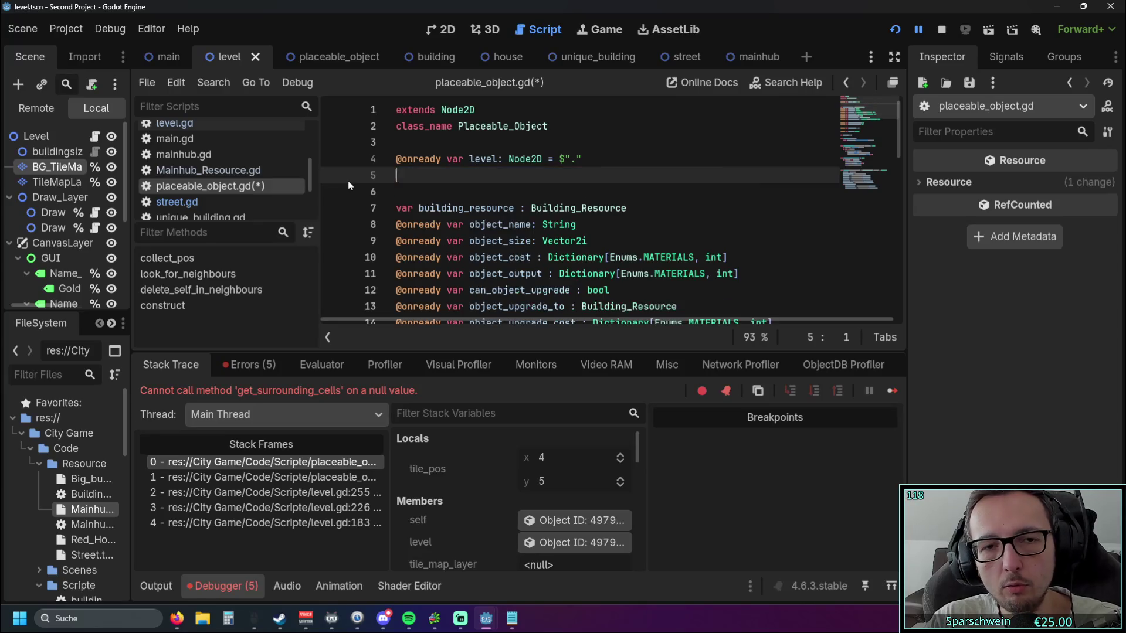
- Try adding a level.placed_objects line in collect_pos, then remove it again
key(BackSpace)
scroll(443, 200, down, 6)
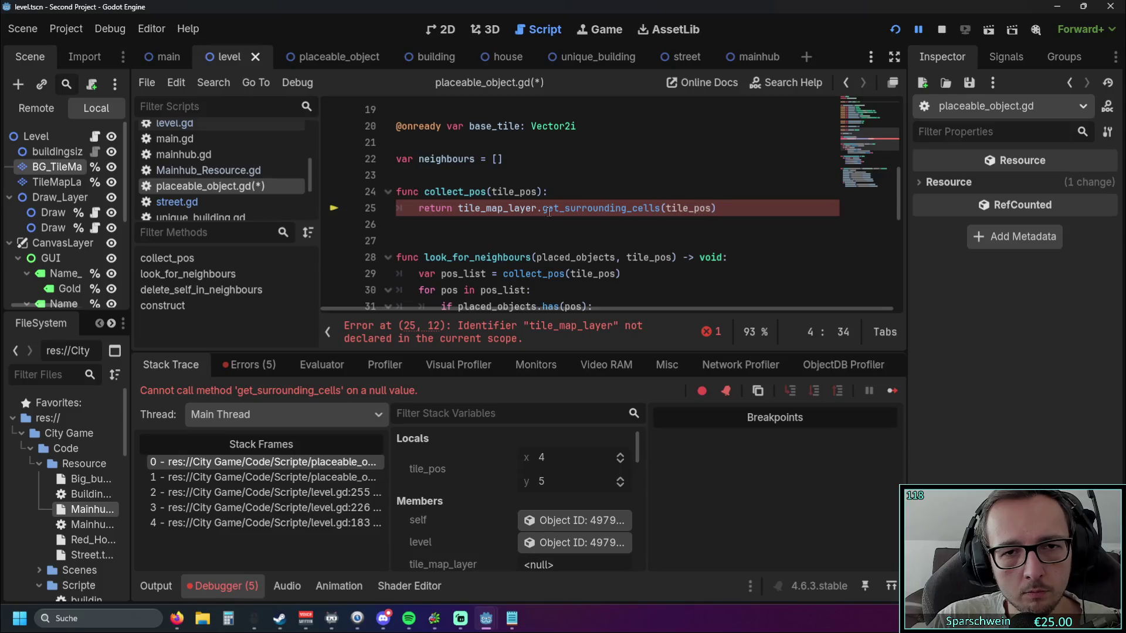
click(569, 199)
key(Return)
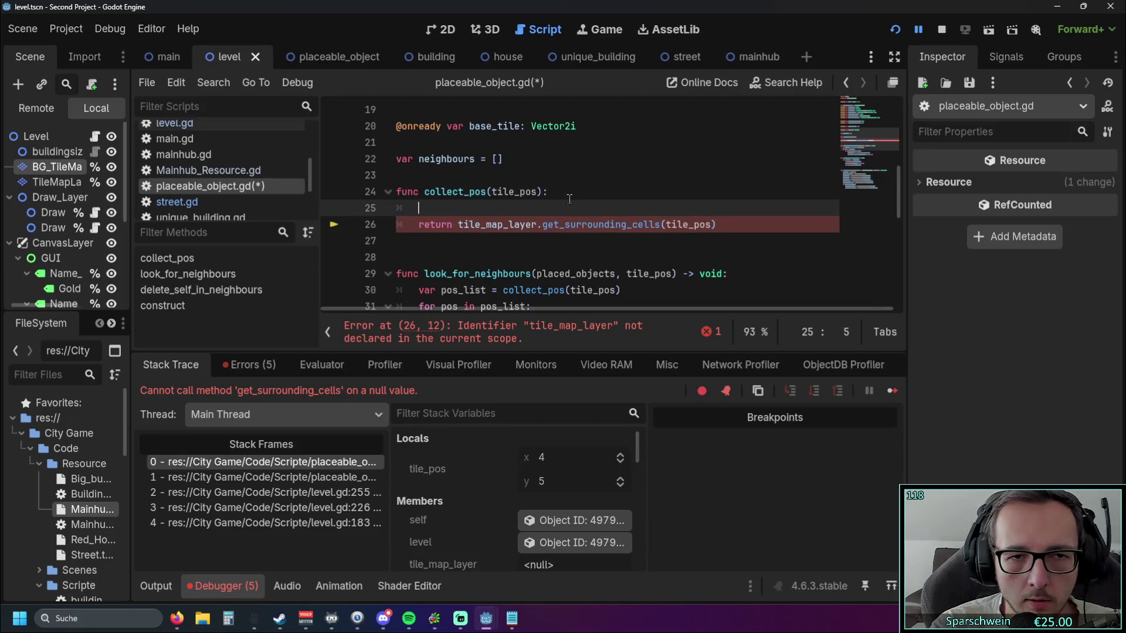
text(level.placed:objects)
key(BackSpace)
key(BackSpace)
key(BackSpace)
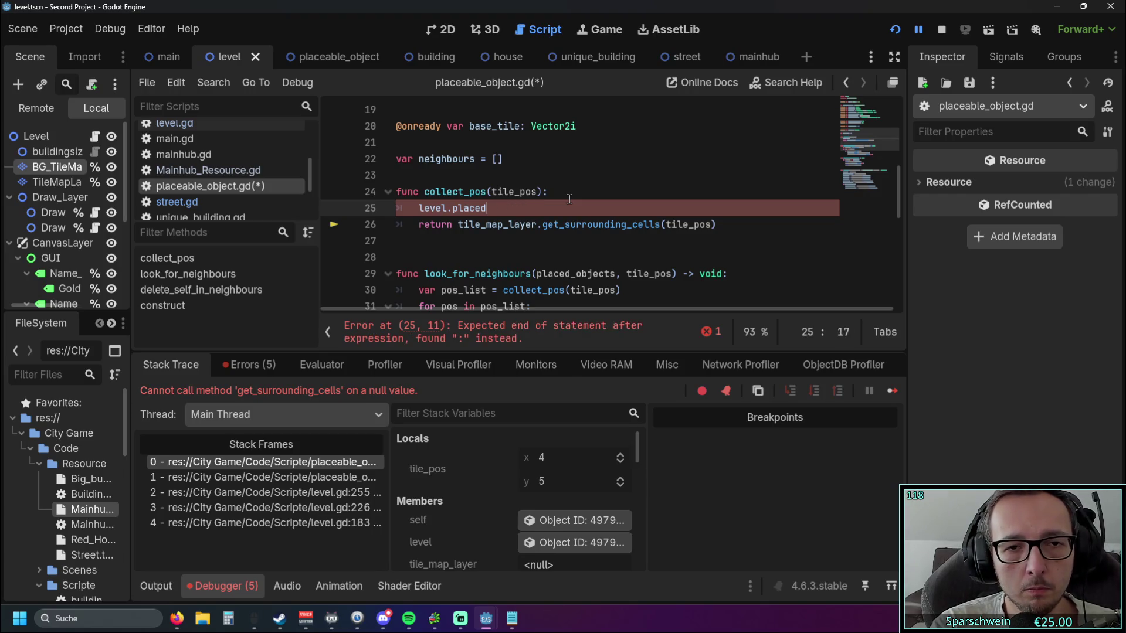
text(_ob)
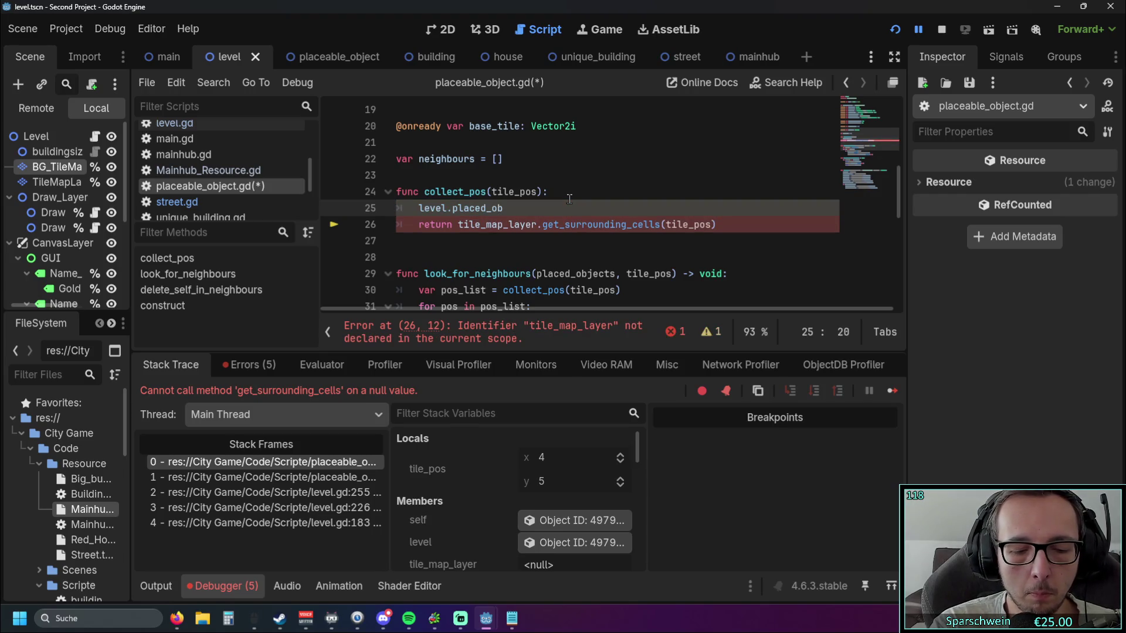
text(j)
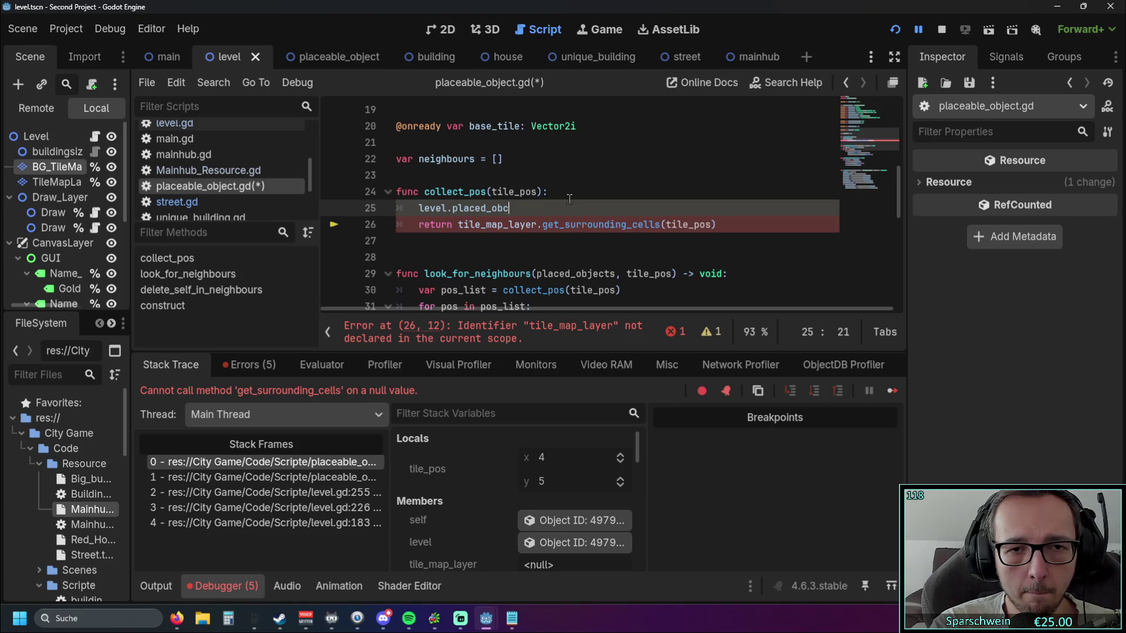
text(ects)
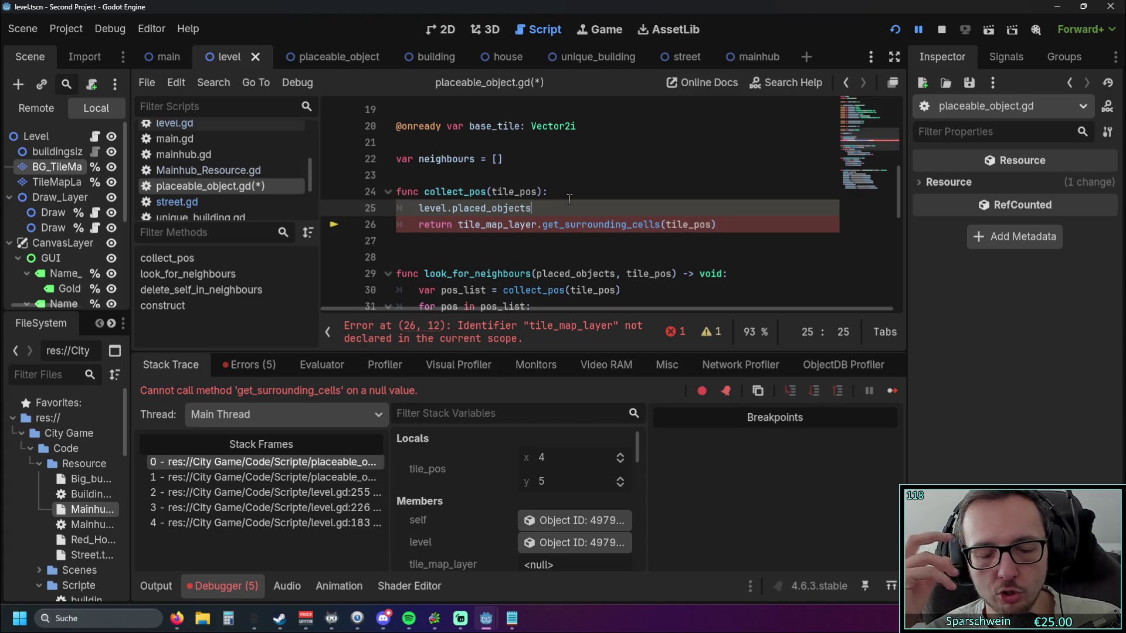
key(BackSpace)
key(BackSpace)
key(BackSpace)
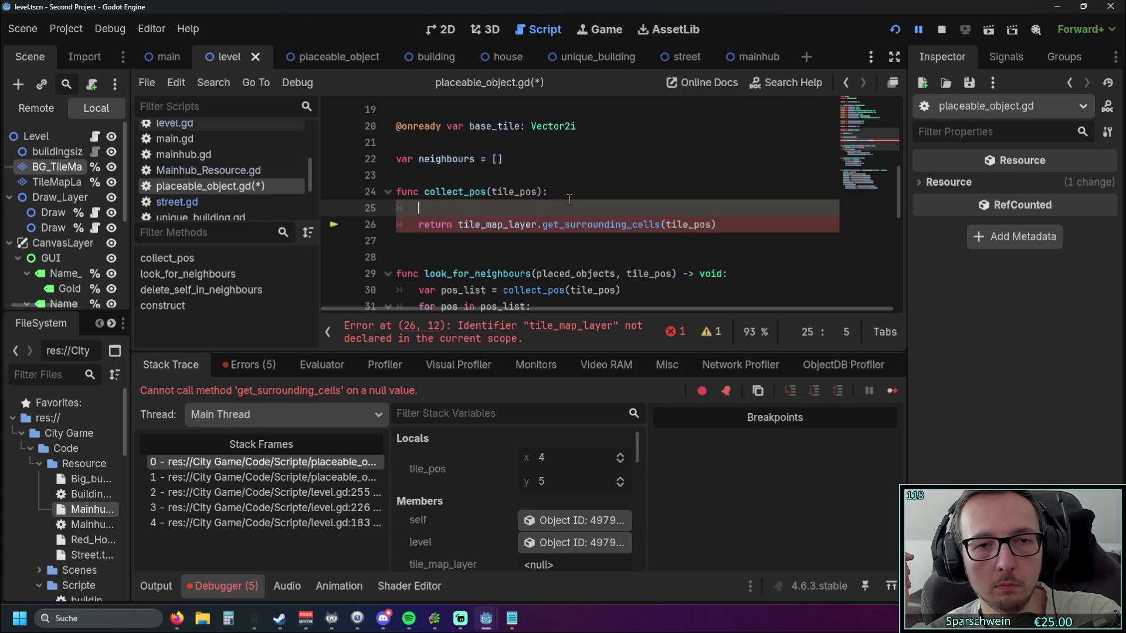
- Restore the tile_map_layer = %TileMapLayer declaration, keeping bg_tile_map_layer deleted
key(ctrl+z)
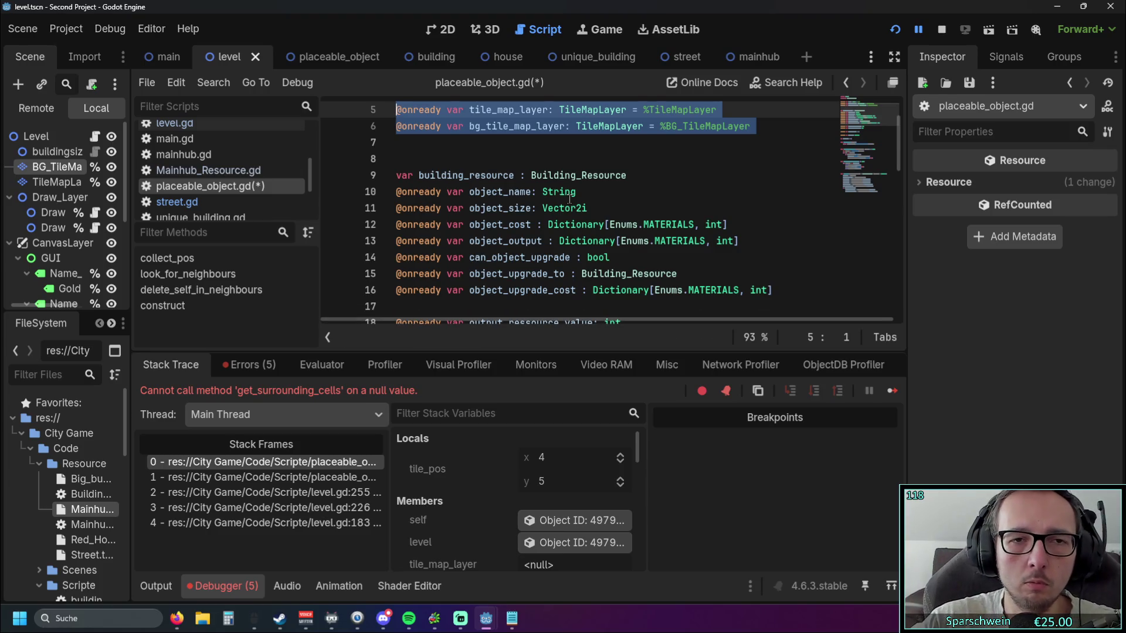
click(414, 144)
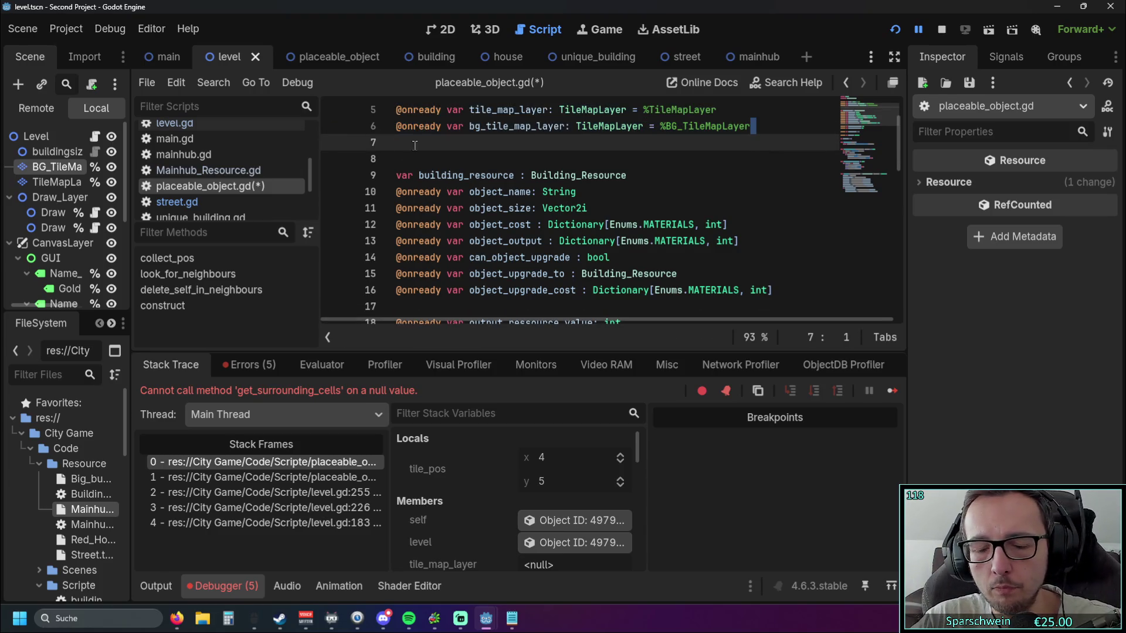
key(BackSpace)
key(ctrl+shift+Left)
key(ctrl+shift+Left)
key(ctrl+shift+Left)
key(BackSpace)
key(BackSpace)
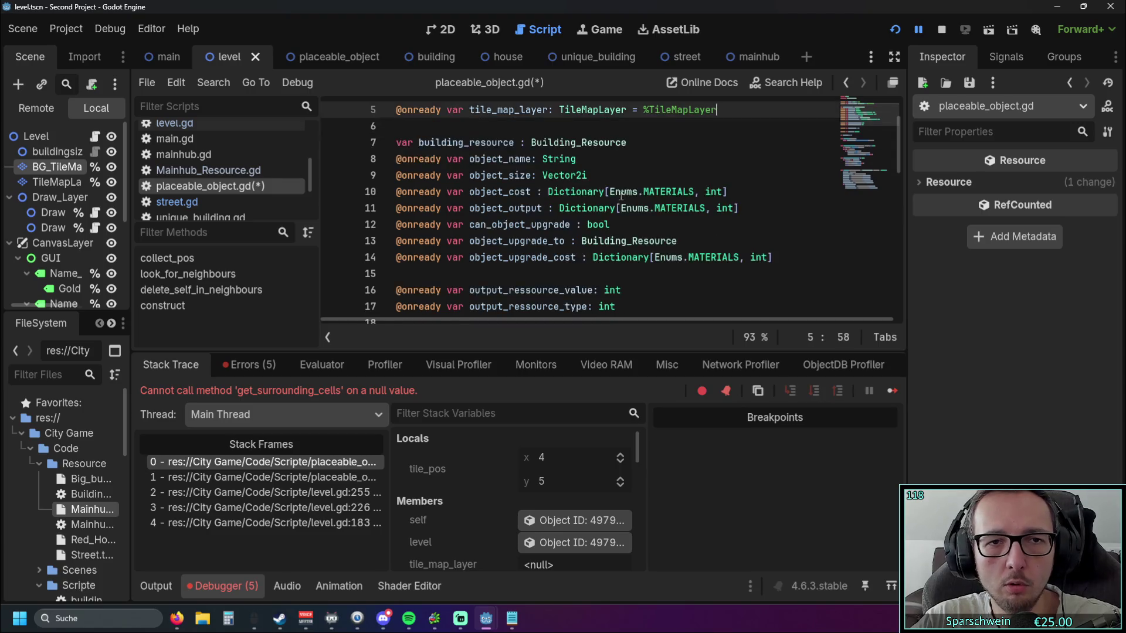
scroll(621, 196, down, 5)
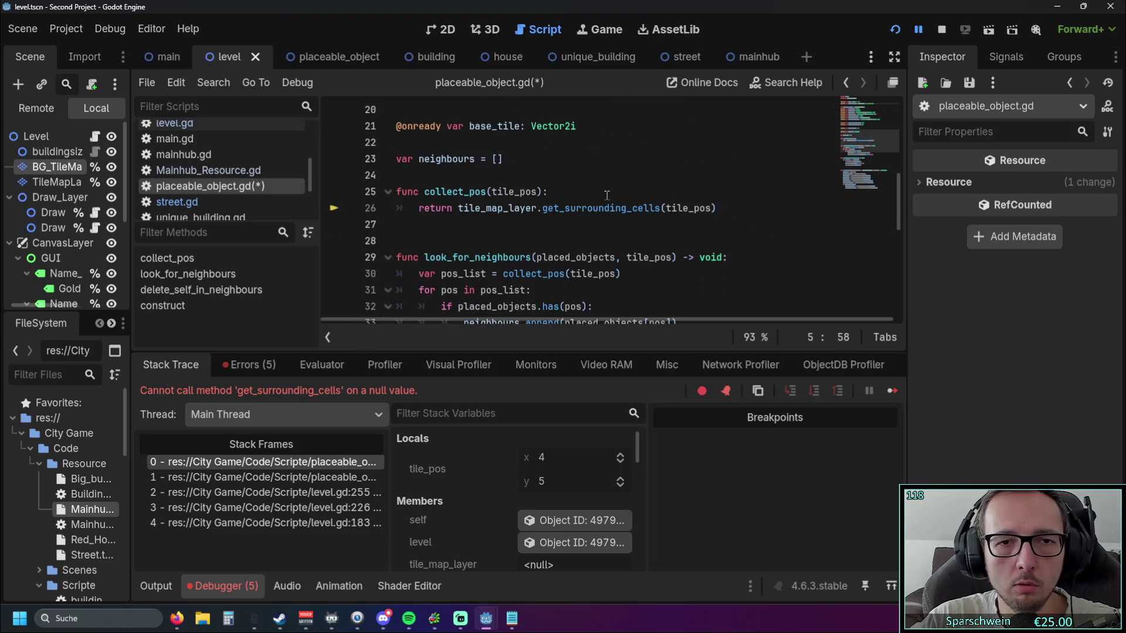
click(555, 195)
key(Return)
drag(716, 225, 457, 230)
key(Up)
scroll(457, 236, down, 1)
scroll(458, 235, up, 1)
text(po)
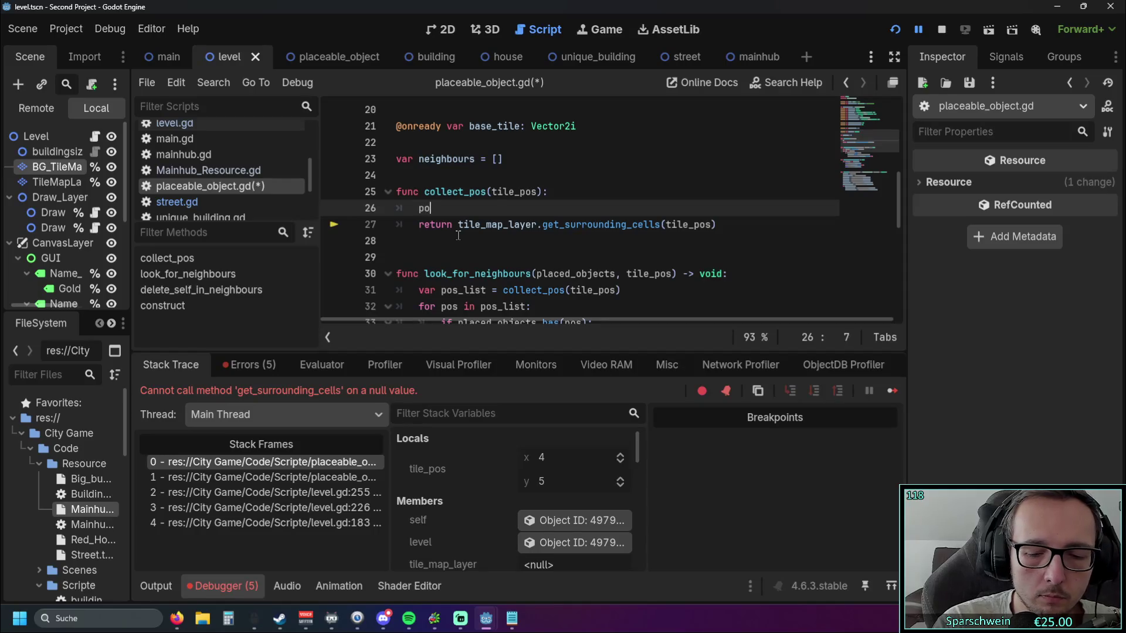
key(BackSpace)
key(BackSpace)
text(var pos)
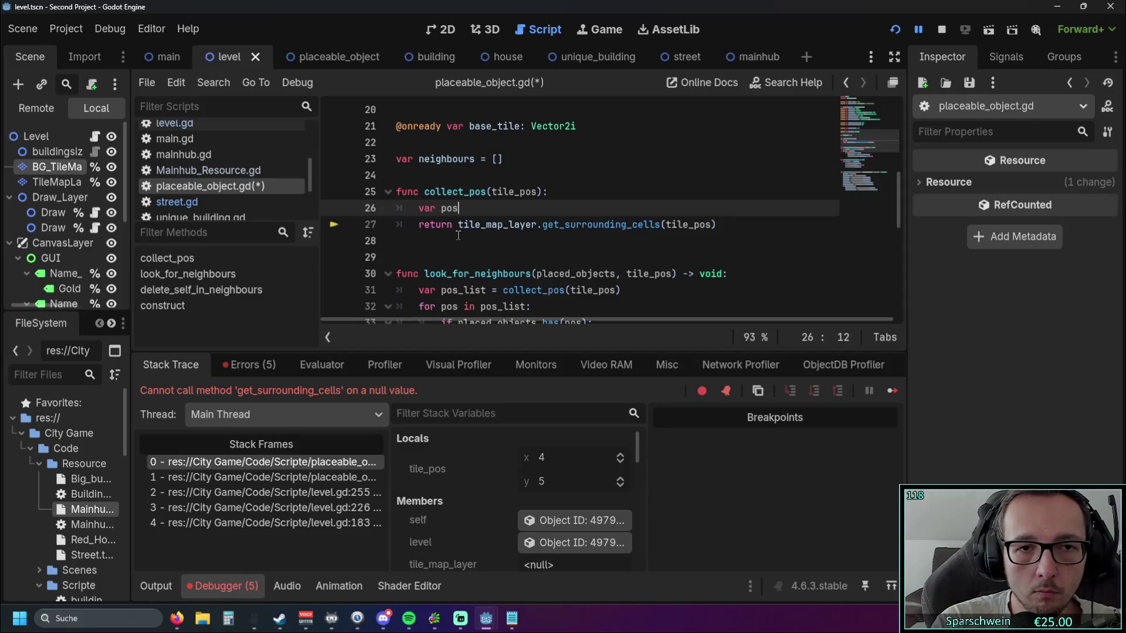
text(_l)
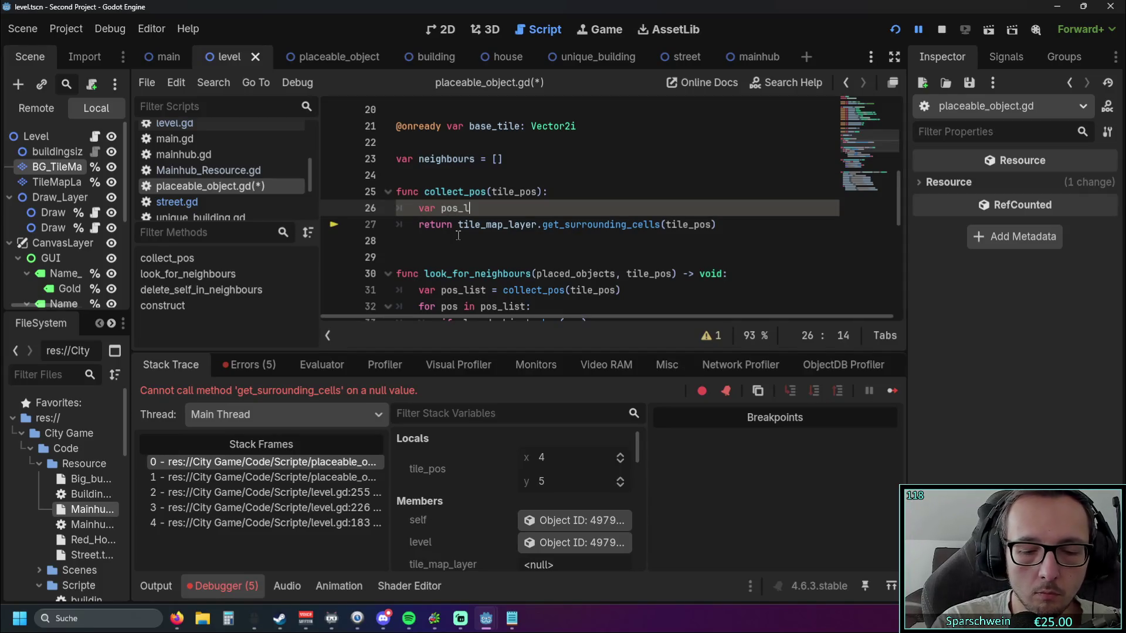
text(ist =)
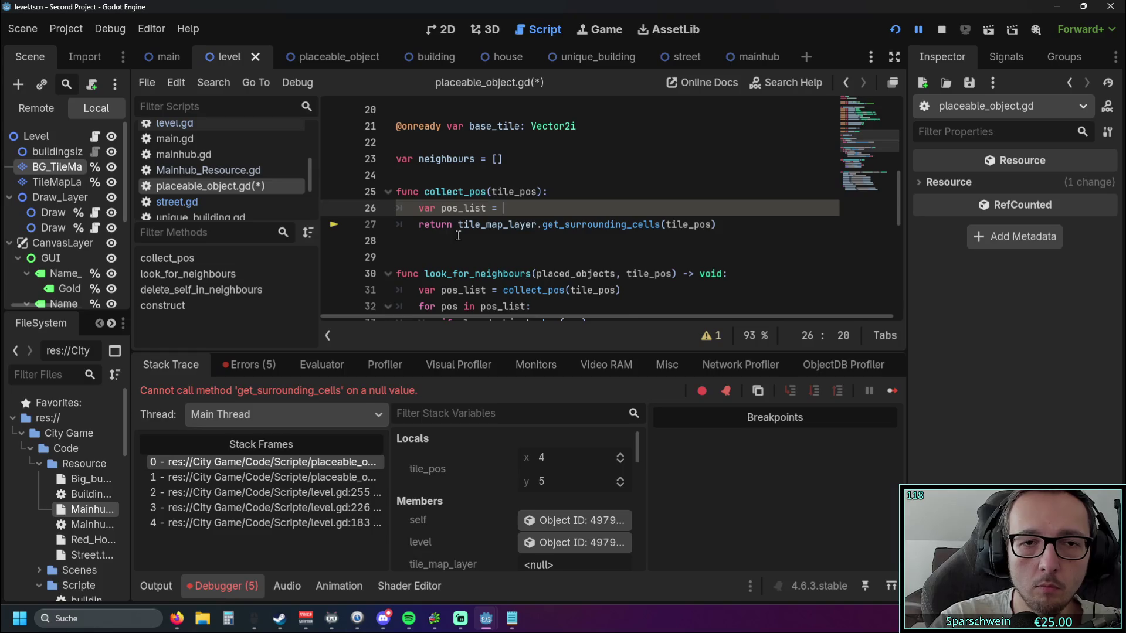
click(458, 236)
drag(458, 226, 718, 226)
key(ctrl+c)
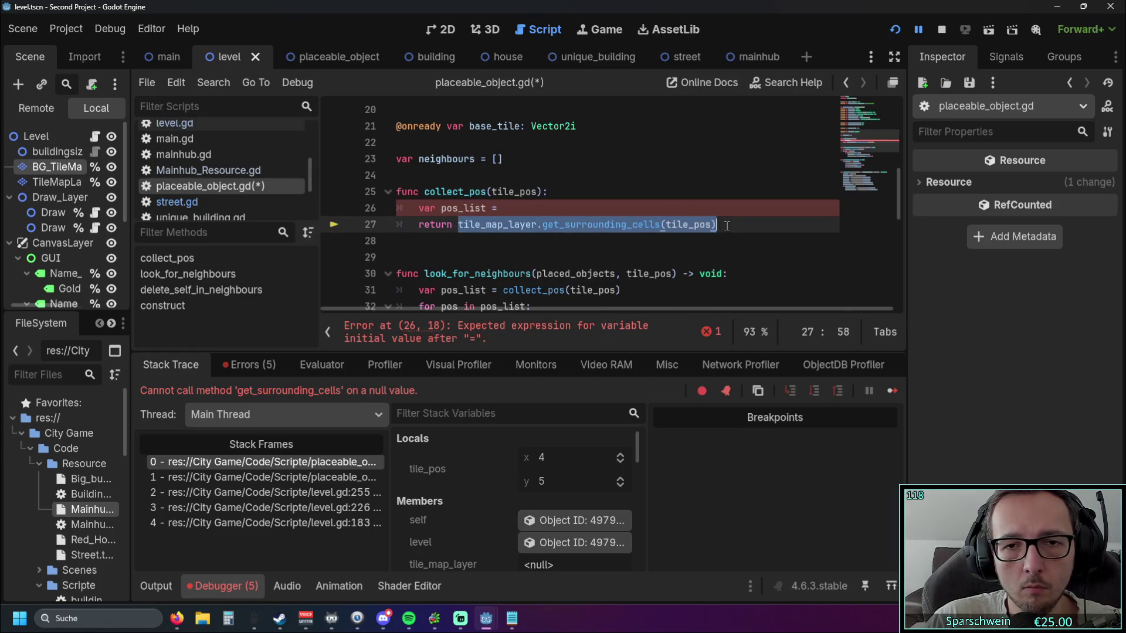
click(552, 207)
key(ctrl+v)
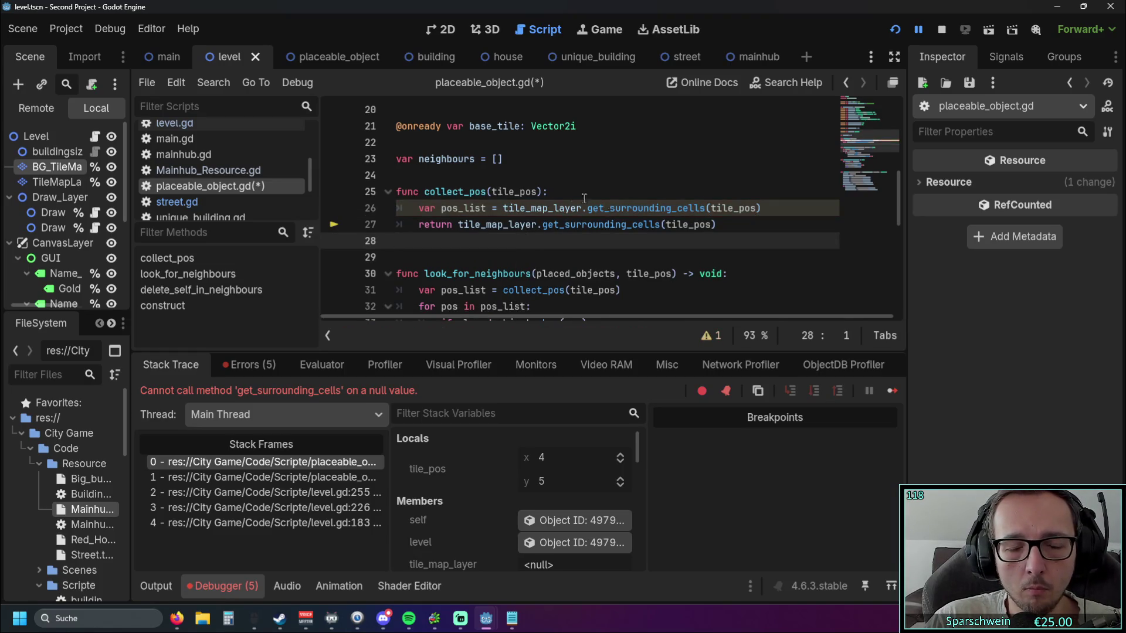
click(569, 194)
mouse_move(552, 217)
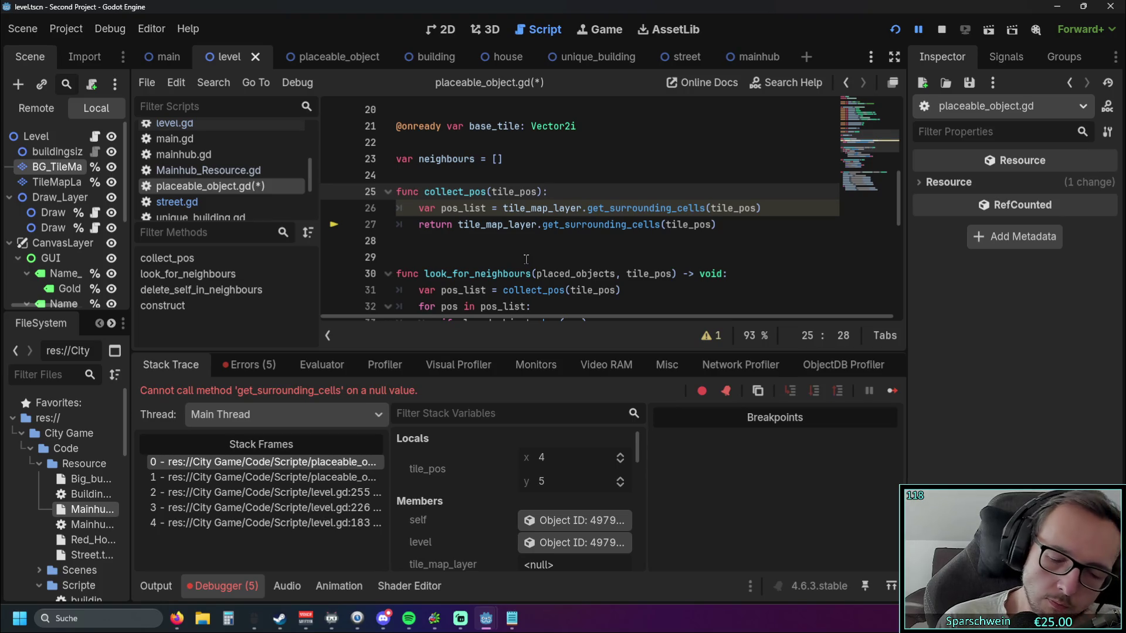
key(shift+Down)
key(shift+End)
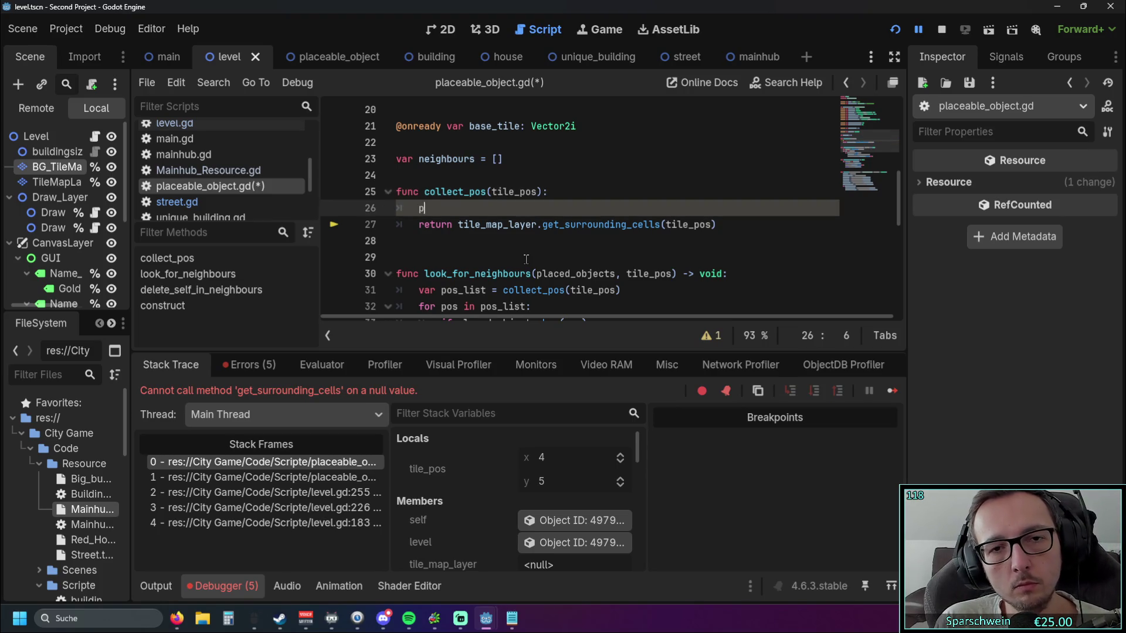
- Undo recent collect_pos edits to restore the four-direction position list
key(Delete)
key(ctrl+z)
key(ctrl+z)
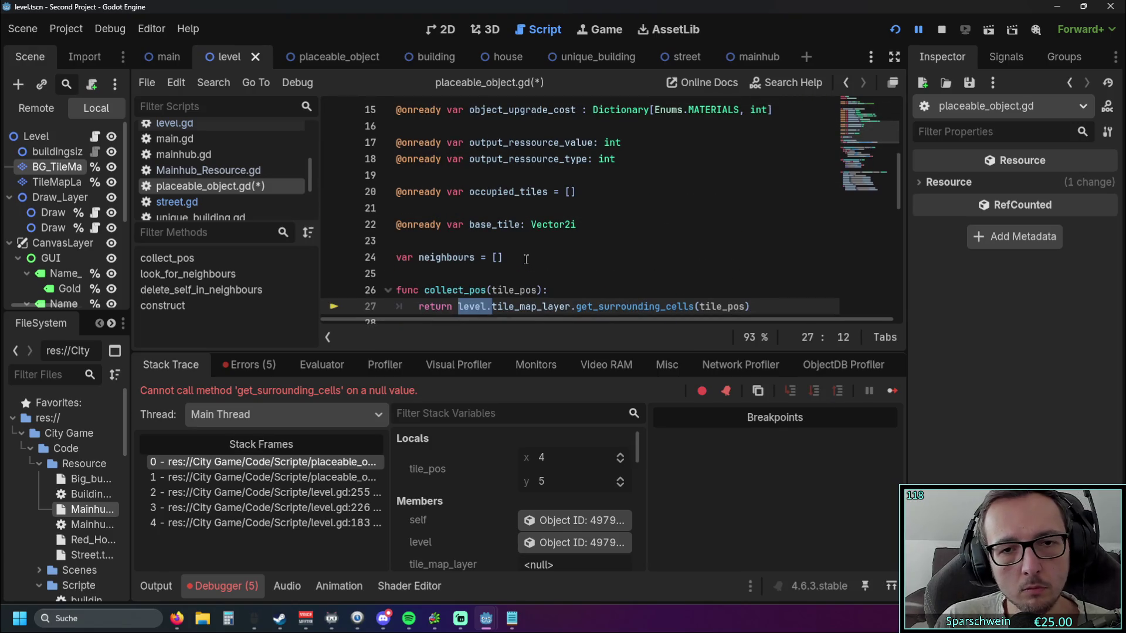
key(ctrl+z)
key(ctrl+z)
key(ctrl+z)
key(ctrl+z)
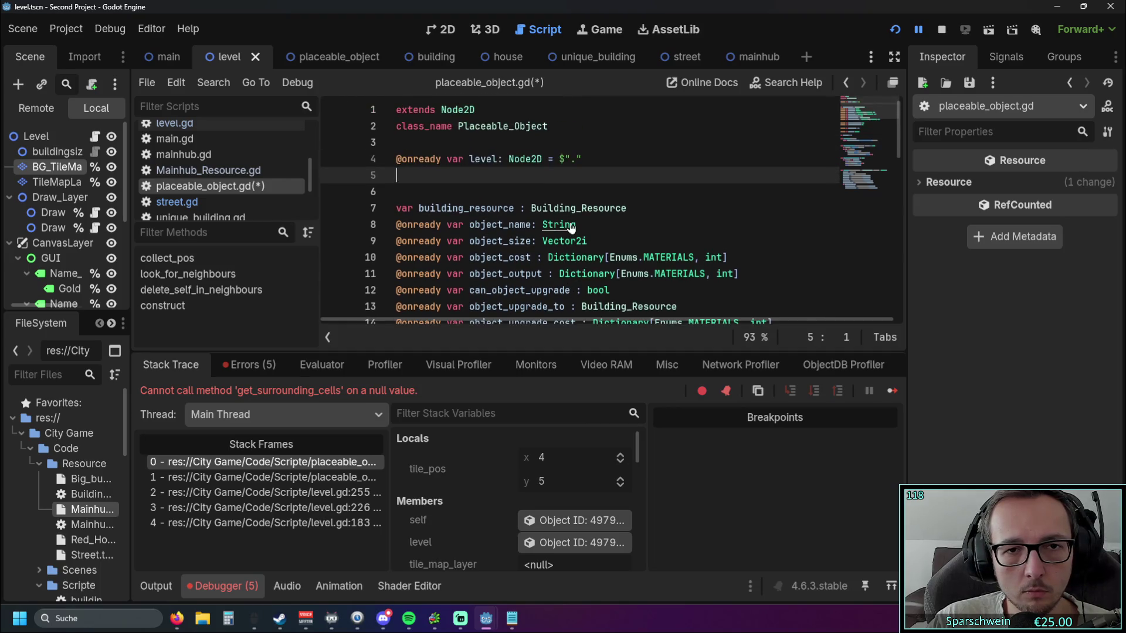
key(ctrl+z)
key(ctrl+z)
key(ctrl+z)
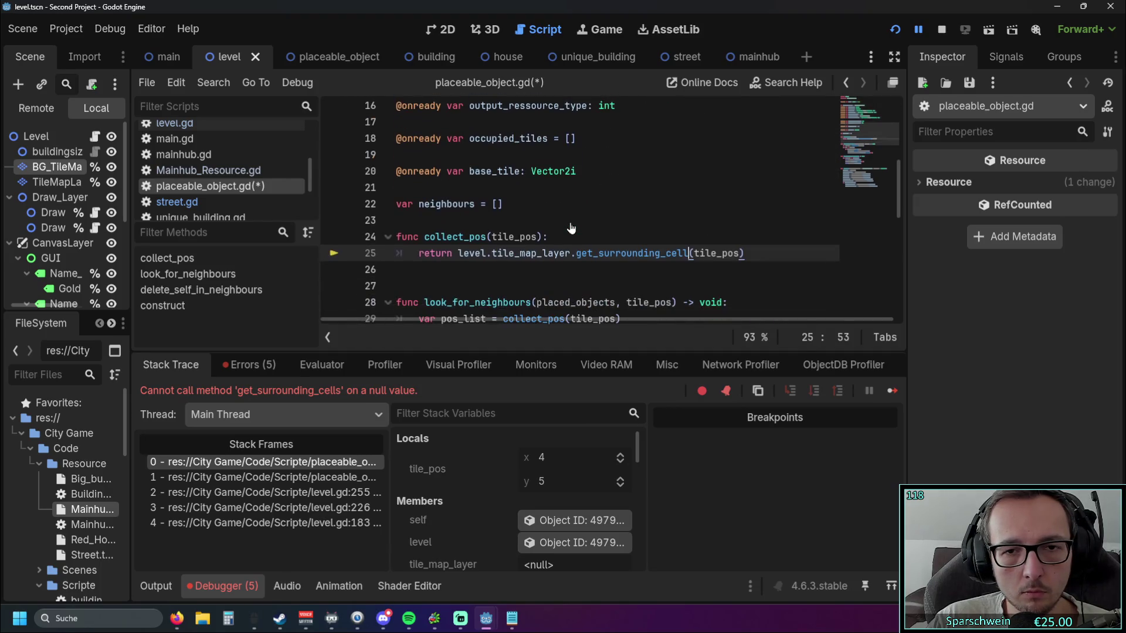
key(ctrl+z)
key(ctrl+z)
key(ctrl+z)
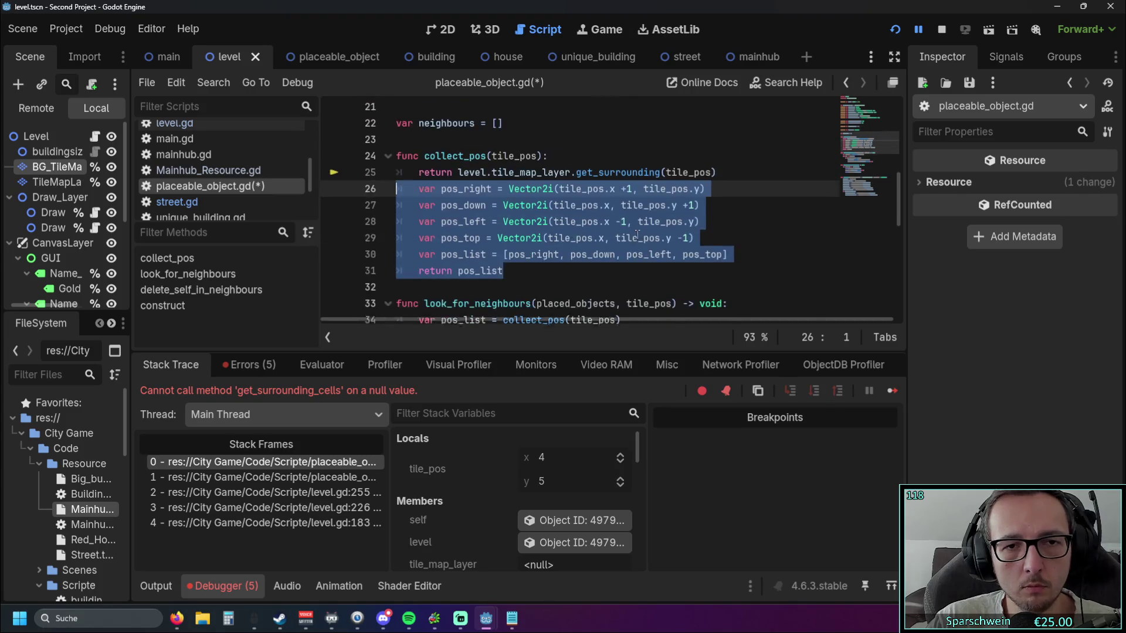
key(ctrl+z)
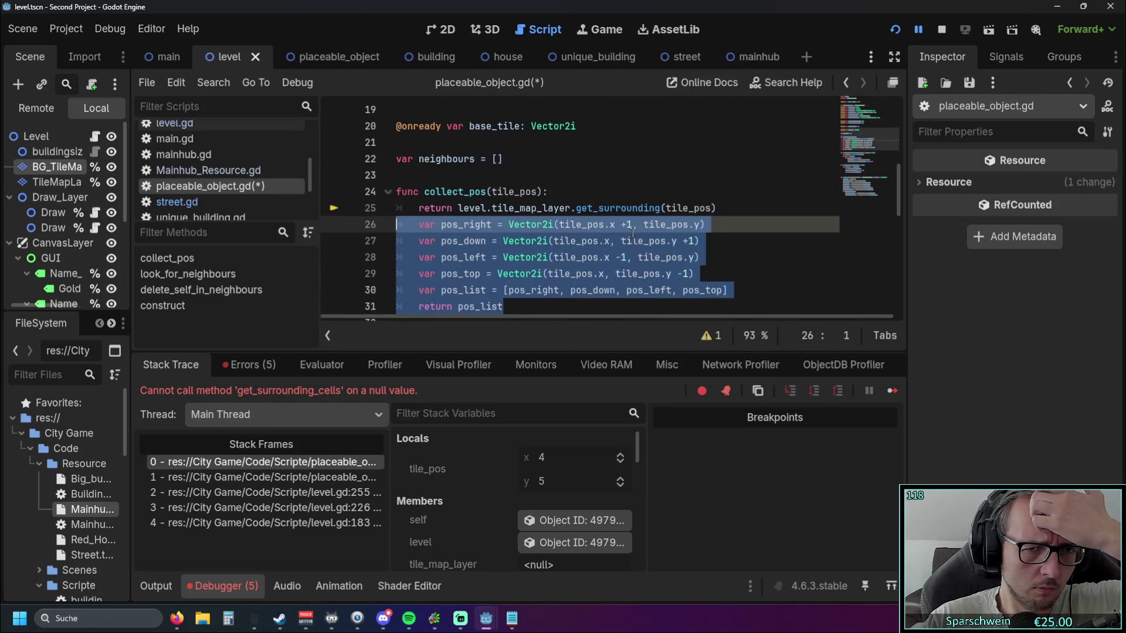
scroll(633, 233, down, 1)
click(628, 263)
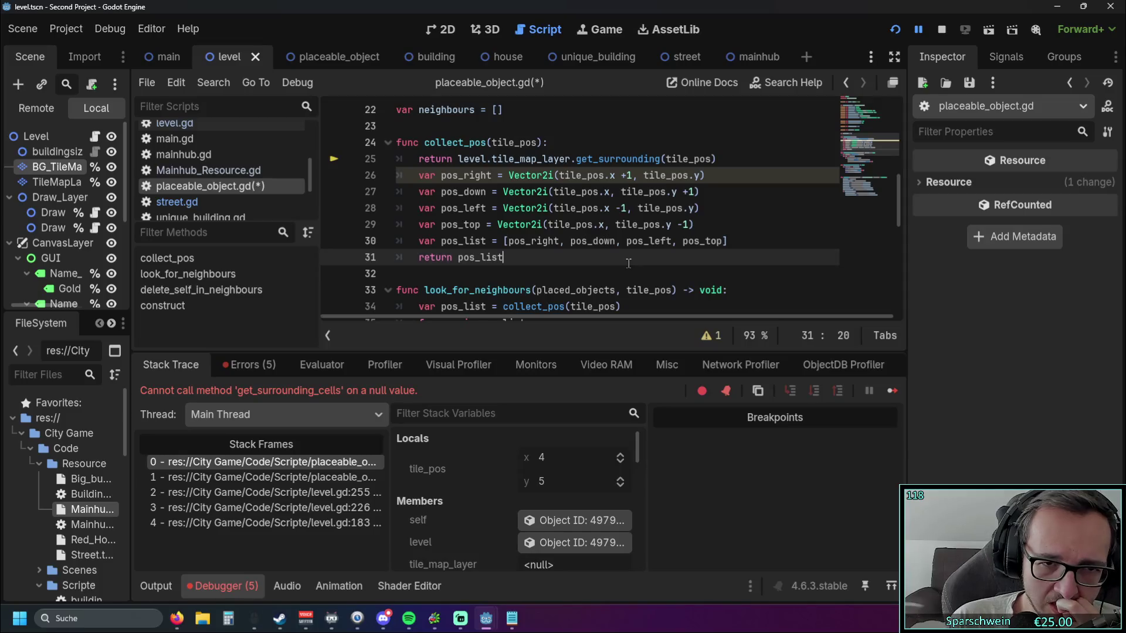
- Delete the leftover get_surrounding_cells return line so collect_pos returns pos_list
scroll(598, 245, down, 1)
scroll(599, 247, up, 1)
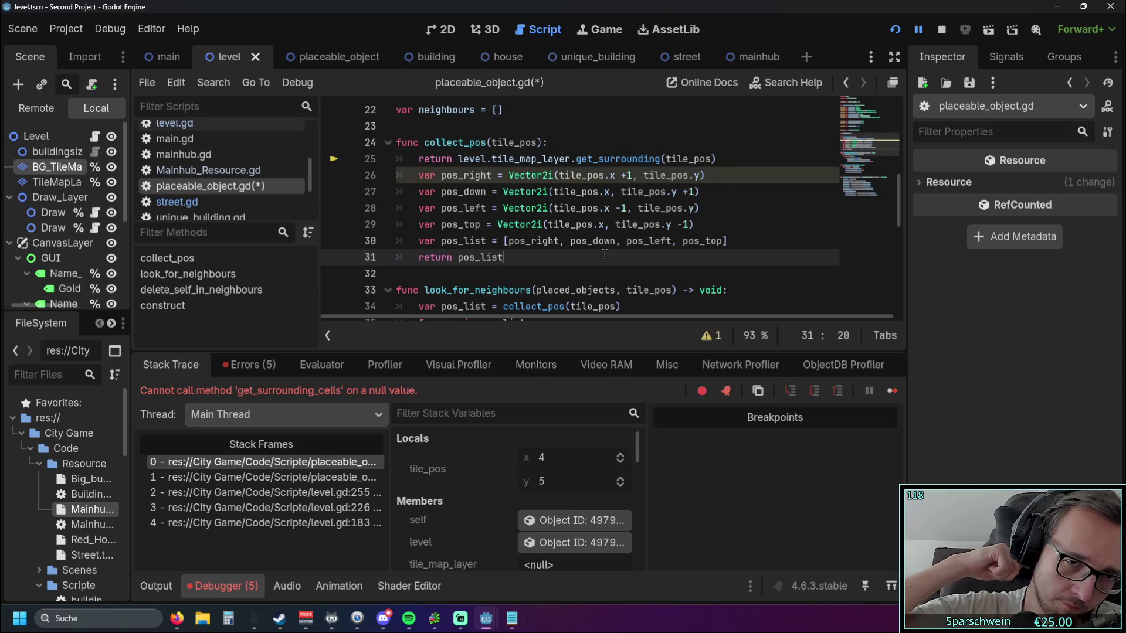
mouse_move(716, 159)
mouse_down()
mouse_move(390, 144)
mouse_move(359, 154)
mouse_up()
key(BackSpace)
key(BackSpace)
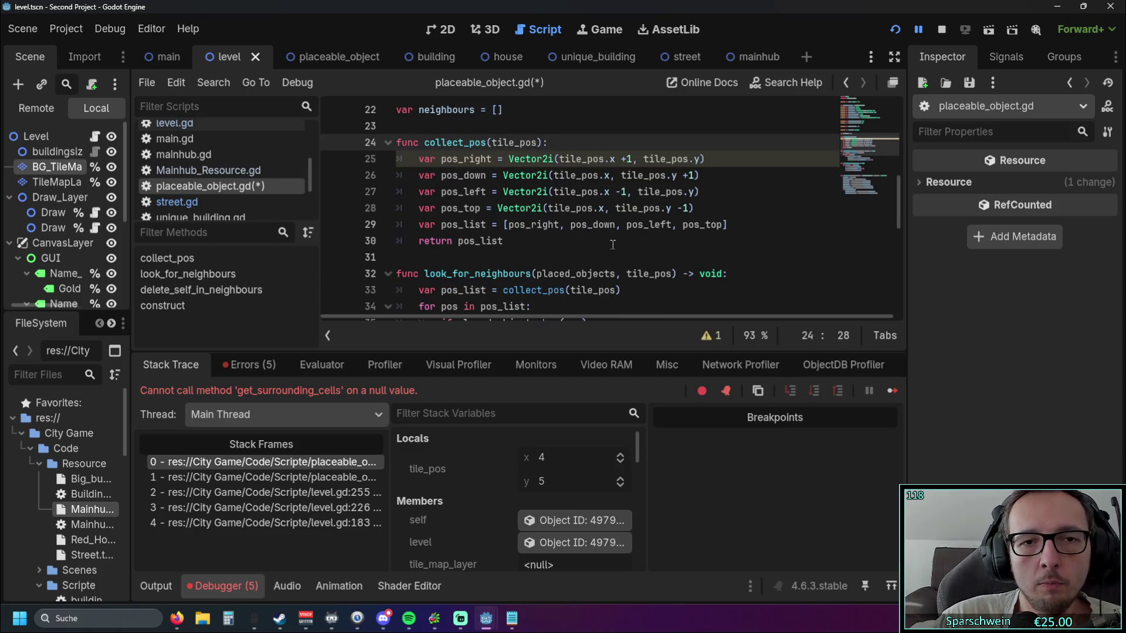
scroll(552, 215, down, 1)
click(551, 215)
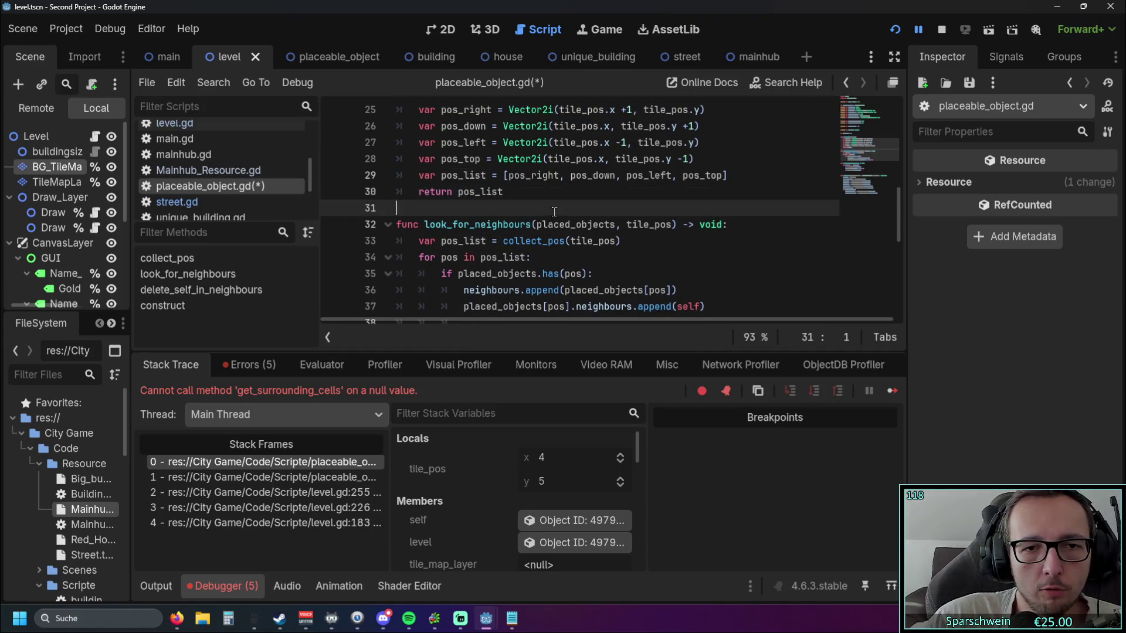
scroll(552, 206, down, 2)
scroll(553, 206, up, 8)
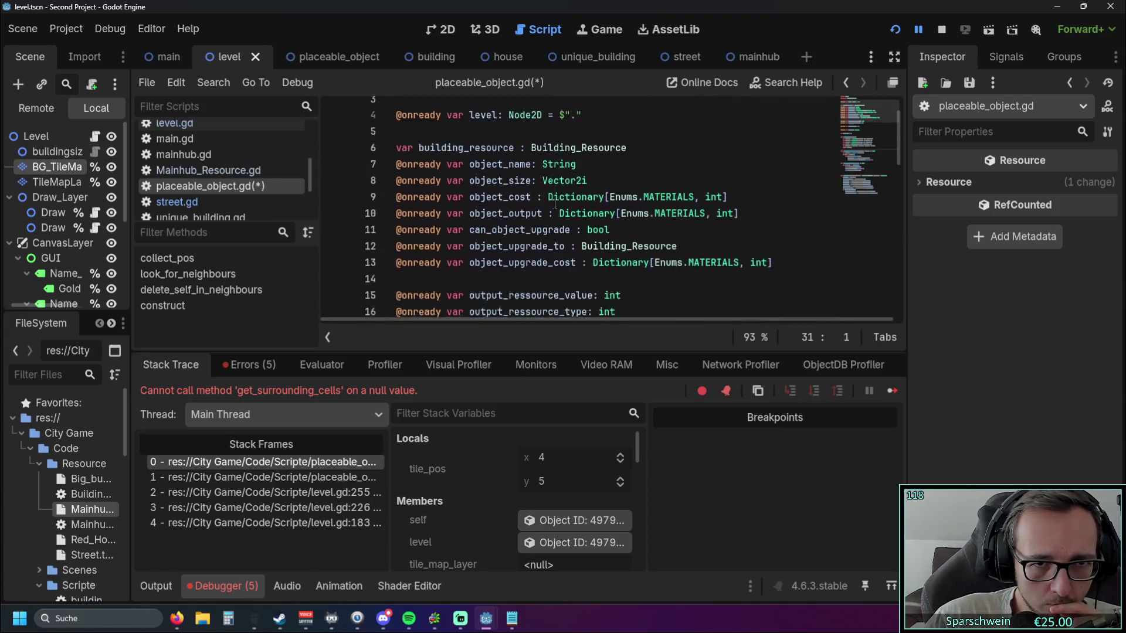
scroll(566, 207, down, 8)
scroll(566, 207, up, 1)
click(649, 206)
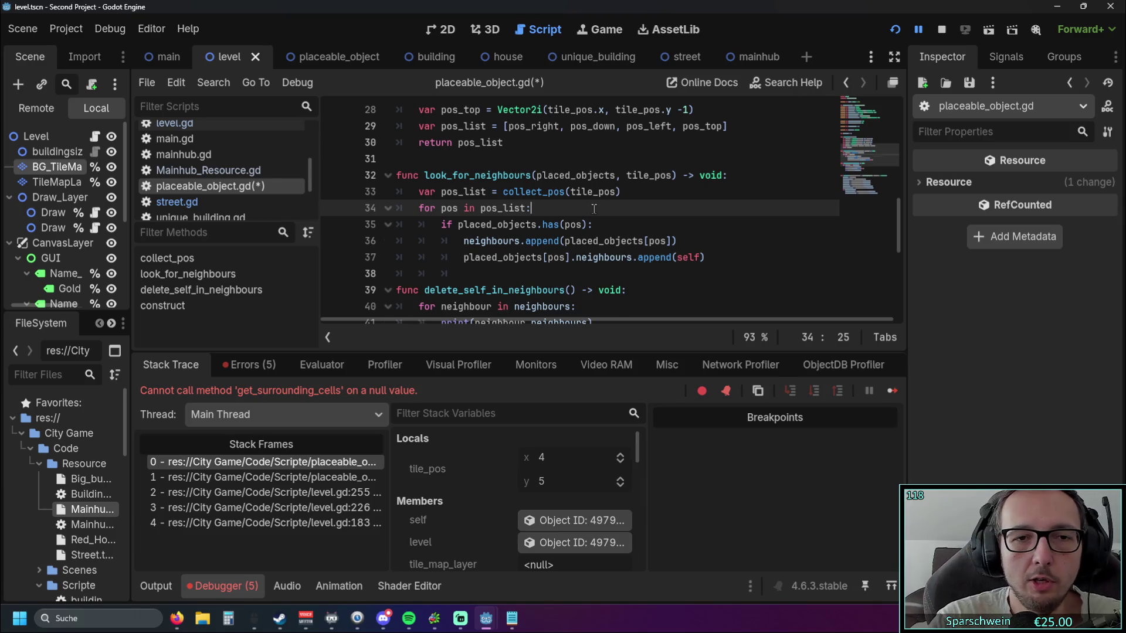
- Add 'if pos == self: pass' inside the for pos in pos_list loop and run the project
key(Return)
text(if )
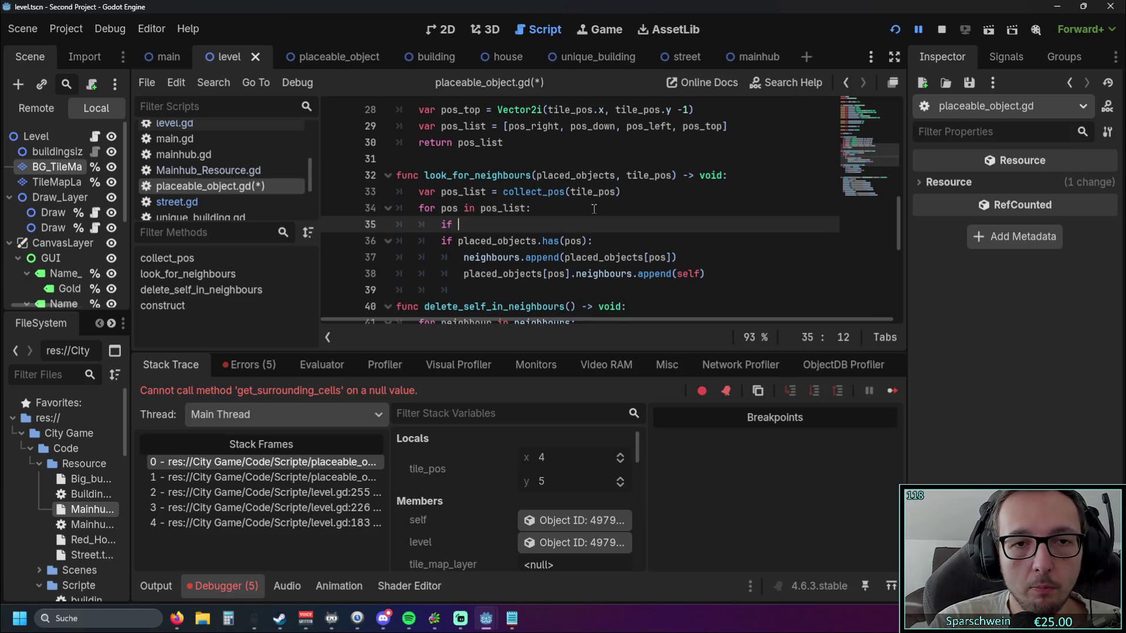
text(pos )
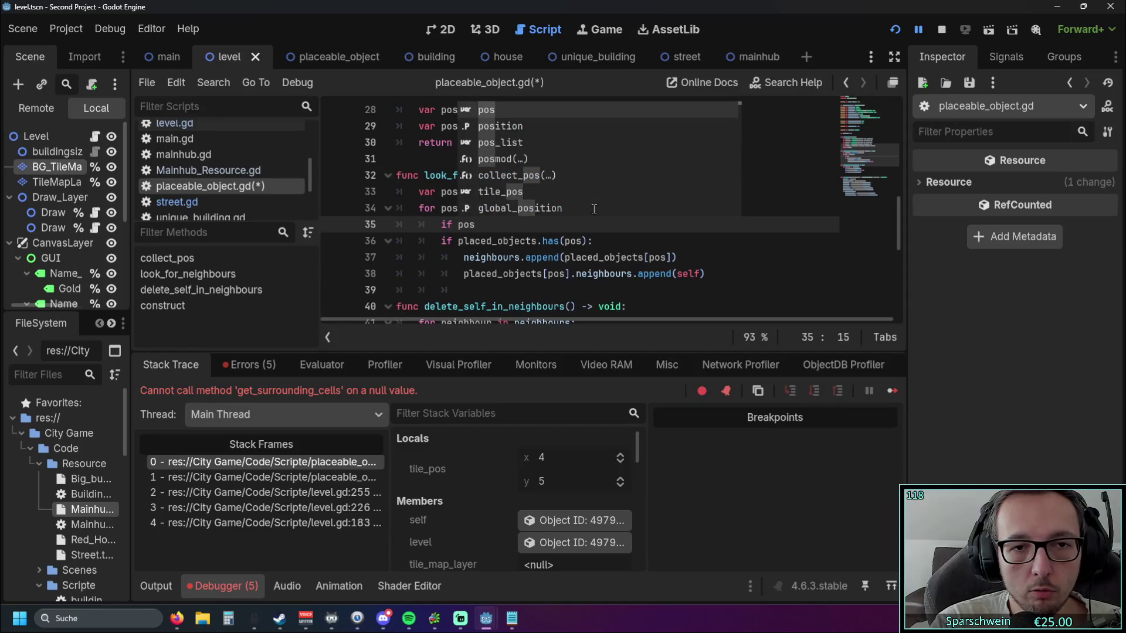
text(== self)
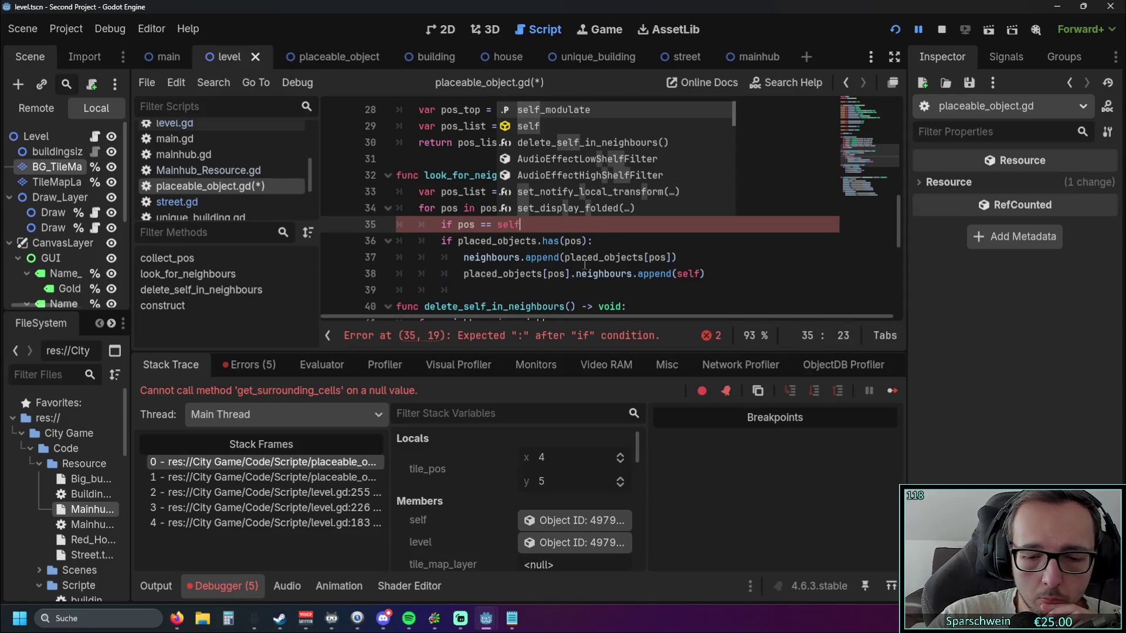
text(:)
key(Return)
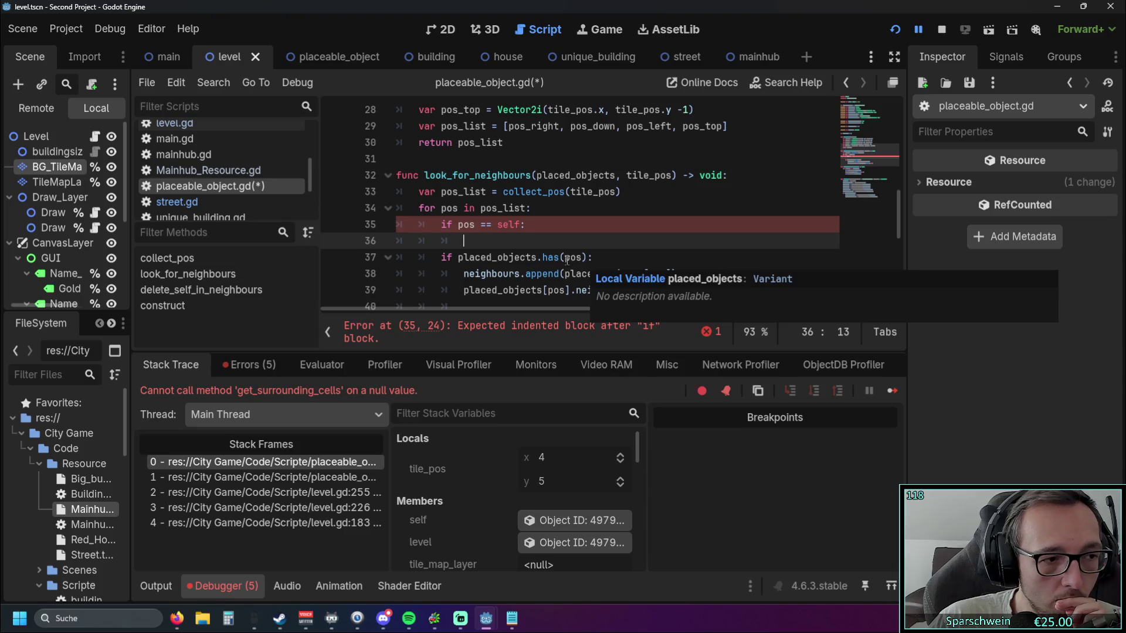
click(588, 211)
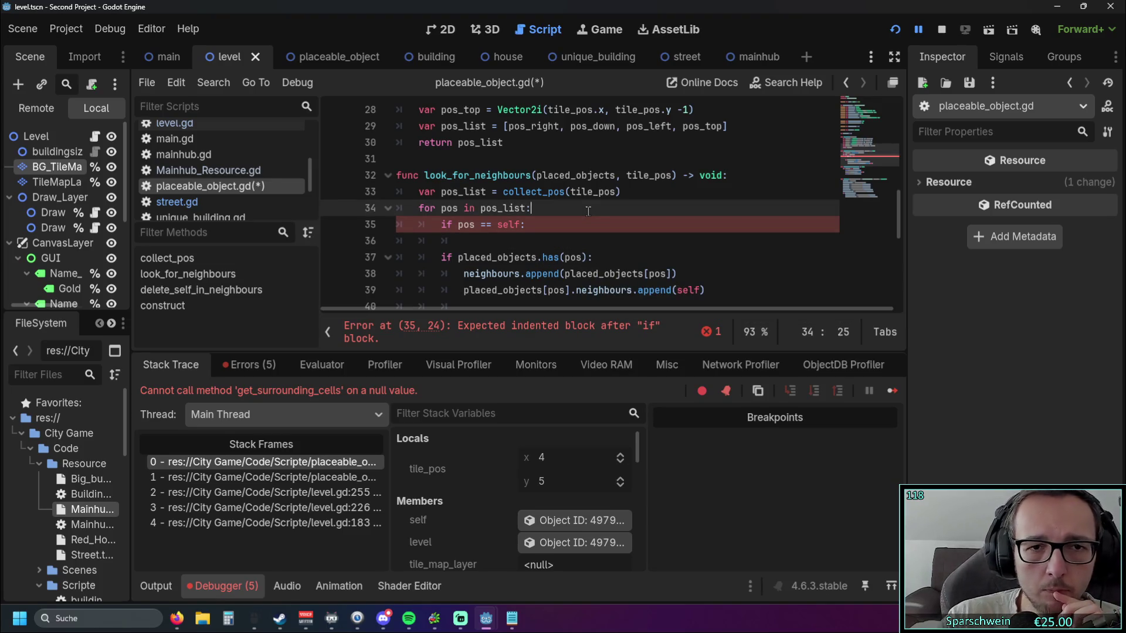
click(499, 245)
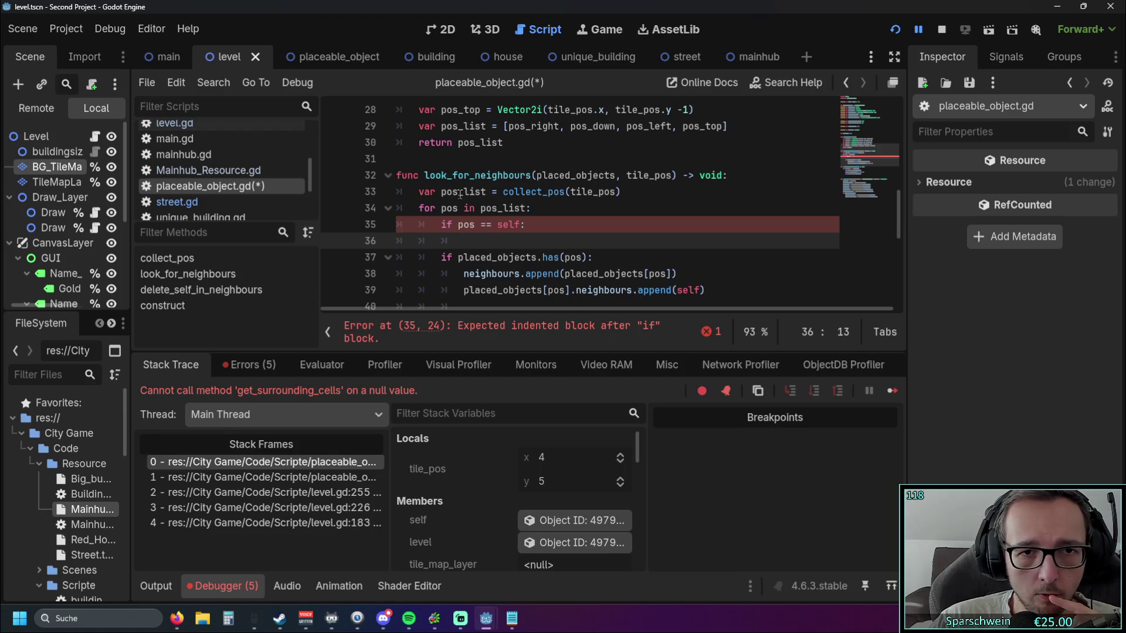
scroll(504, 217, up, 1)
scroll(499, 232, down, 1)
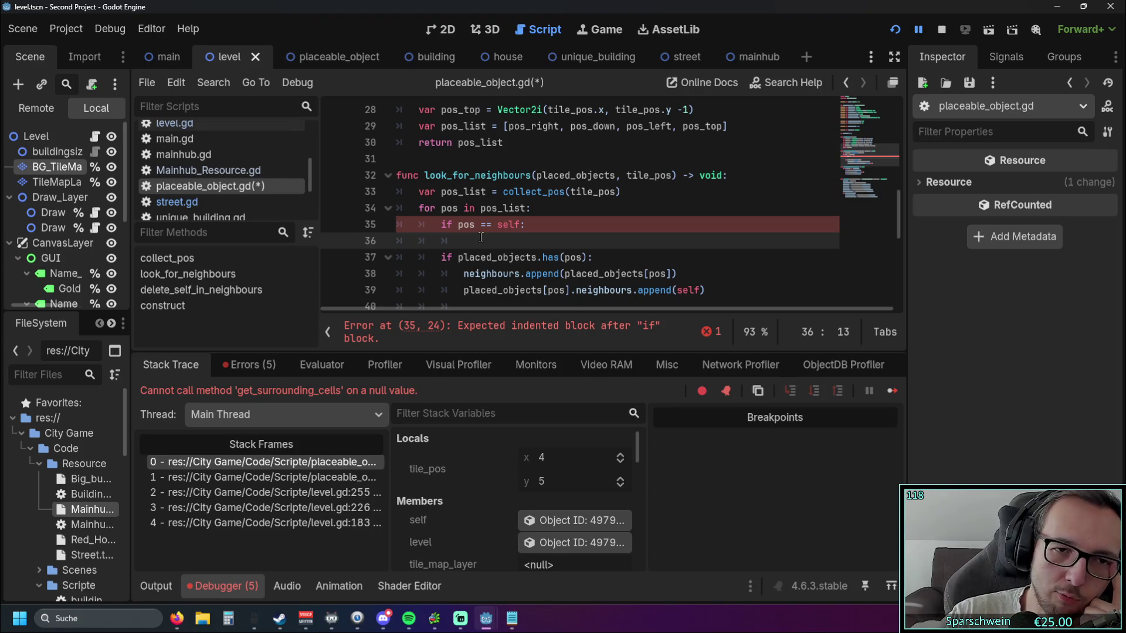
text(pass)
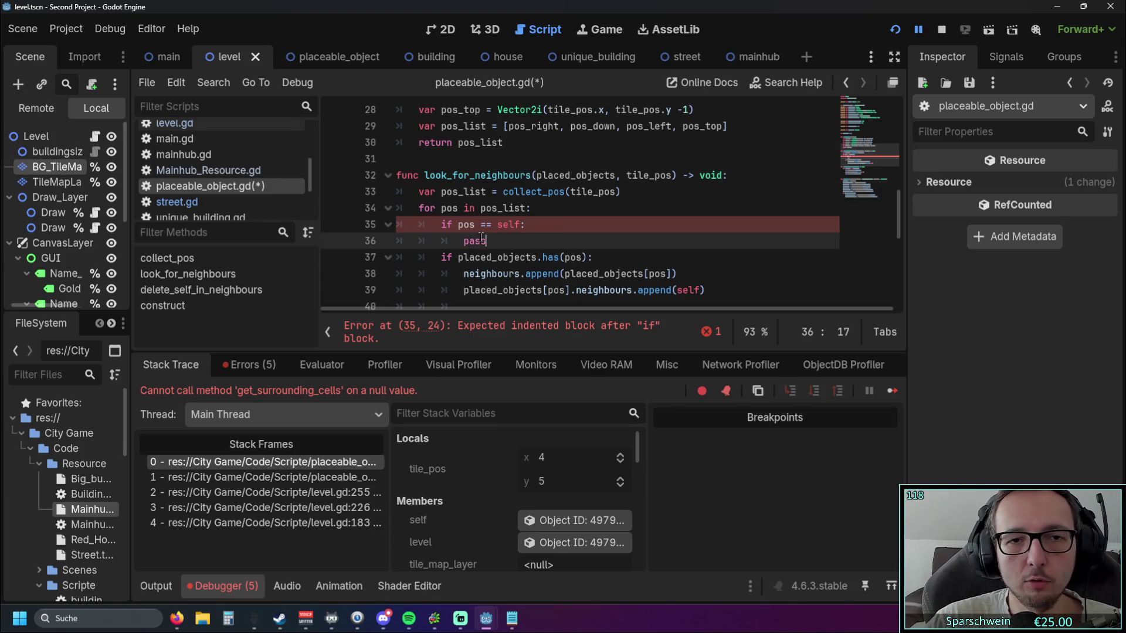
click(895, 30)
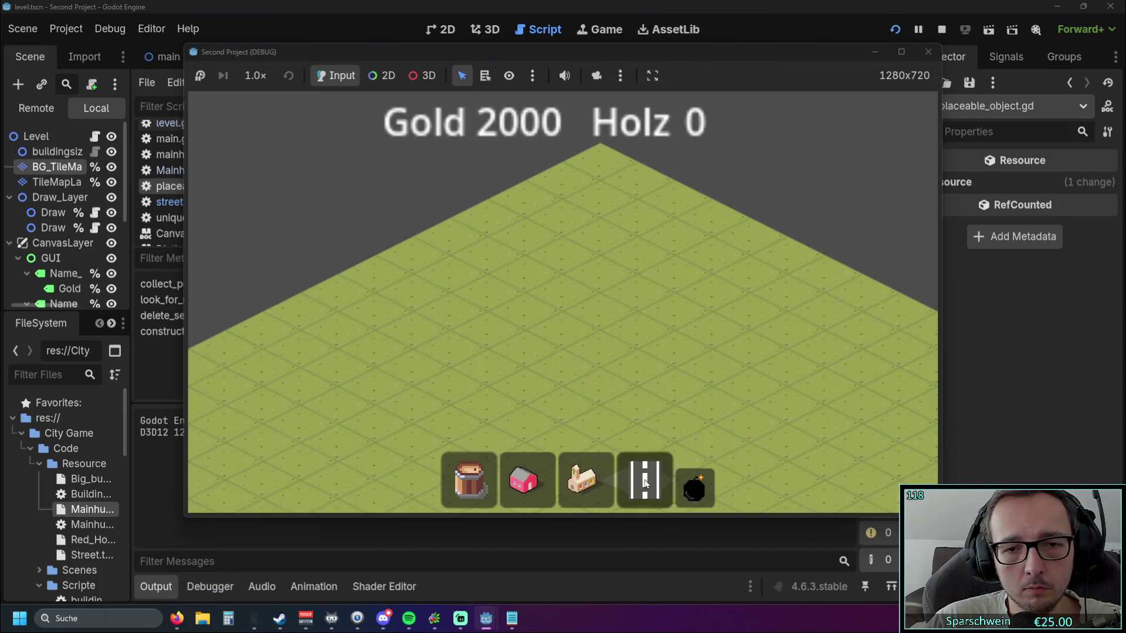
- Place a street in the running game, triggering the Vector2i vs Object error on line 35
click(607, 385)
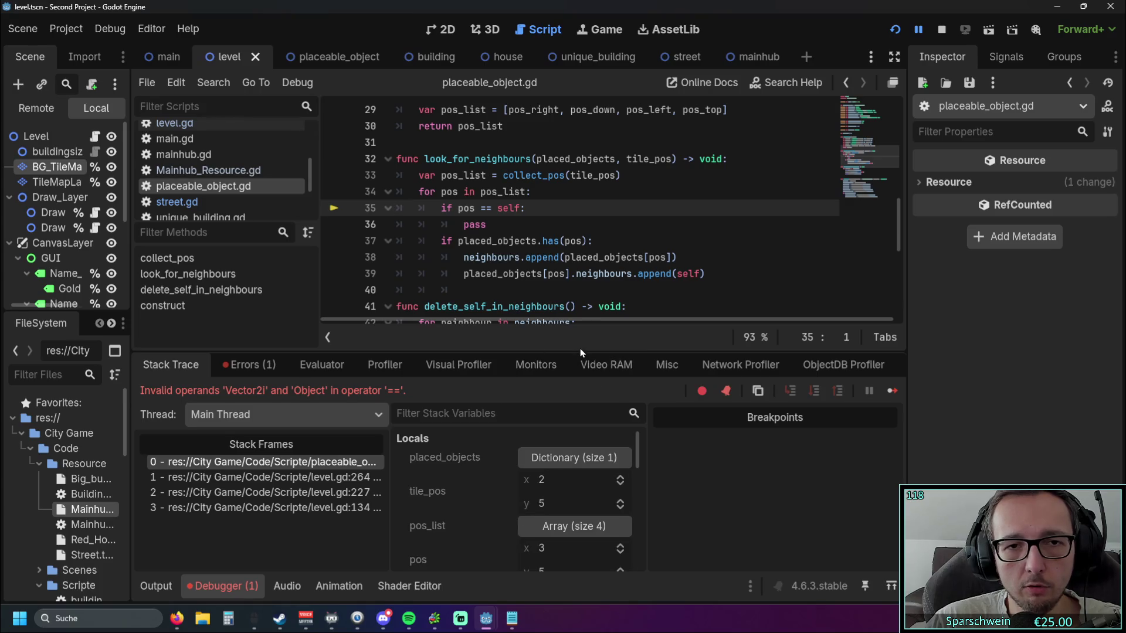
scroll(576, 292, up, 1)
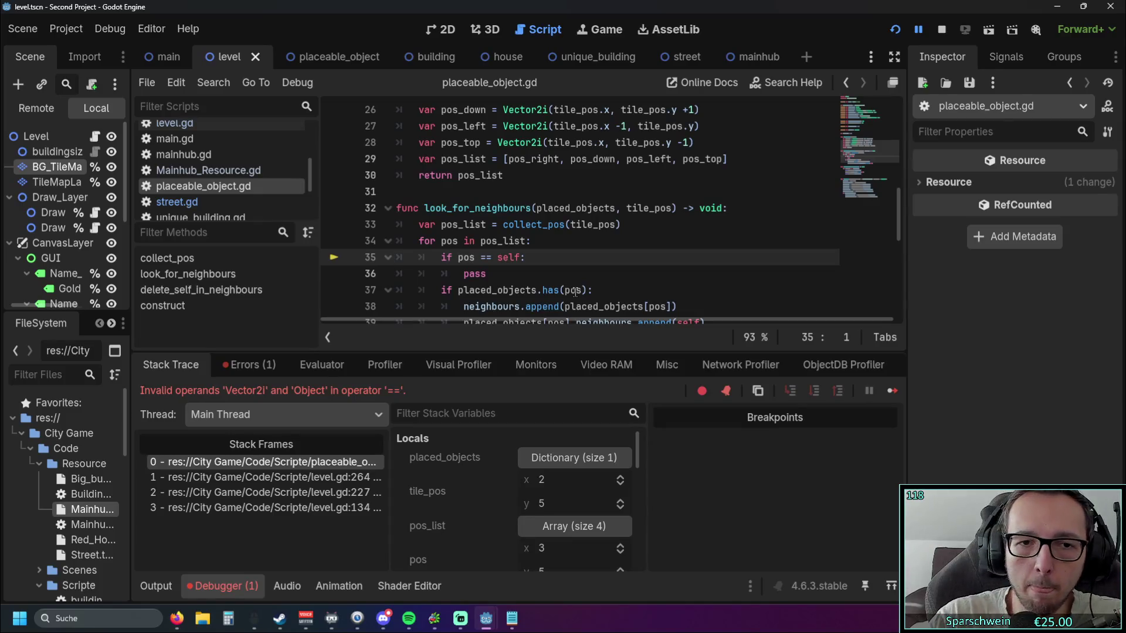
click(498, 257)
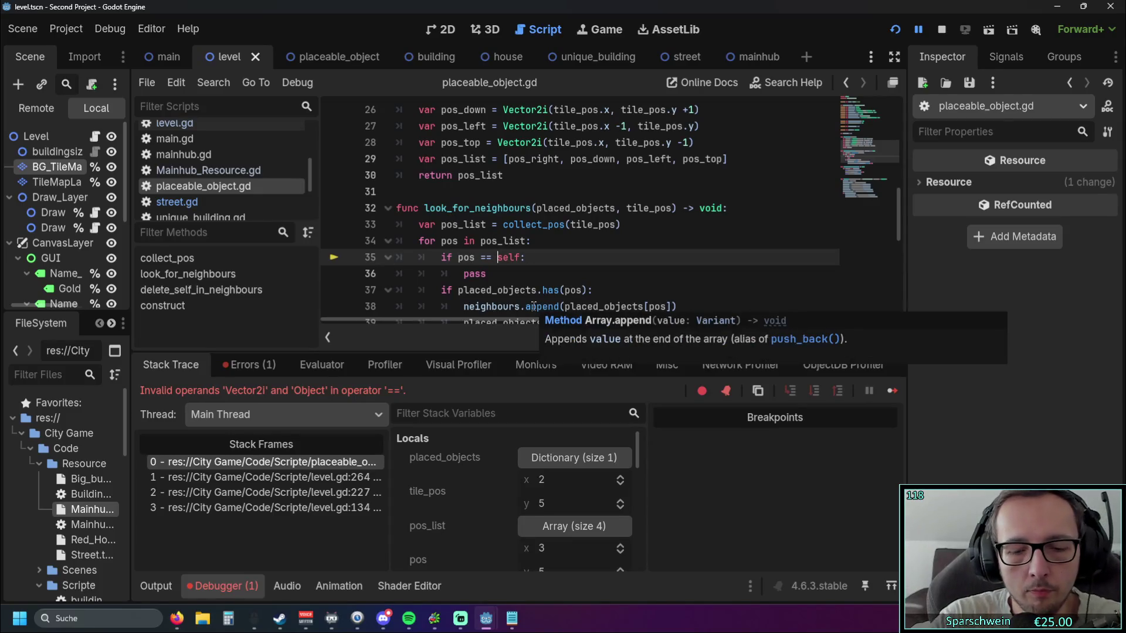
- Insert 'level.placed_objects.' before self on line 35 and rerun the game
text(level.)
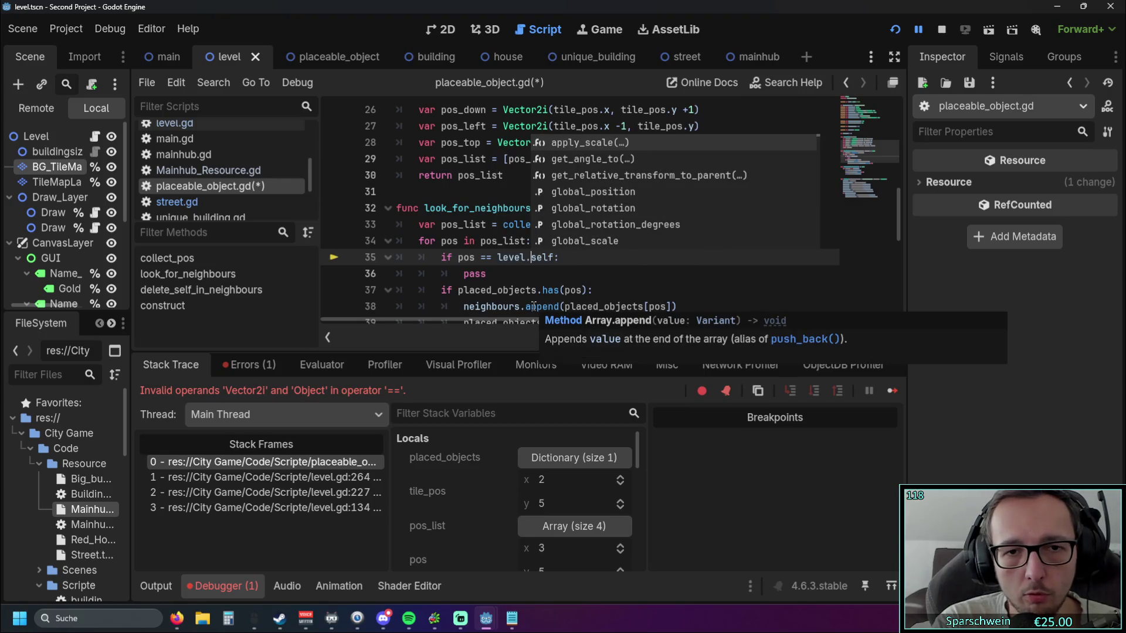
text(placed)
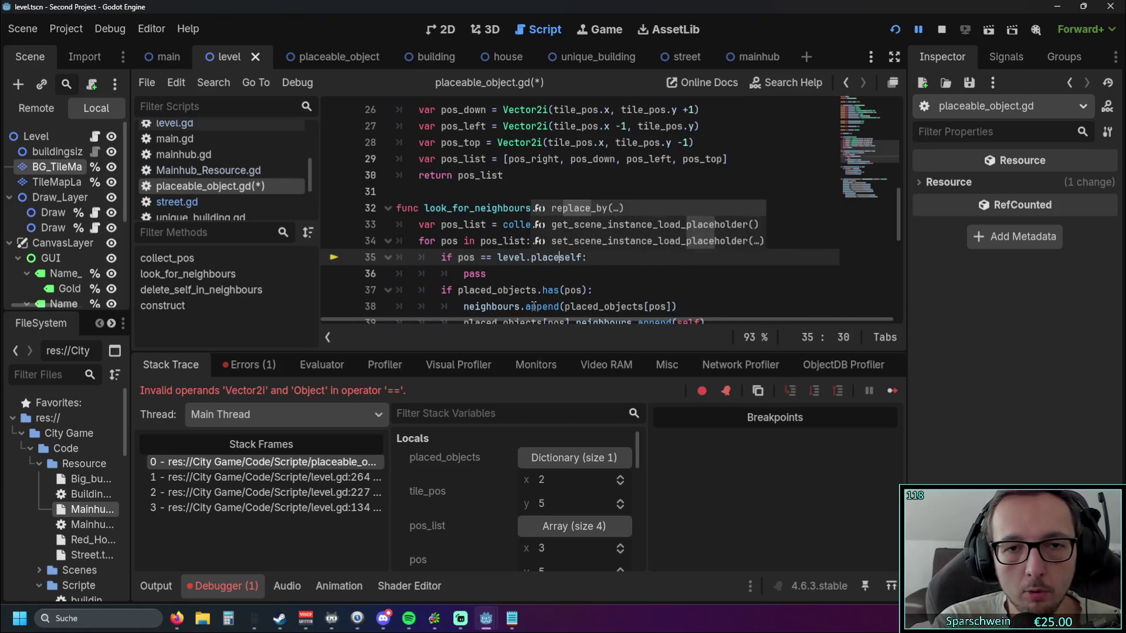
text(_objects)
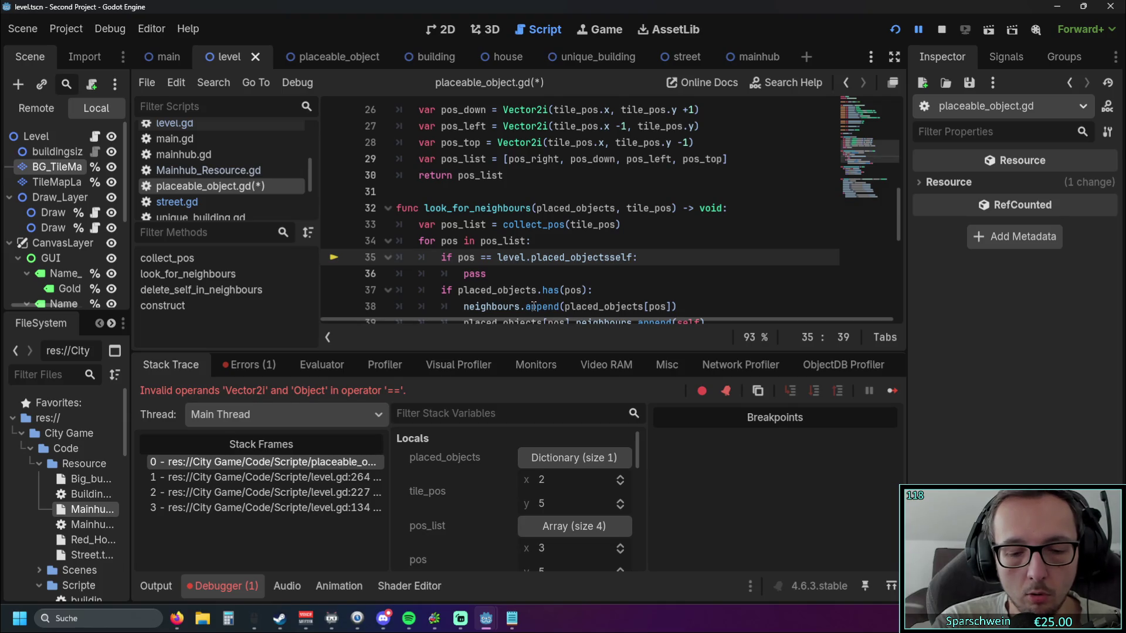
text(.)
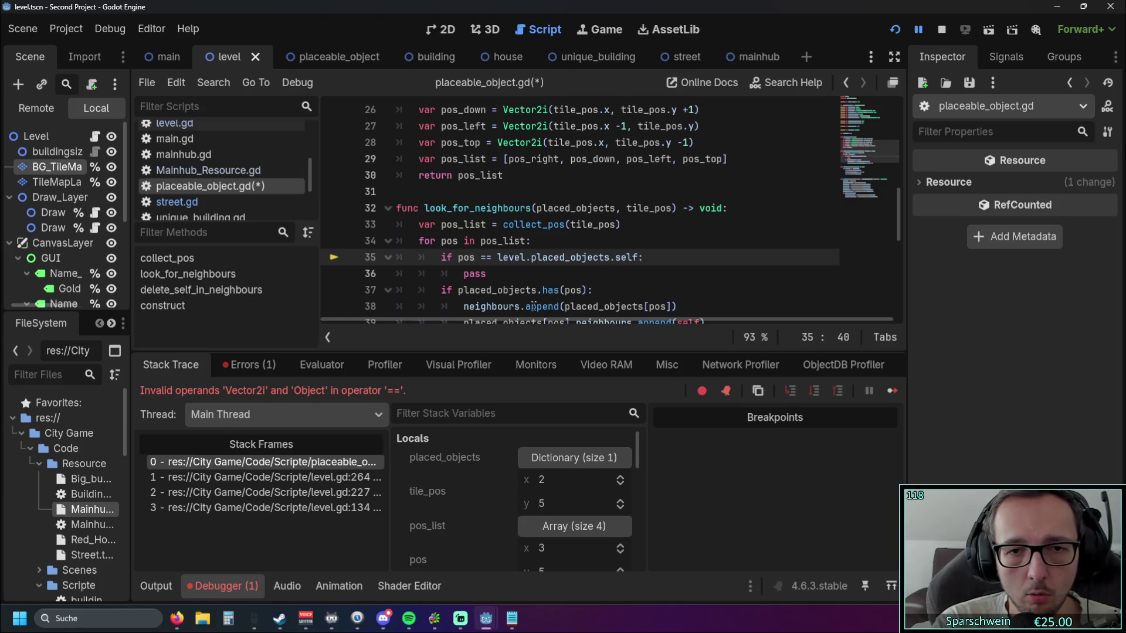
click(591, 290)
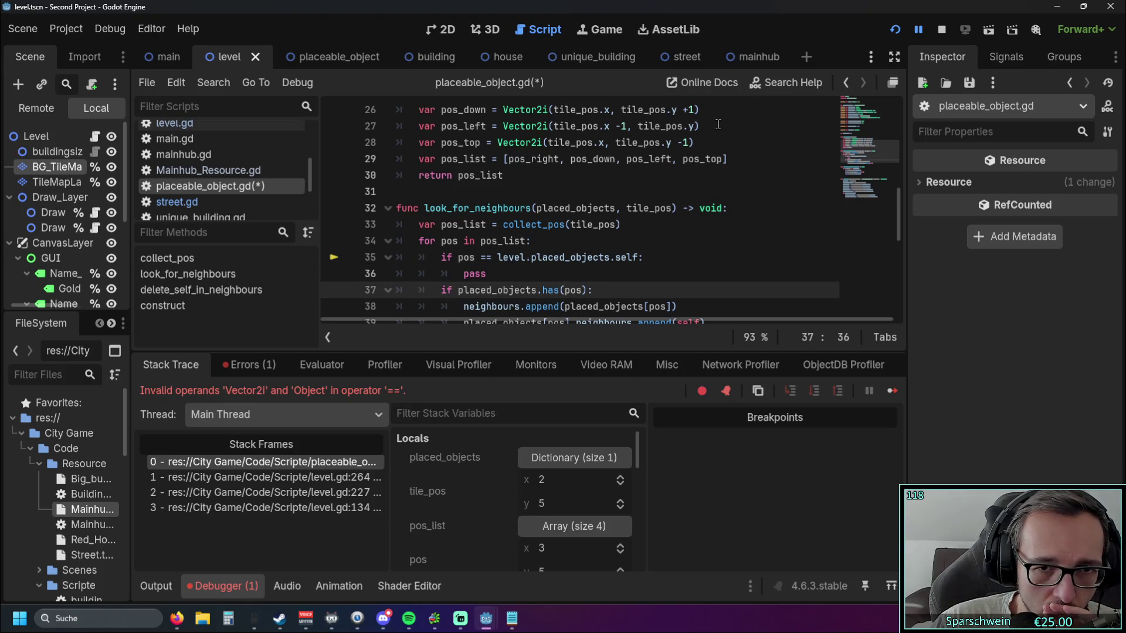
click(895, 30)
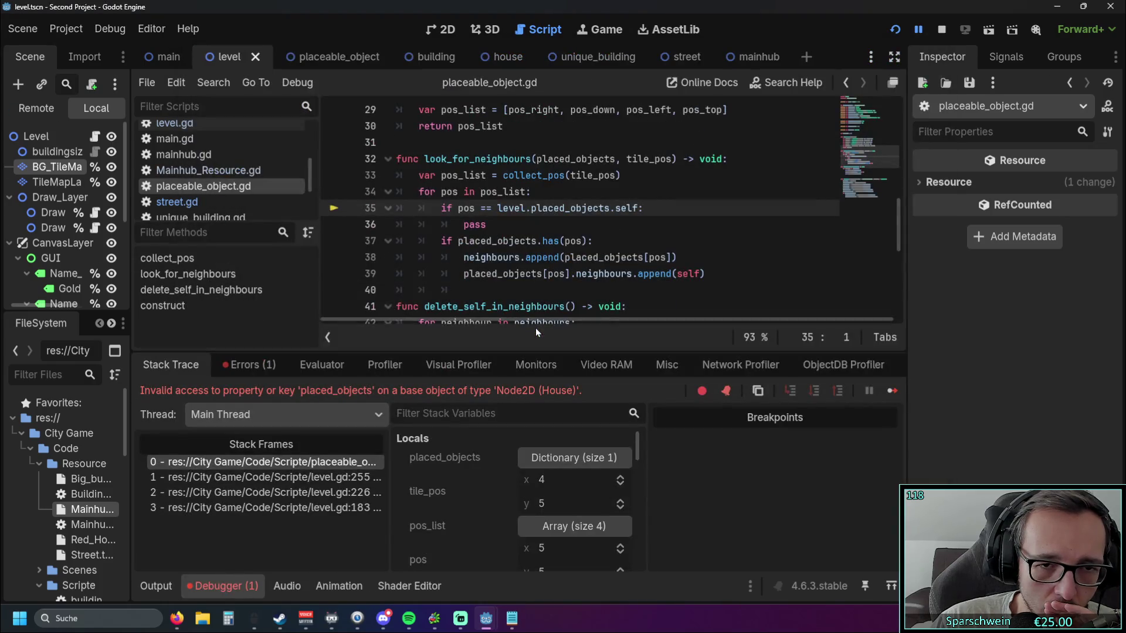
- Make line 35 compare against 'level.placed_objects[pos].self', indexing placed_objects by pos
click(543, 240)
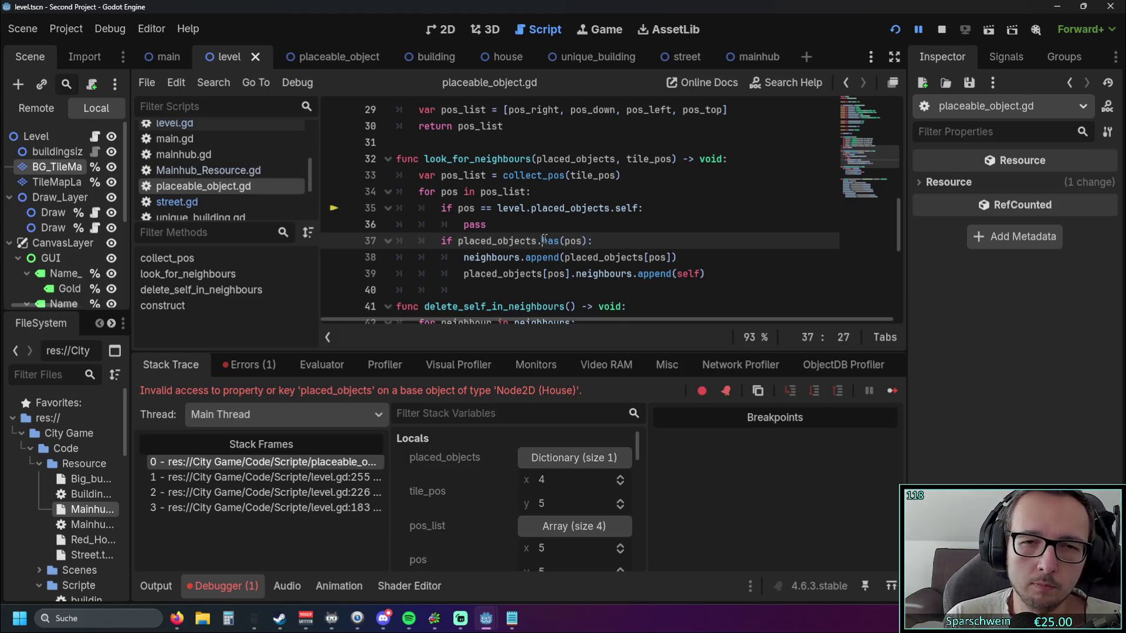
click(615, 208)
mouse_move(614, 282)
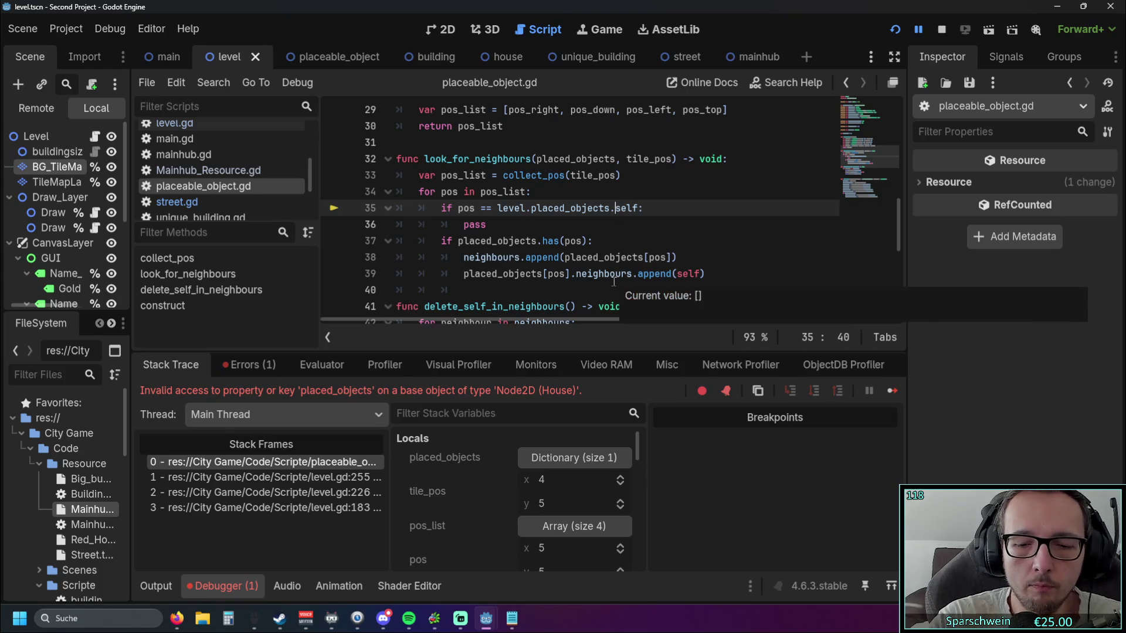
key(BackSpace)
text([)
text(pos])
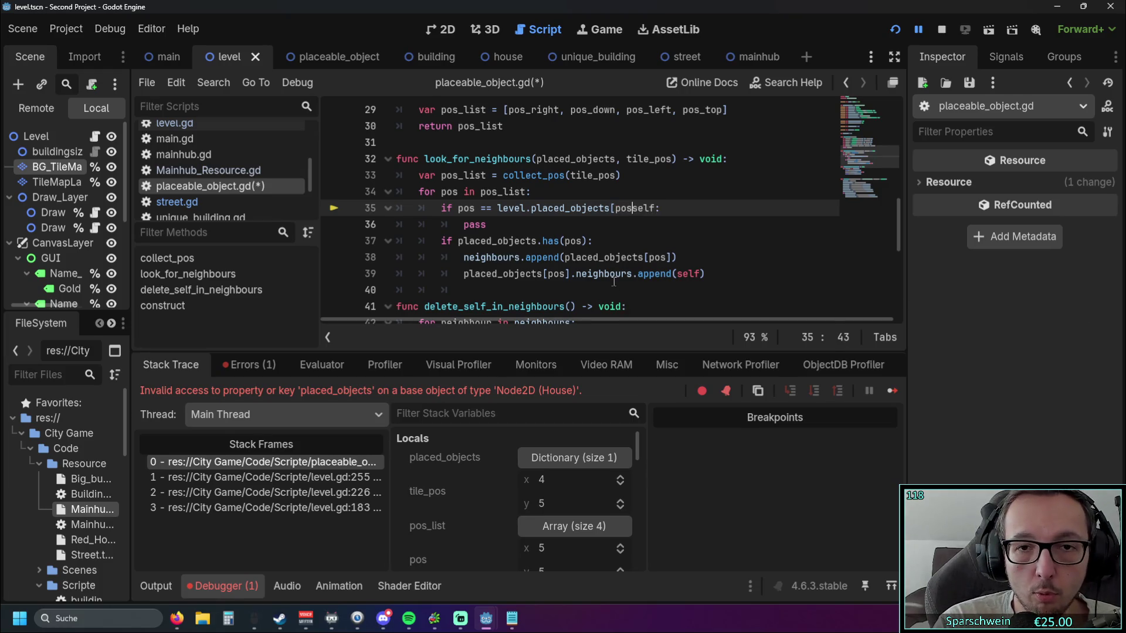
text(.)
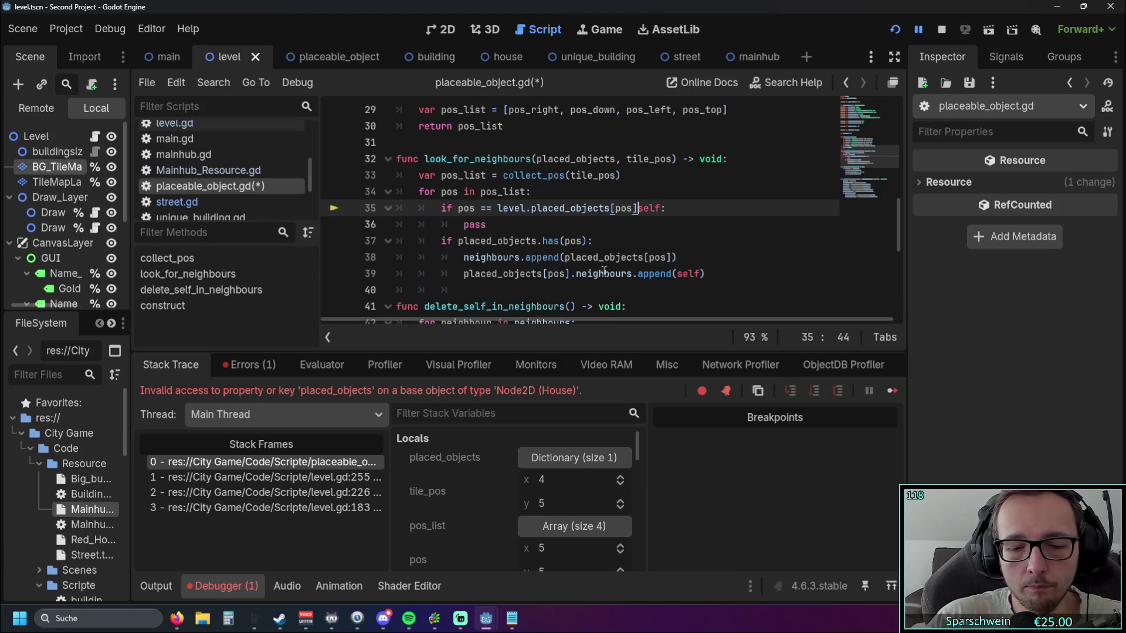
key(BackSpace)
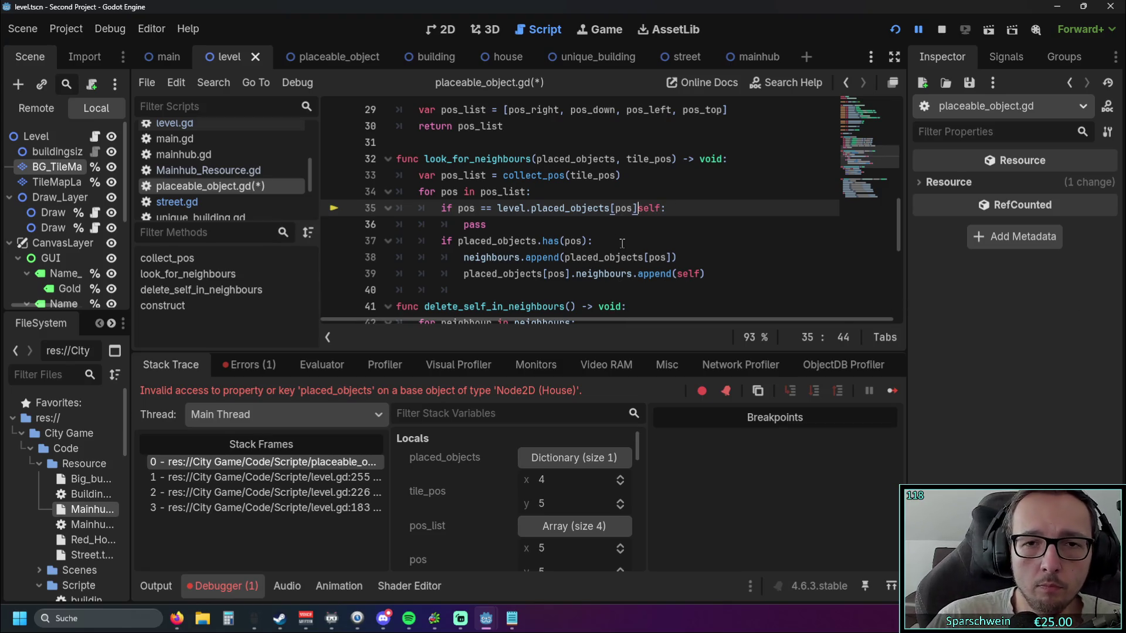
text(.)
key(Down)
key(Up)
click(644, 208)
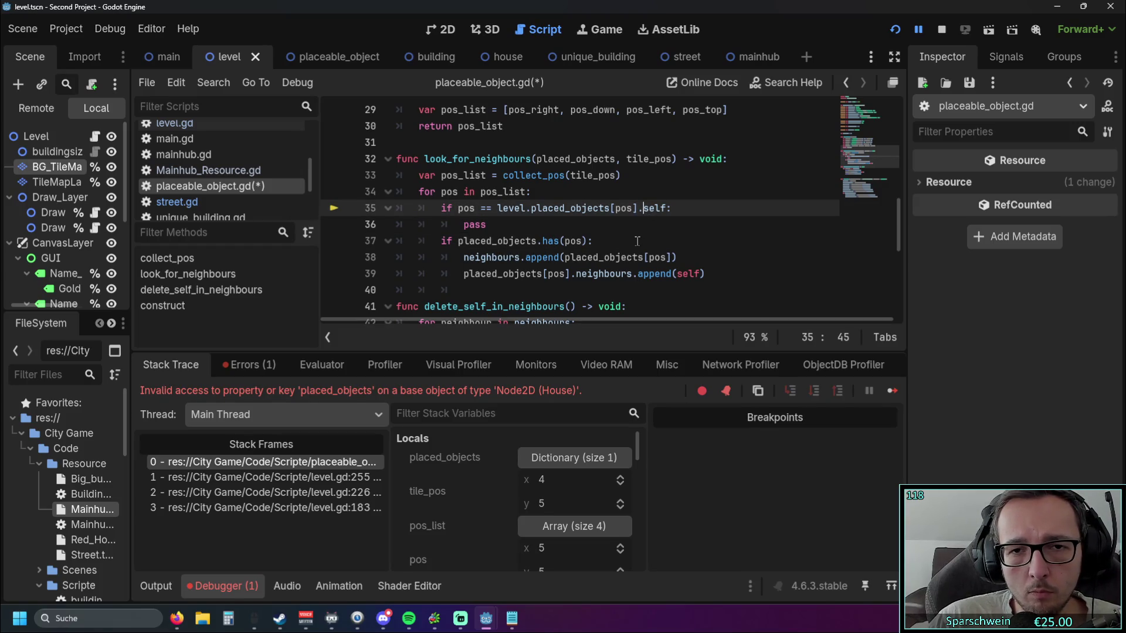
click(666, 208)
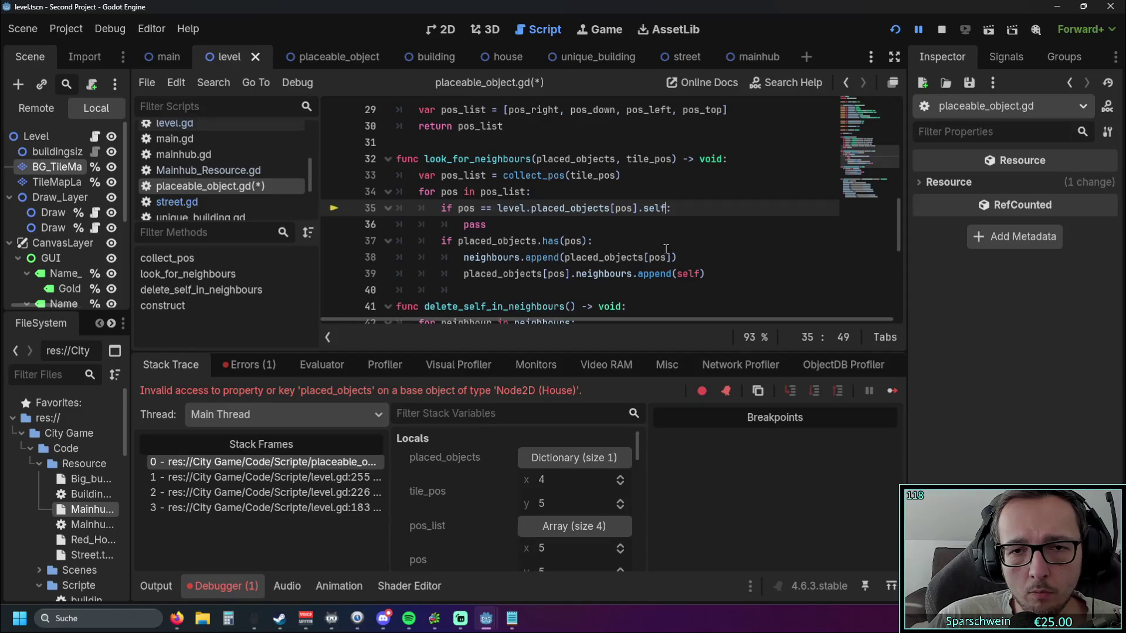
click(638, 224)
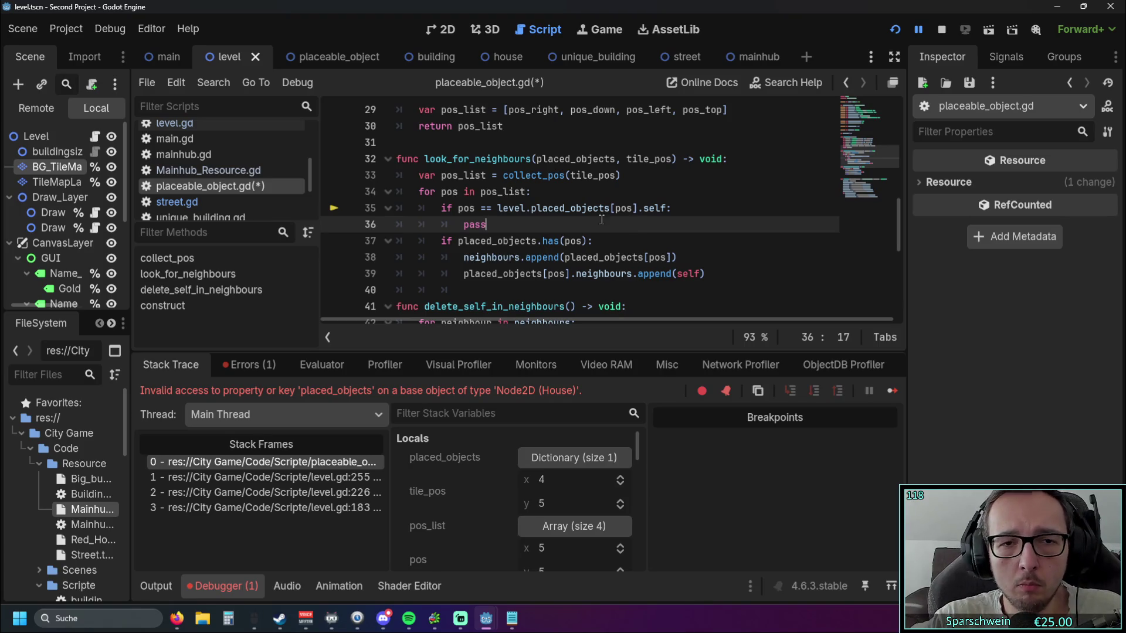
- Replace pos at the start of line 35 with a copied placed_objects.has(pos) call
drag(458, 241, 583, 241)
key(ctrl+c)
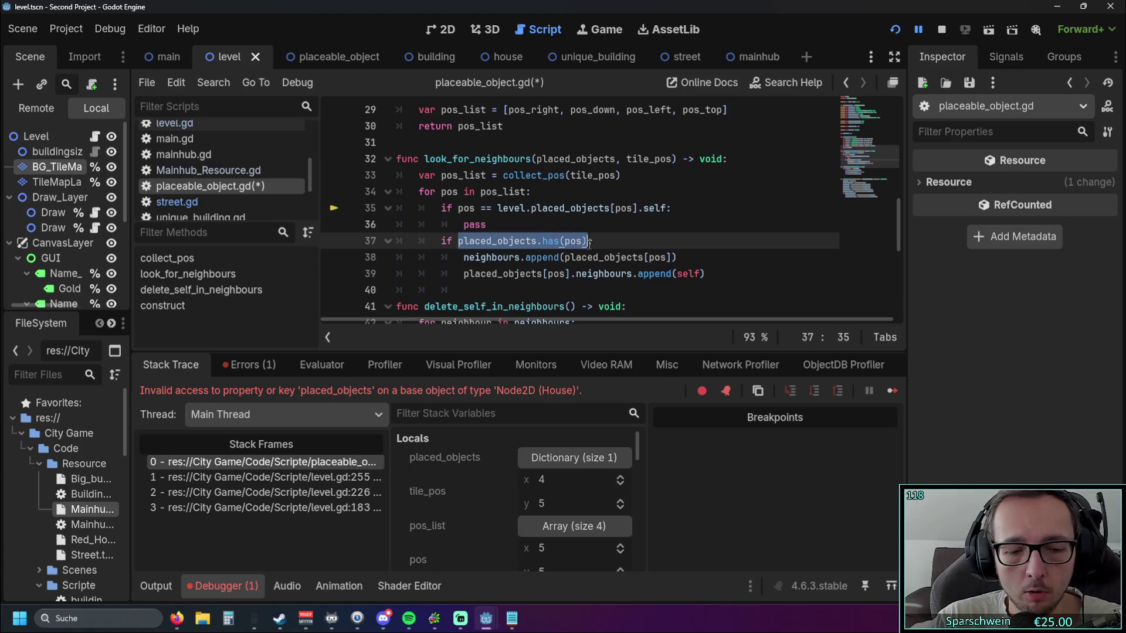
double_click(456, 192)
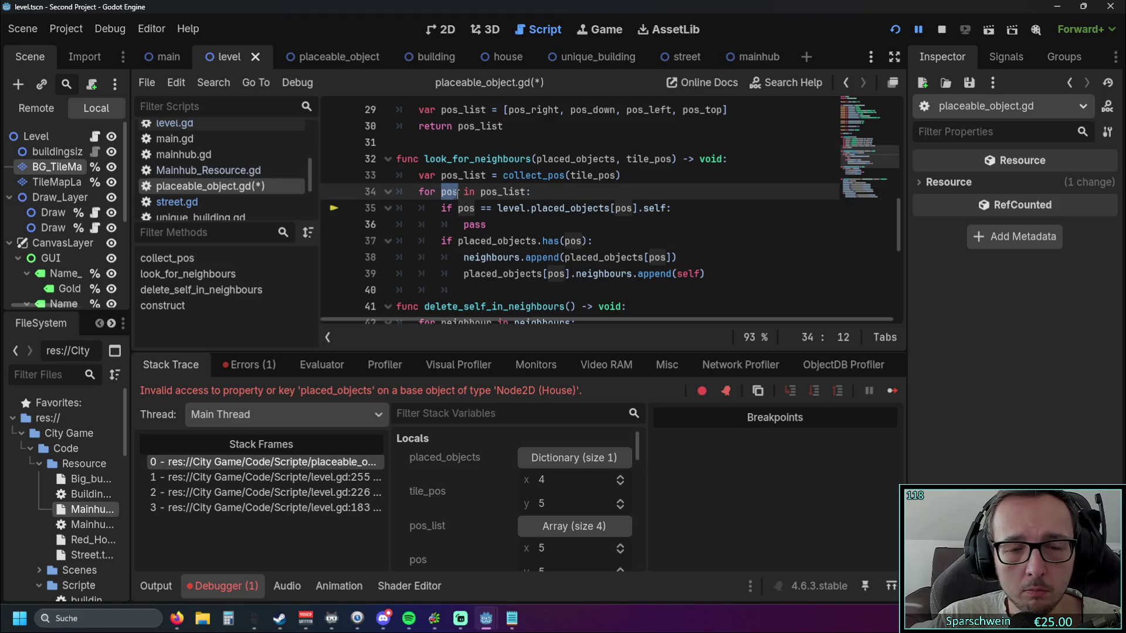
double_click(466, 208)
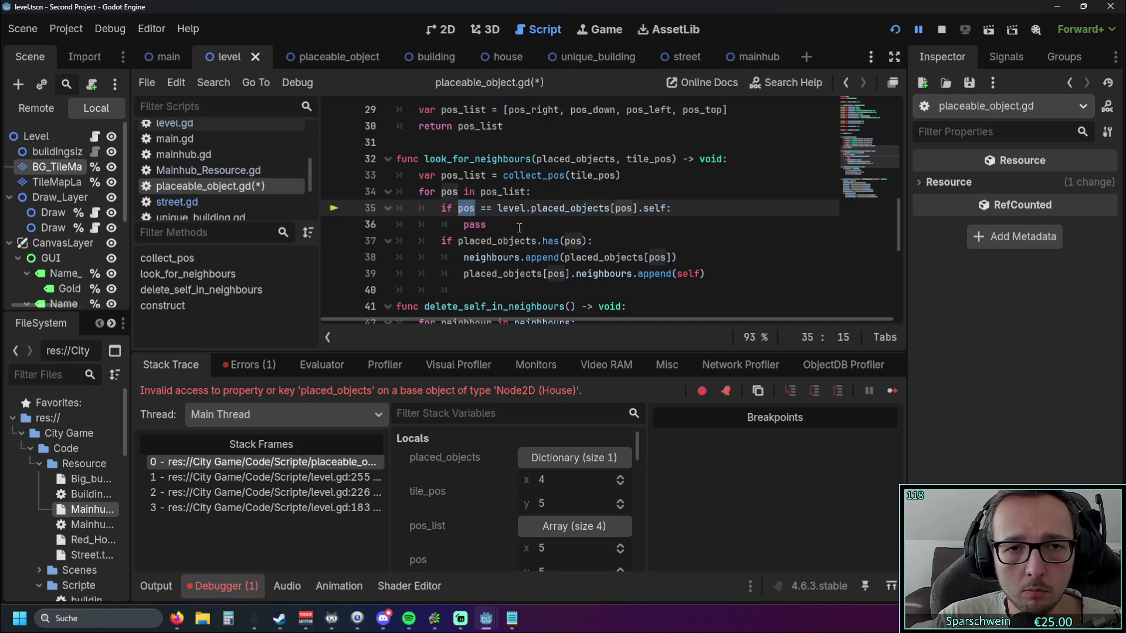
key(ctrl+v)
text())
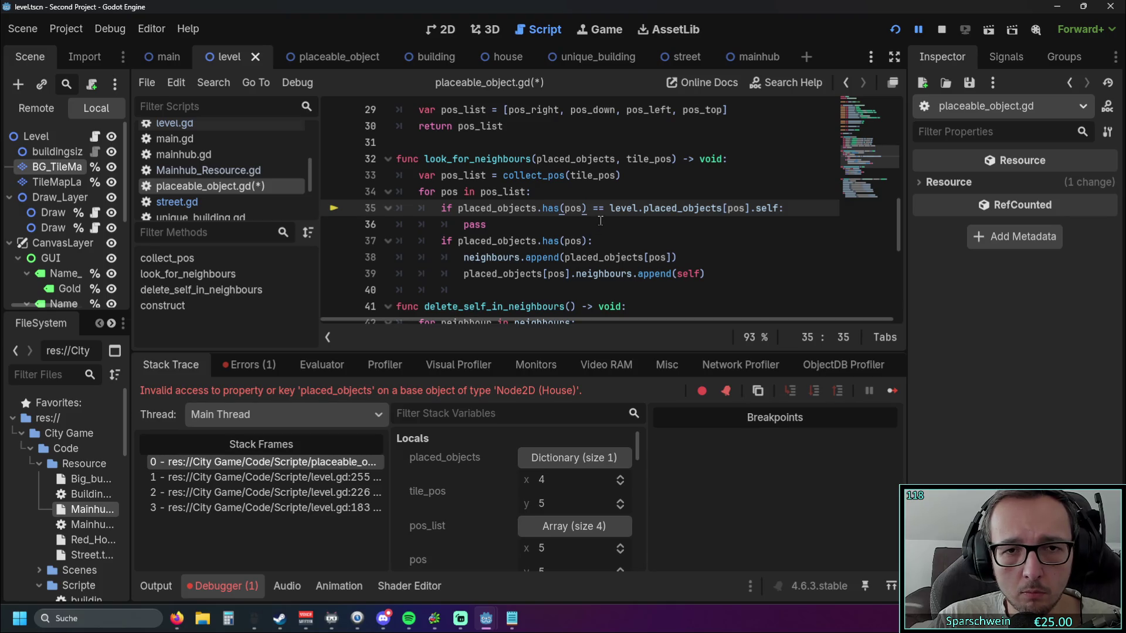
- Fix line 35's line break and indentation, joining the two conditions with 'and'
key(Return)
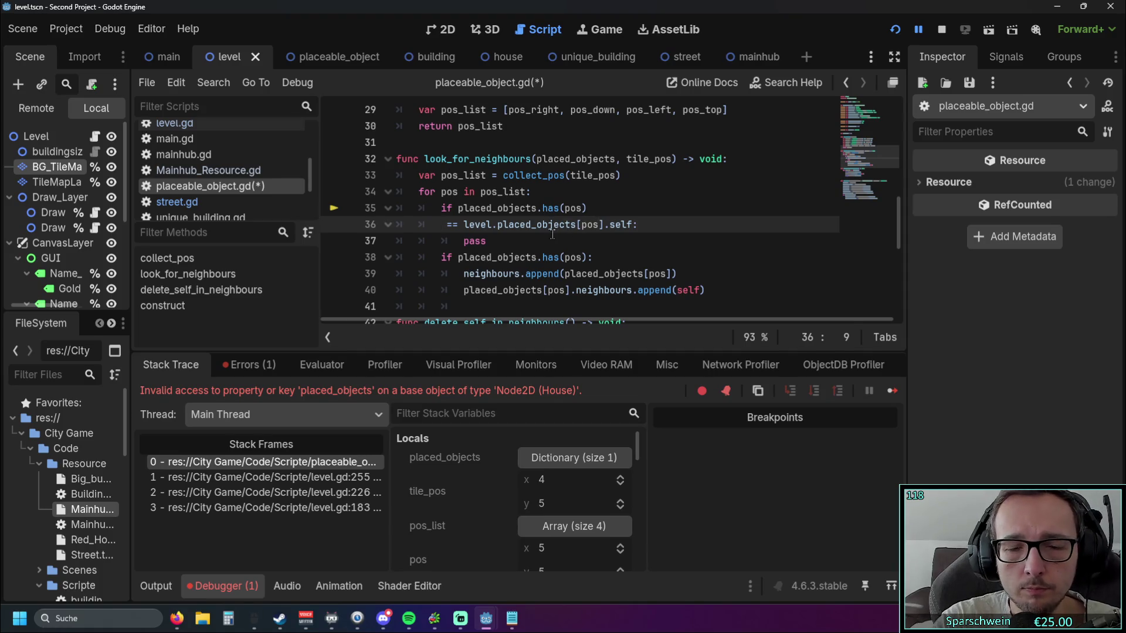
click(597, 212)
text(:)
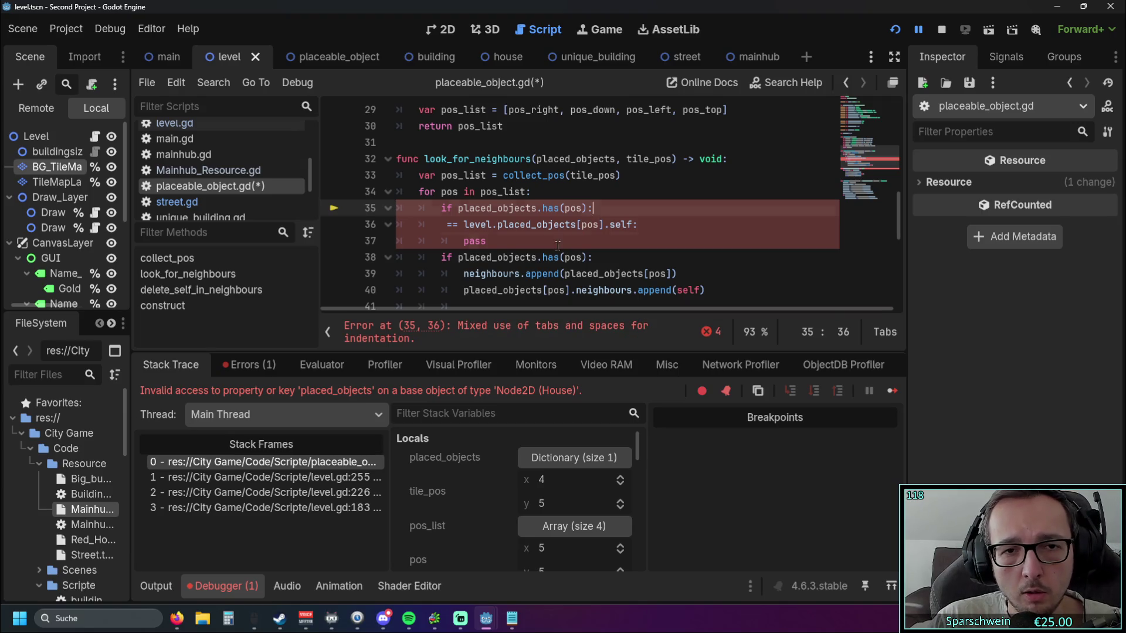
click(558, 245)
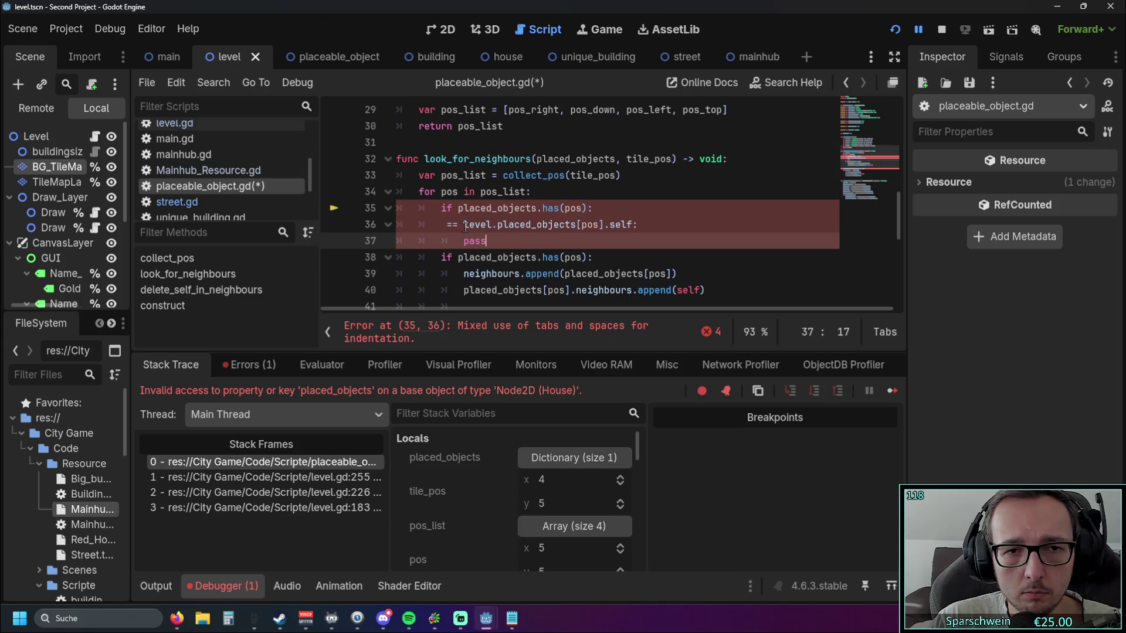
drag(463, 225, 448, 225)
key(Tab)
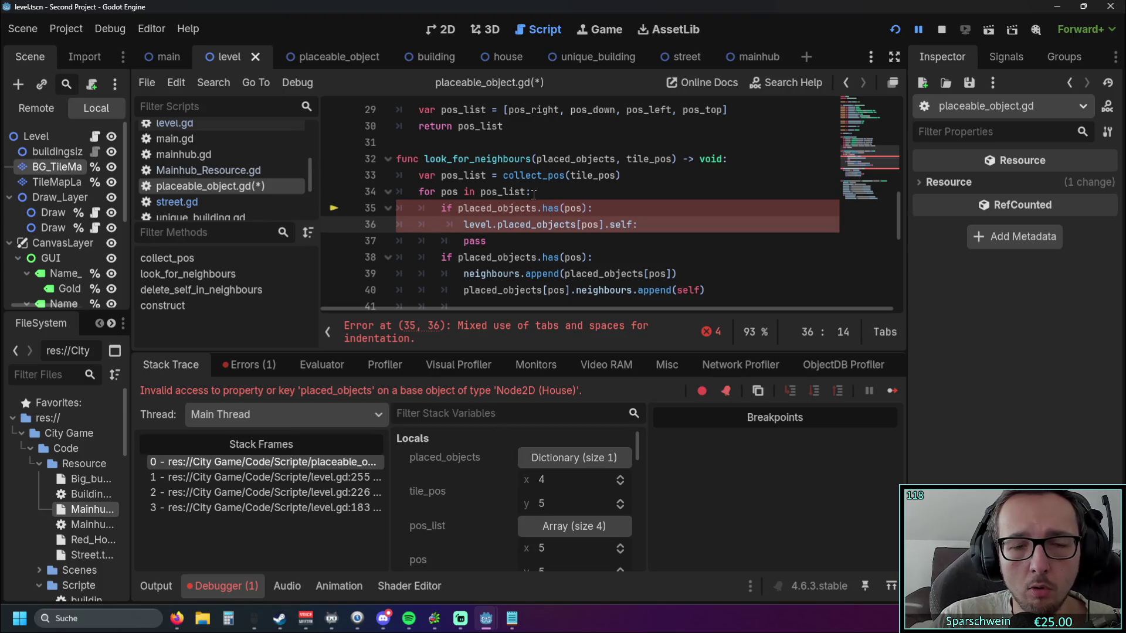
click(587, 209)
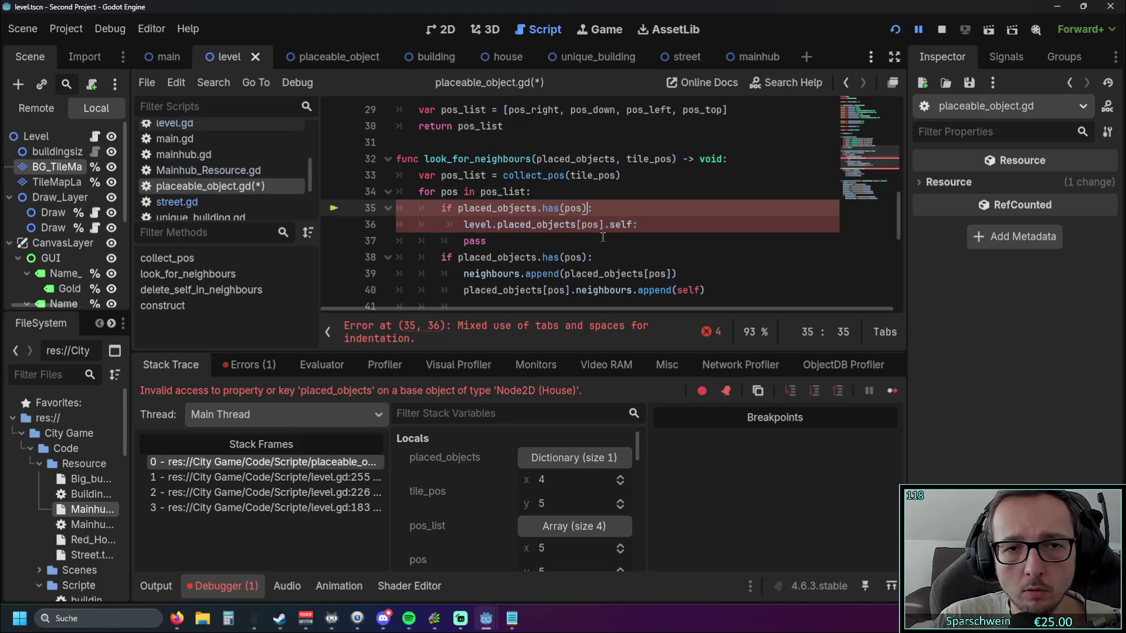
click(462, 226)
key(BackSpace)
key(BackSpace)
key(BackSpace)
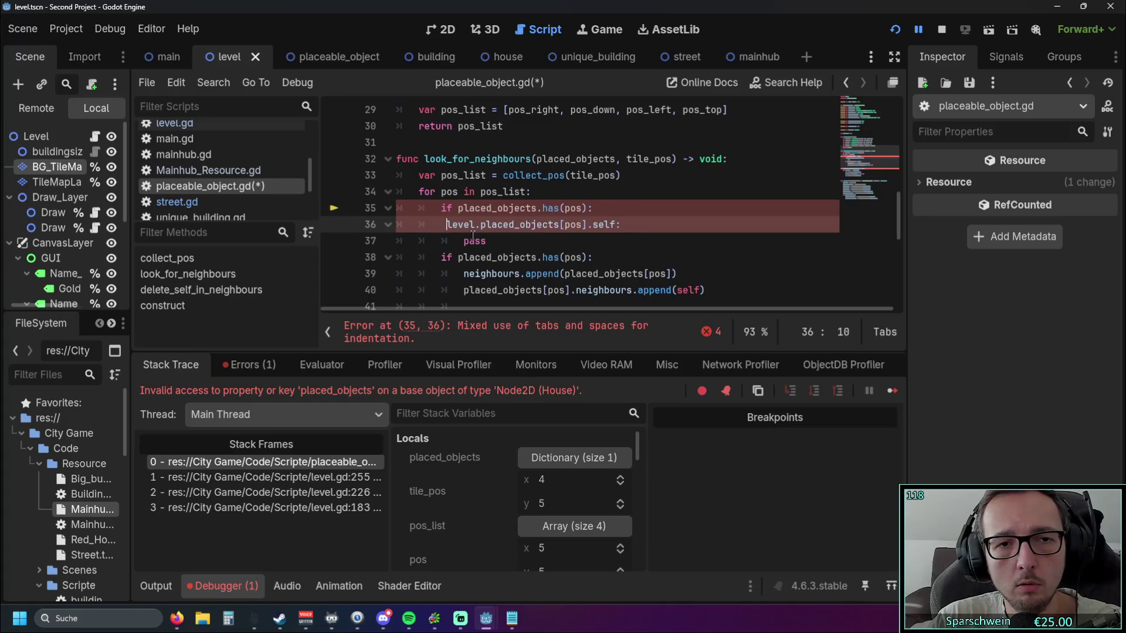
key(BackSpace)
key(BackSpace)
text(and)
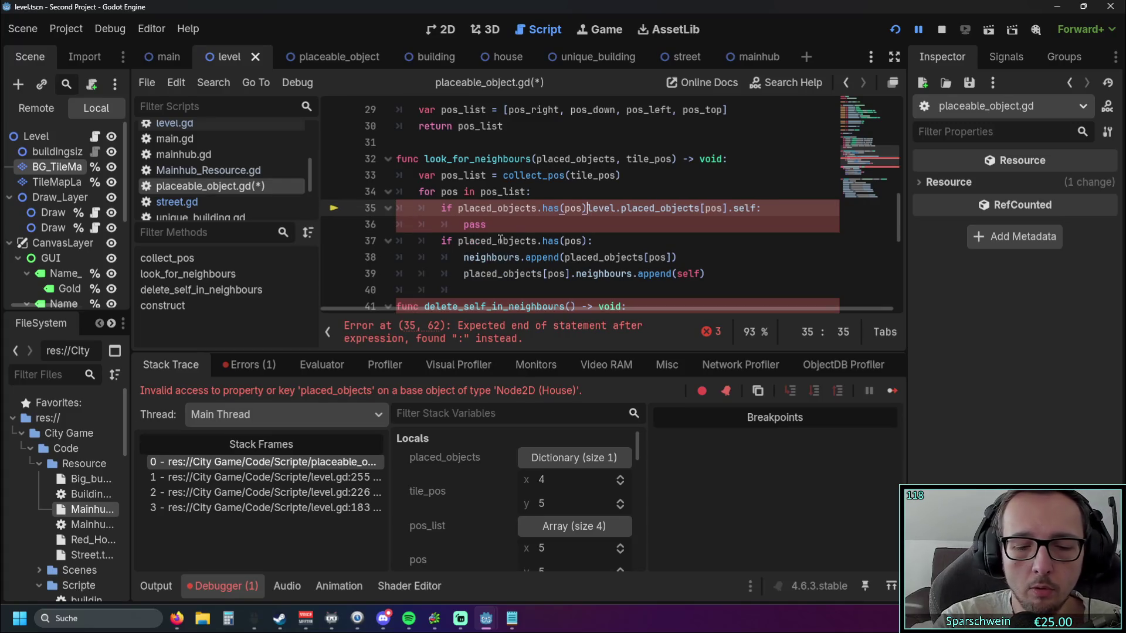
drag(548, 322, 610, 316)
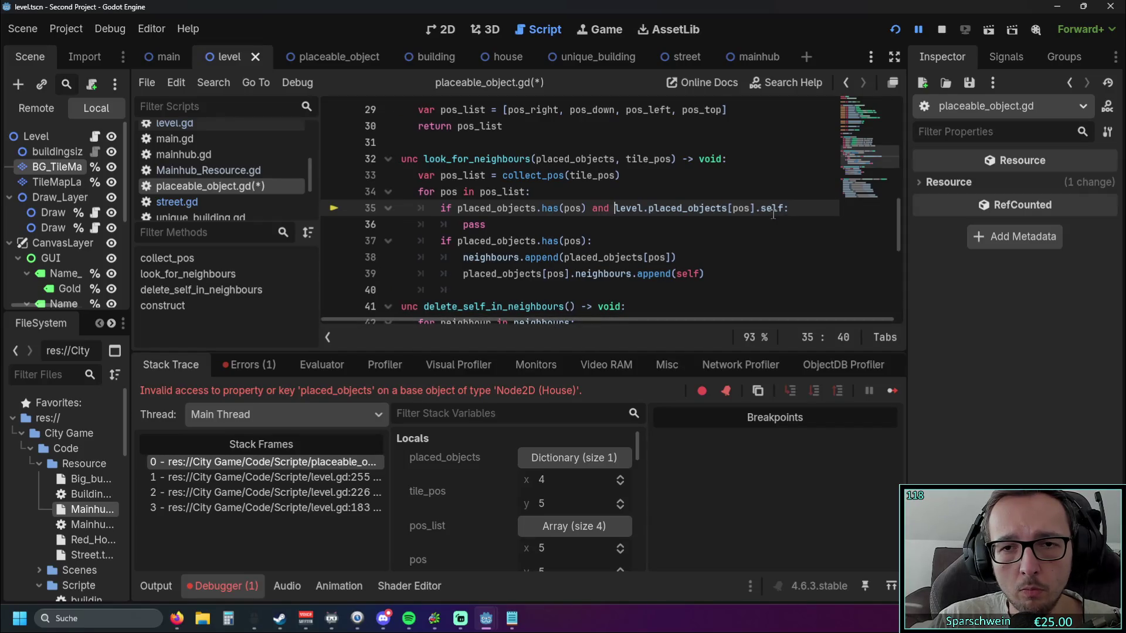
key(Down)
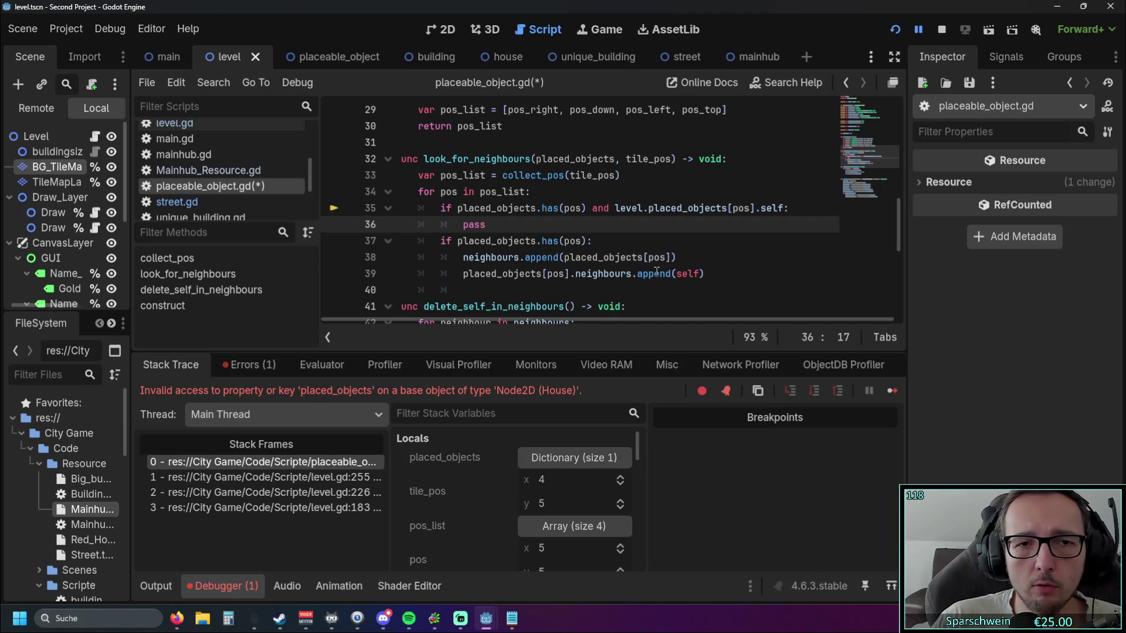
- Remove the 'level.' prefix and trailing 'self' from line 35's condition
drag(615, 208, 647, 208)
key(BackSpace)
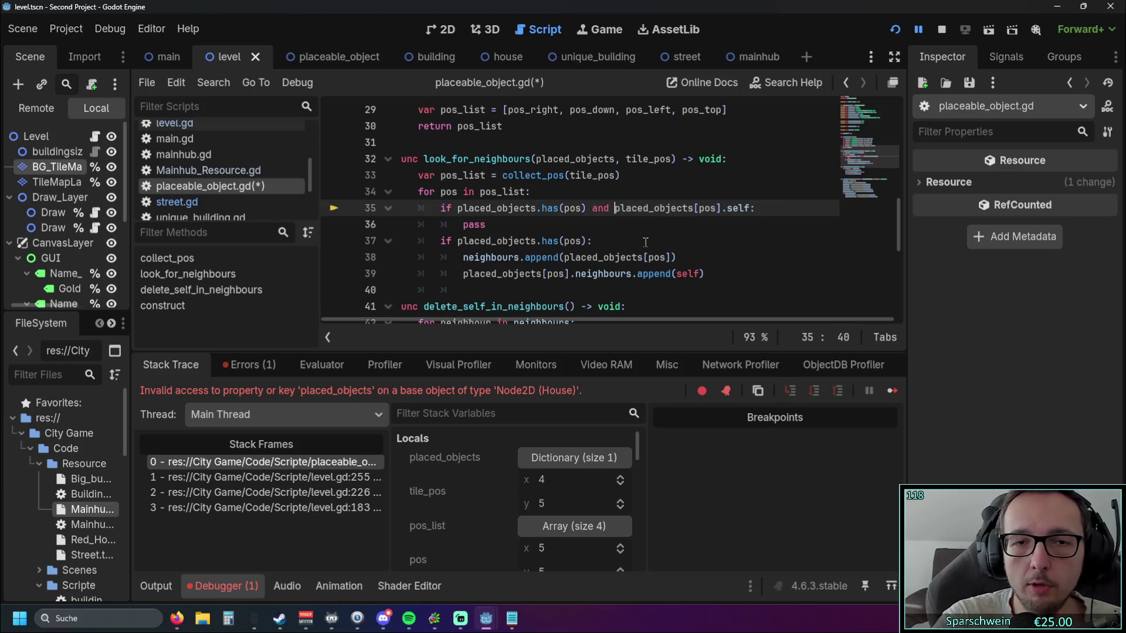
click(635, 239)
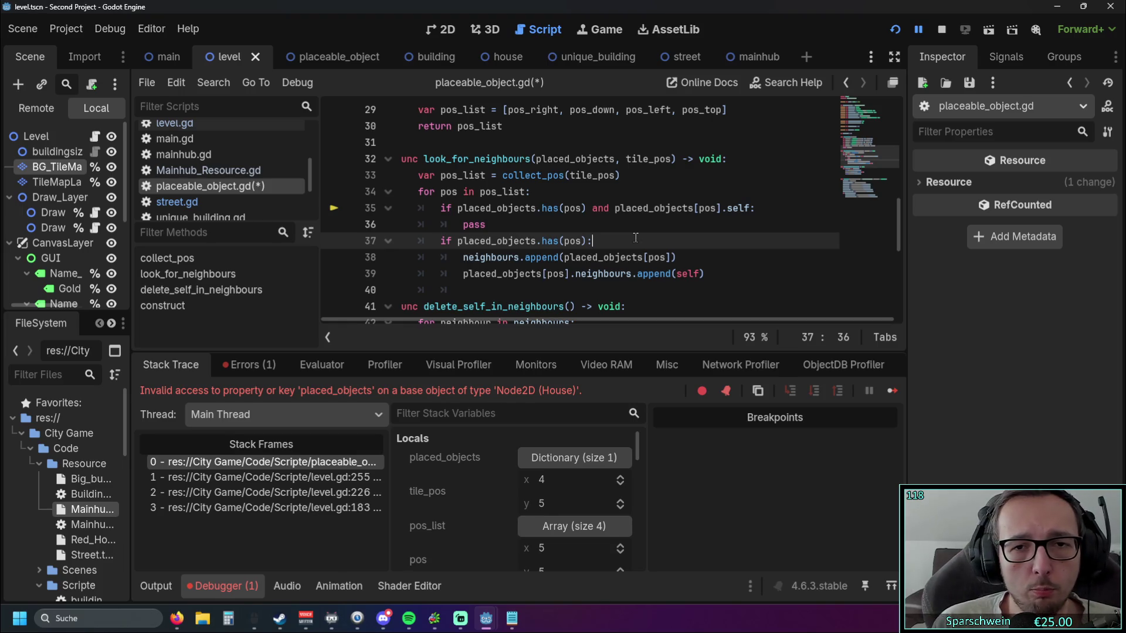
click(750, 208)
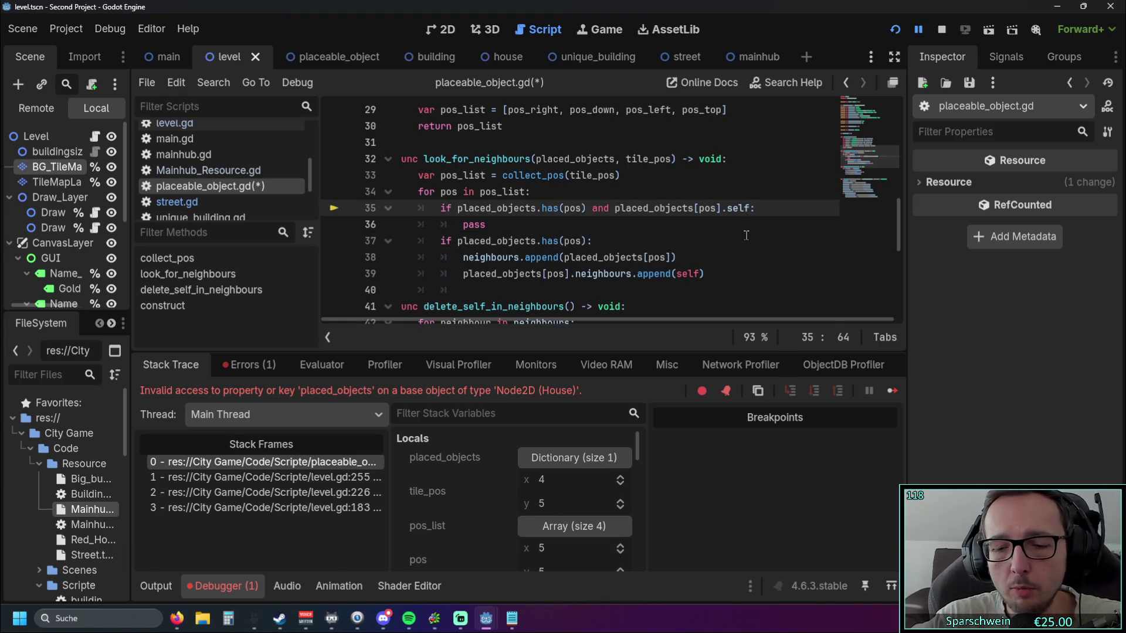
key(BackSpace)
key(BackSpace)
key(BackSpace)
key(BackSpace)
key(BackSpace)
text(self)
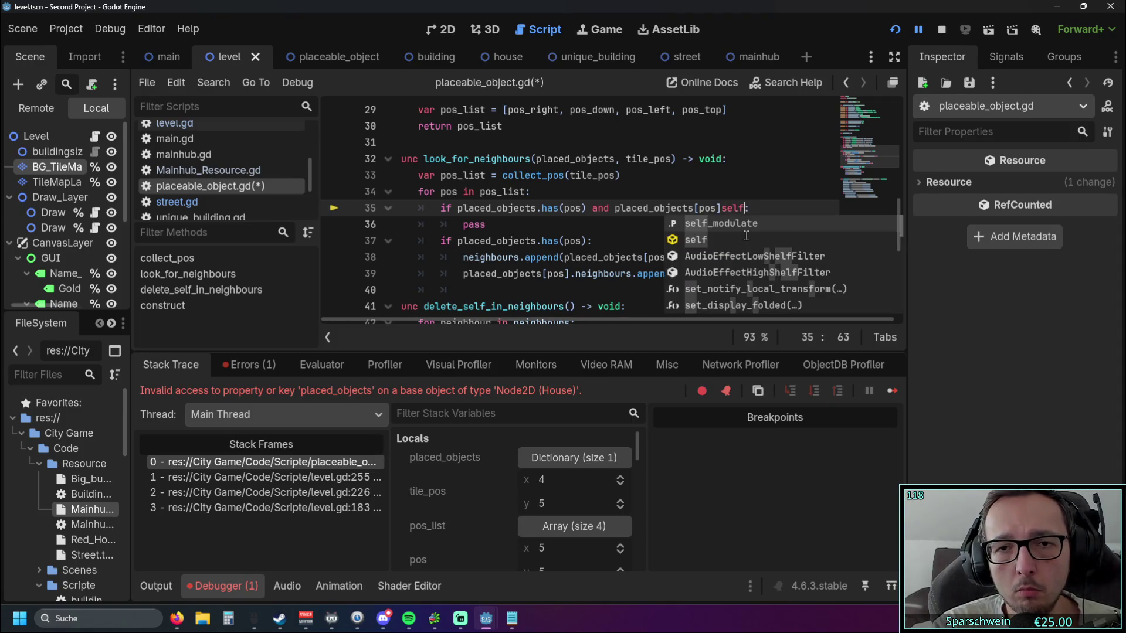
key(BackSpace)
key(BackSpace)
key(BackSpace)
- Append '== self' after placed_objects[pos] in the line 35 condition
text(.)
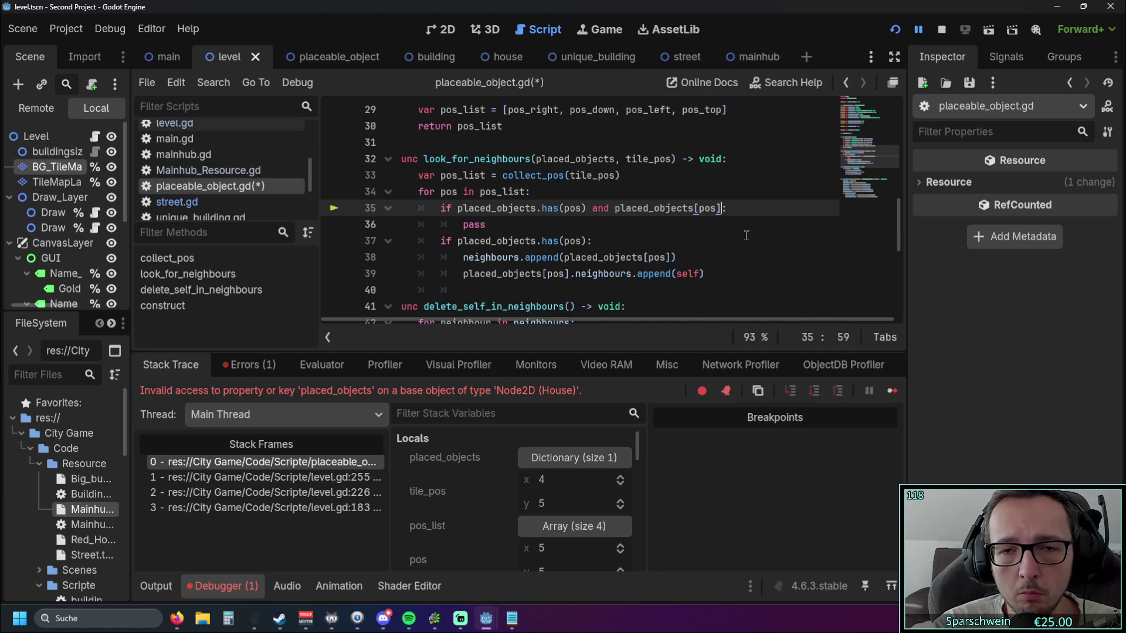
key(BackSpace)
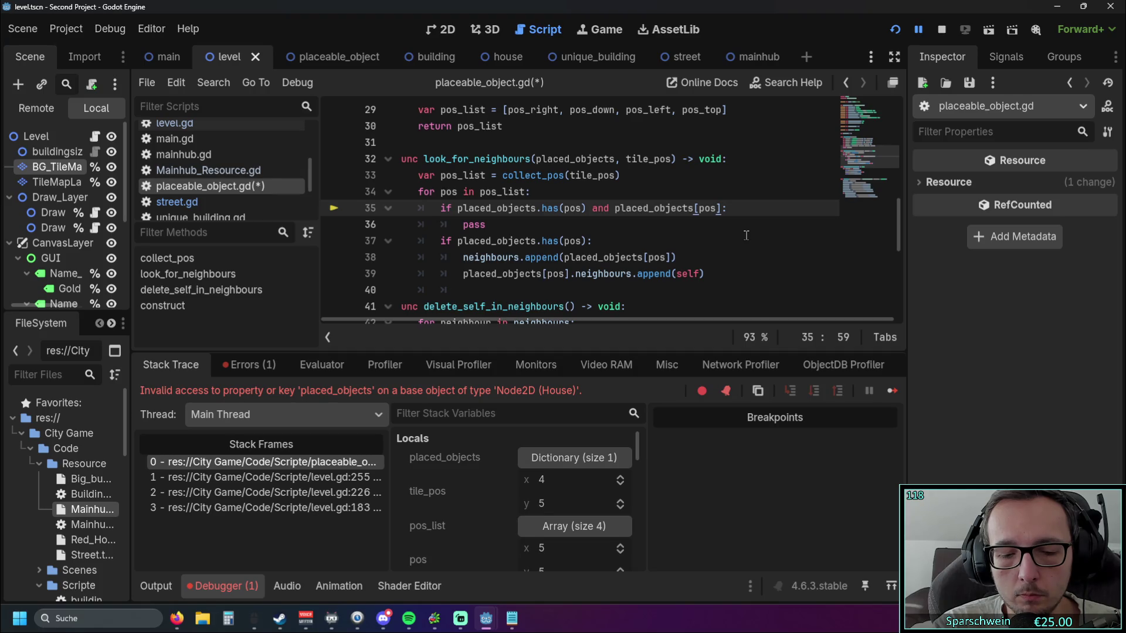
text(== sel)
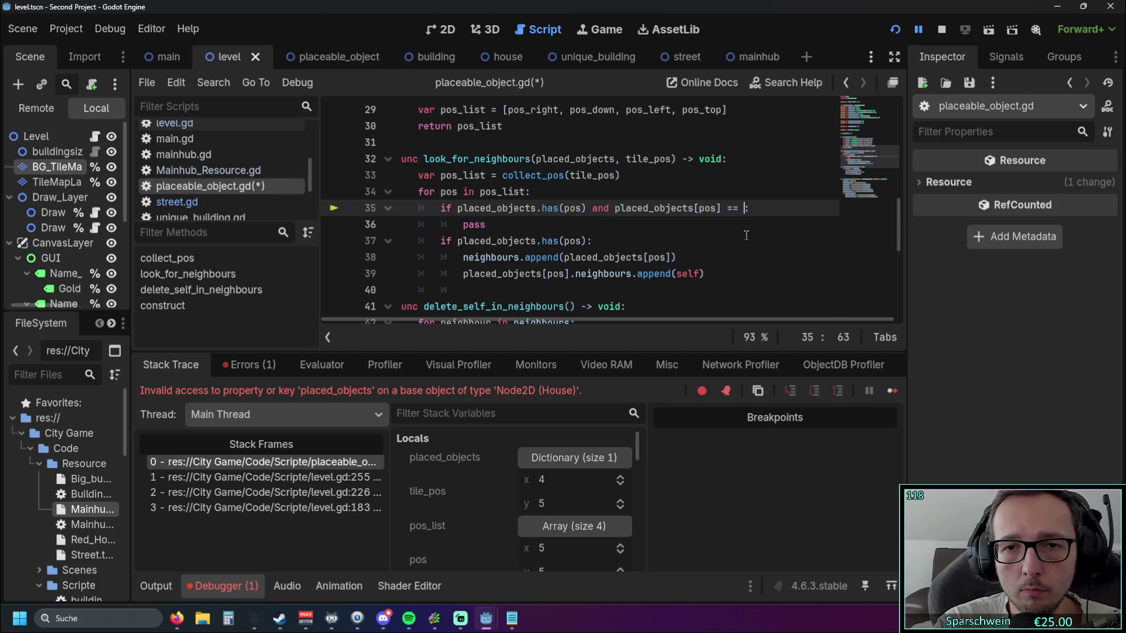
text(f)
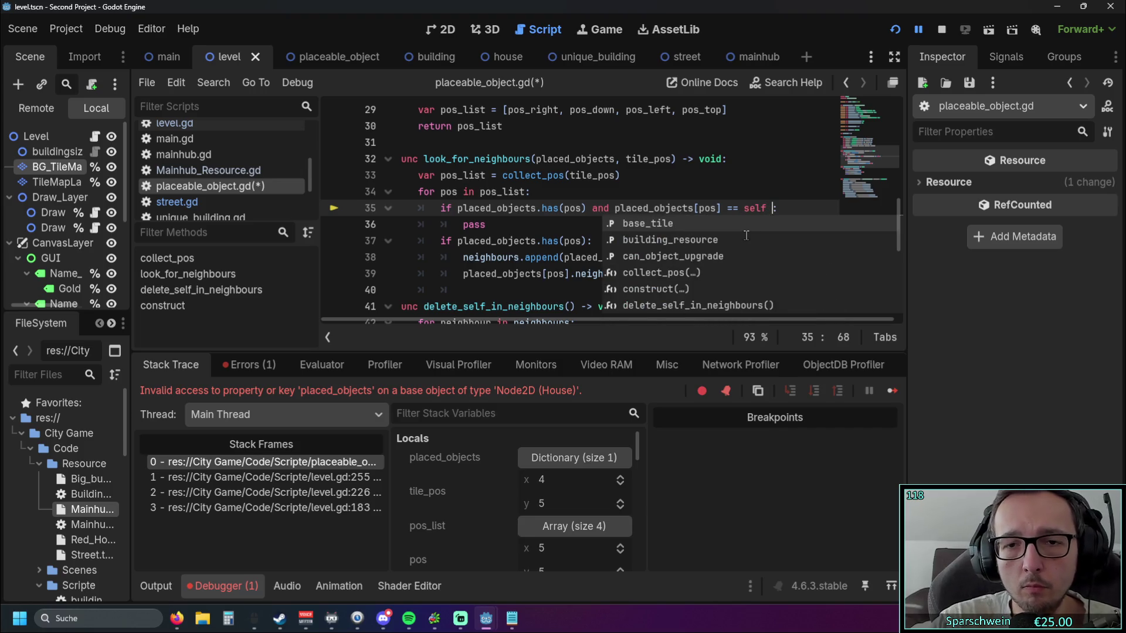
click(611, 247)
- Replace pass with print("hi") and restart the game
drag(486, 225, 467, 227)
key(BackSpace)
key(BackSpace)
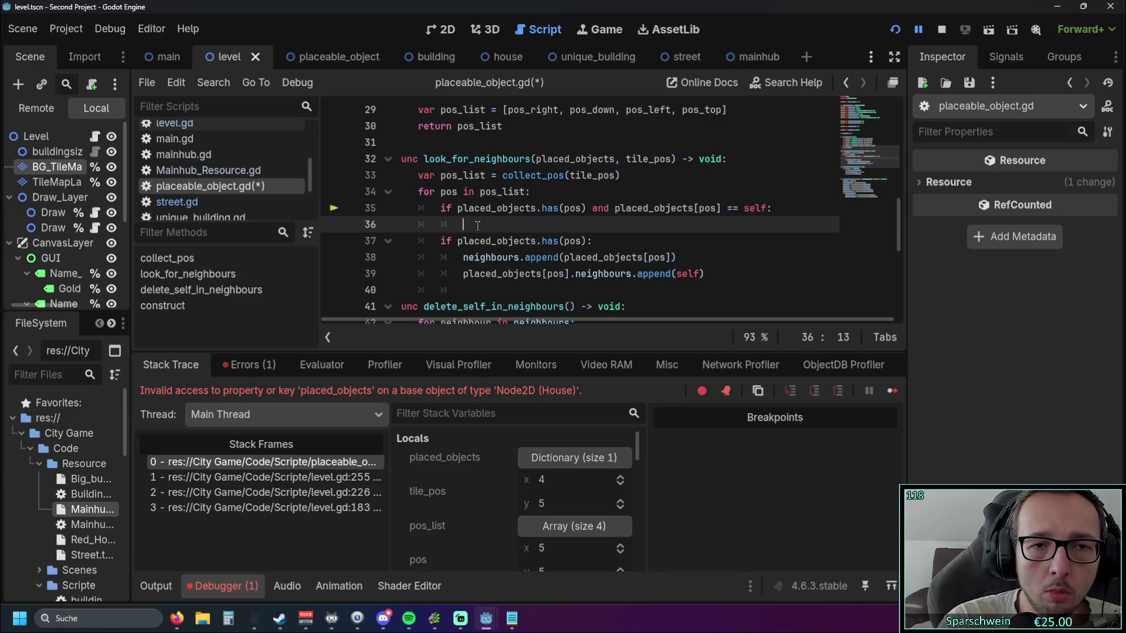
text(print)
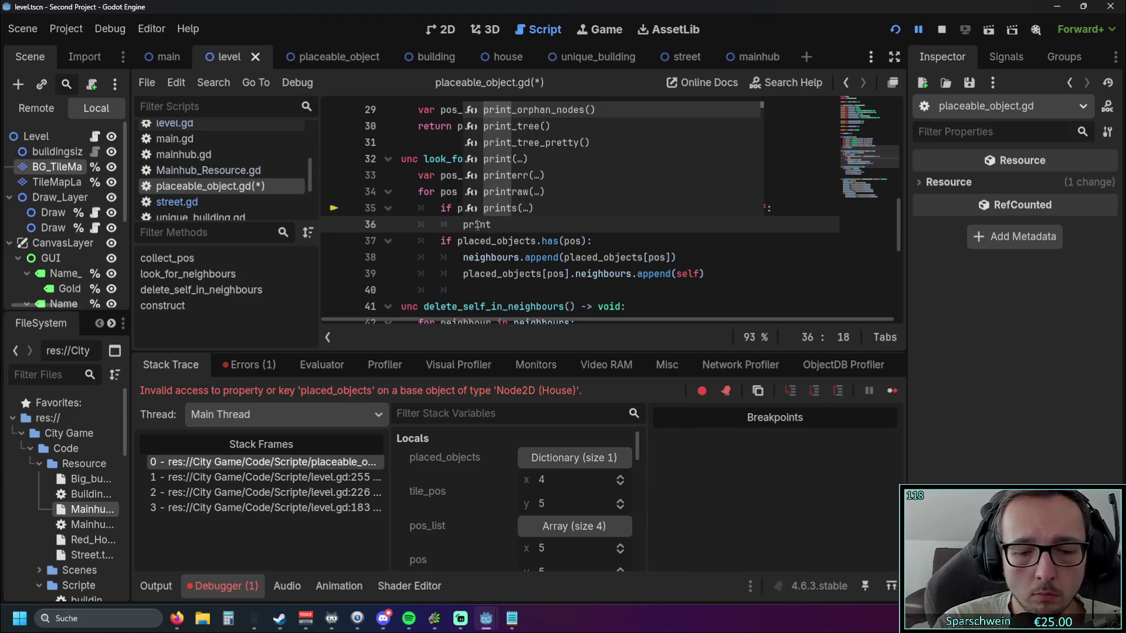
text([hi)
key(BackSpace)
key(BackSpace)
key(BackSpace)
text(("hi)
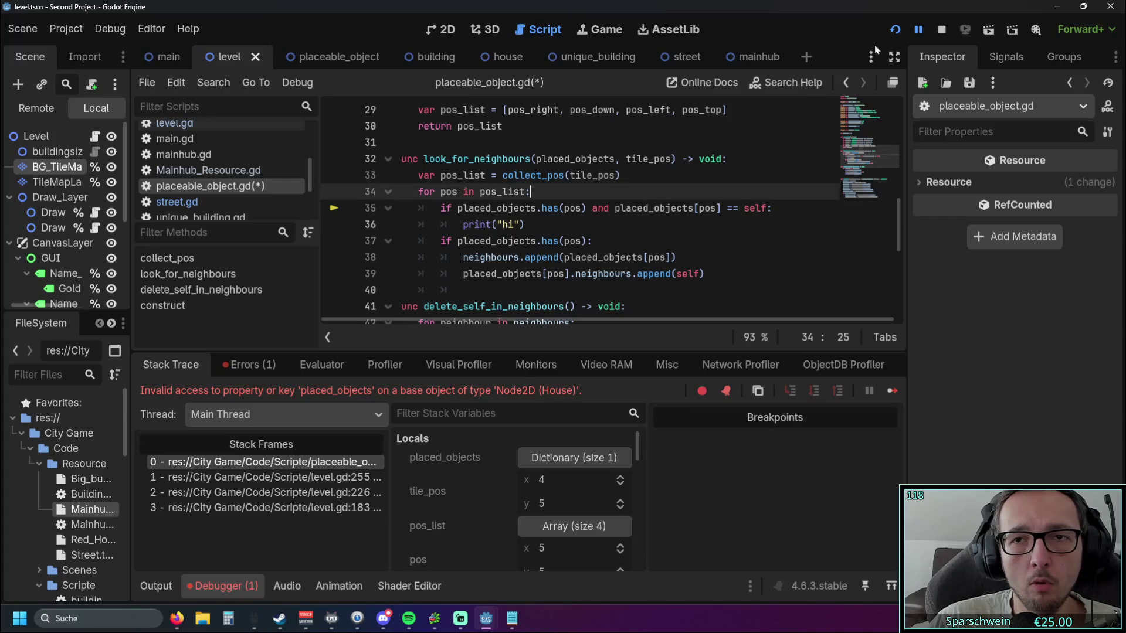
click(897, 28)
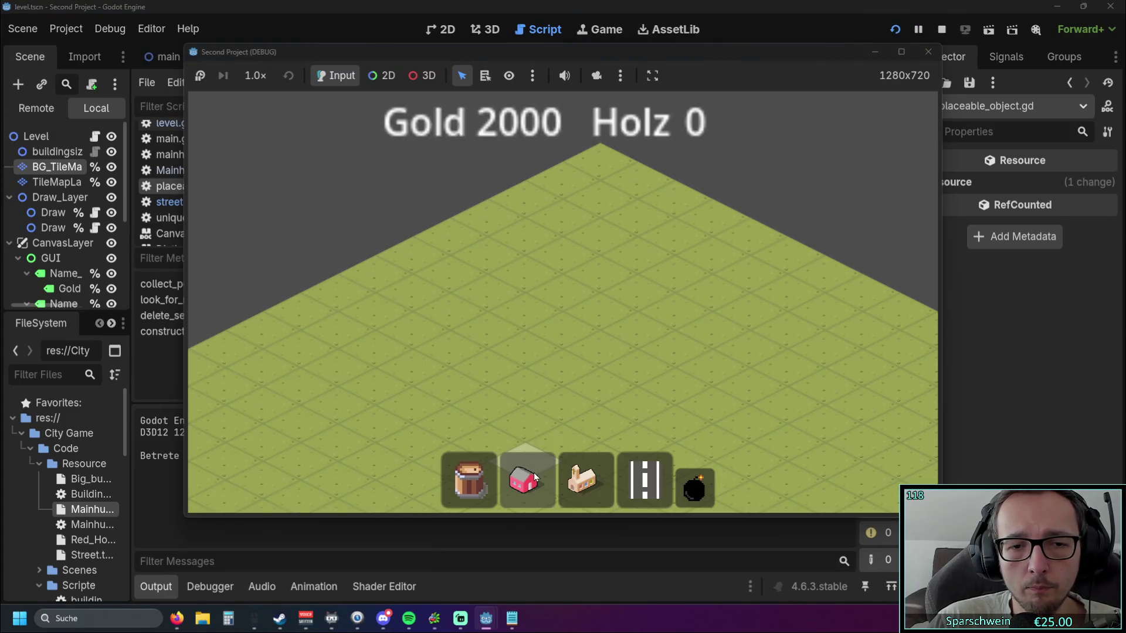
- Build a house and the main hub church in the game, logging 'hi' twice
click(524, 479)
click(559, 335)
click(582, 479)
click(527, 374)
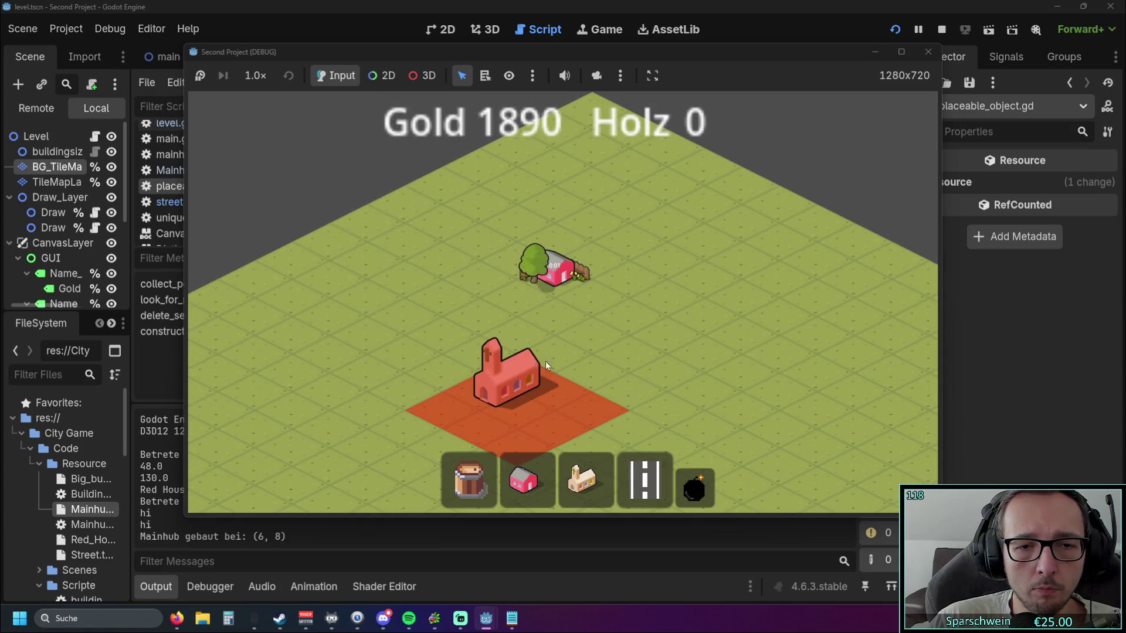
drag(545, 361, 610, 263)
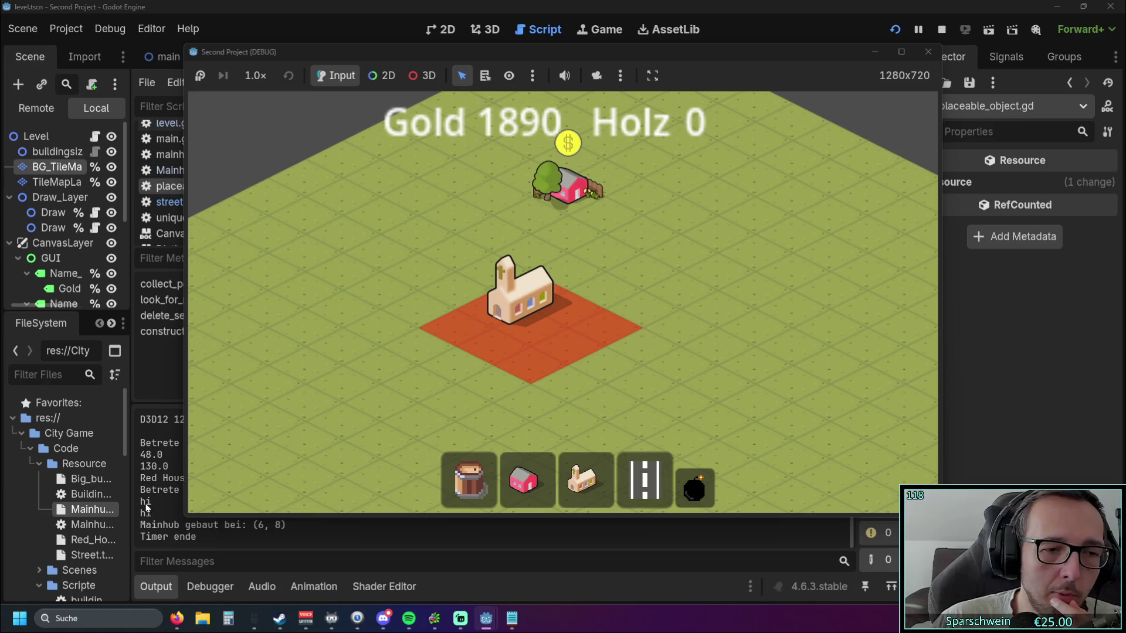
drag(509, 59, 629, 49)
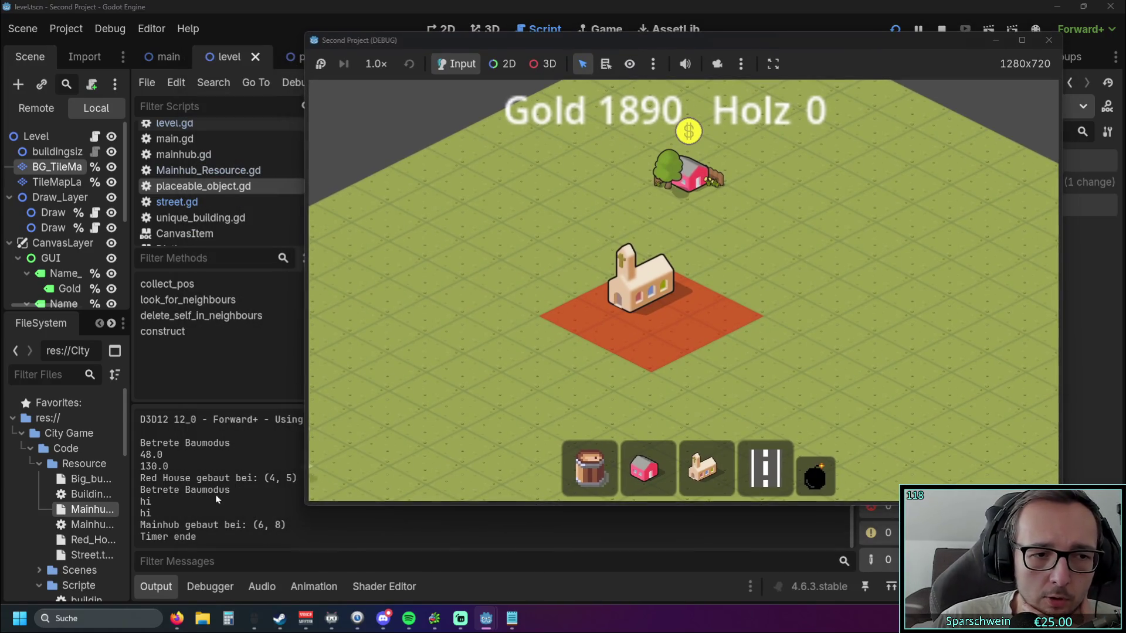
- Close the game and select collect_pos(tile_pos) on line 33
click(1048, 41)
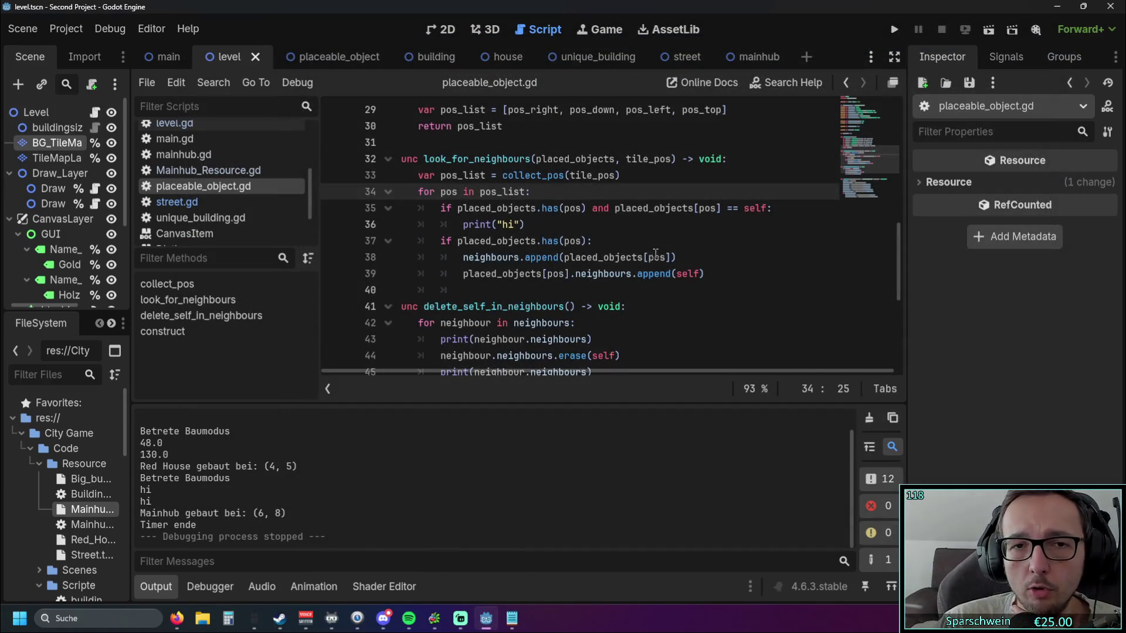
scroll(504, 224, up, 1)
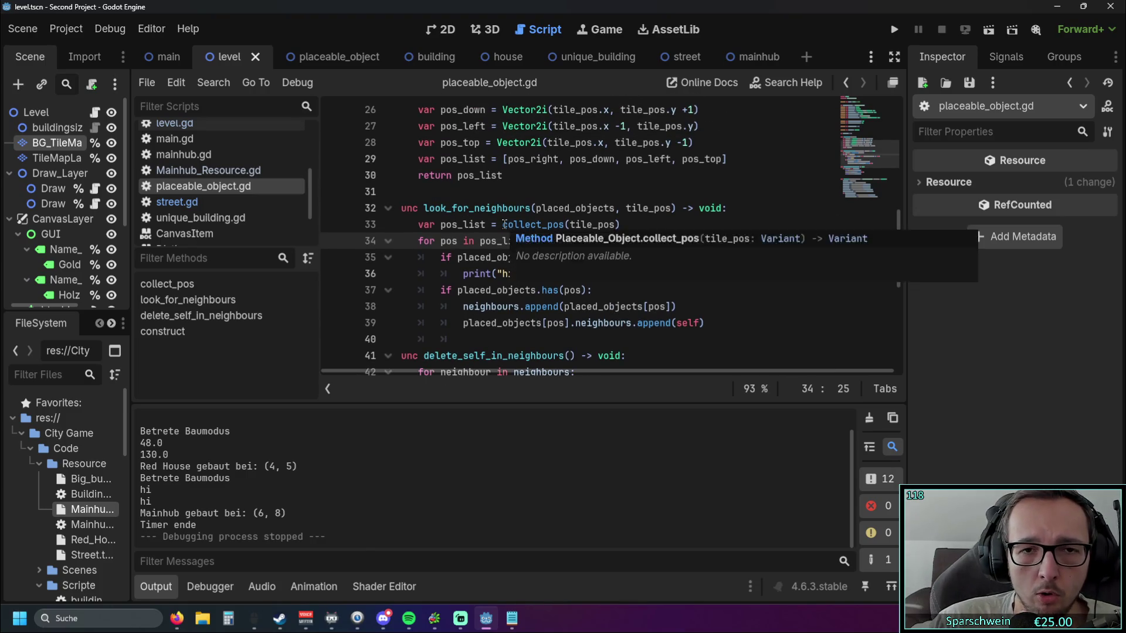
drag(504, 225, 627, 225)
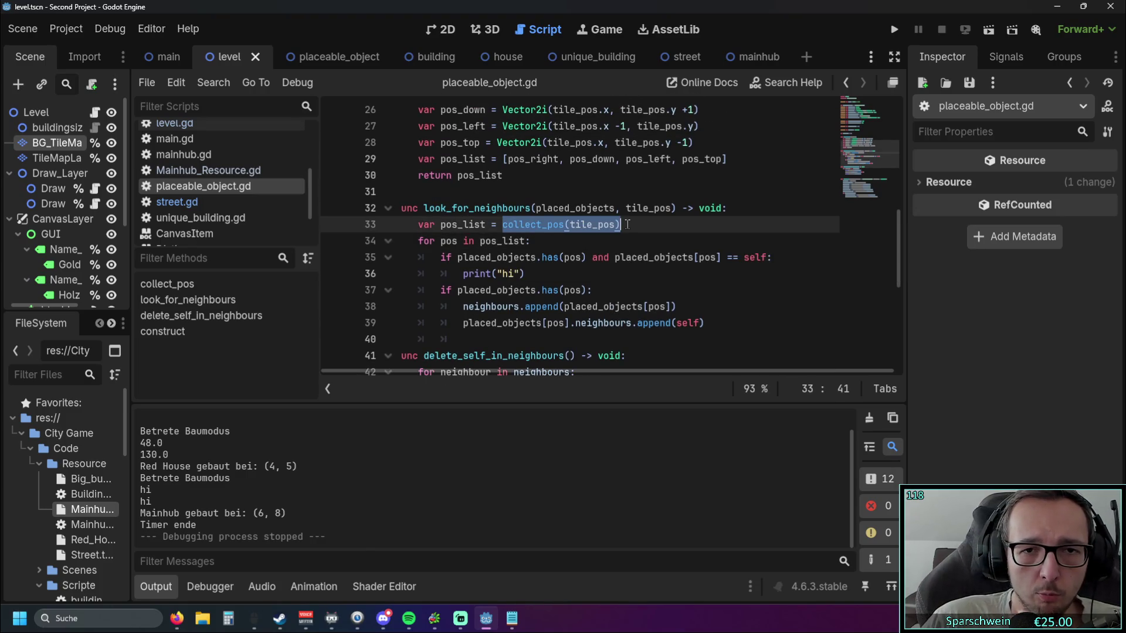
- Paste collect_pos(tile_pos) on its own line directly above print("hi")
click(467, 274)
key(ctrl+v)
key(Return)
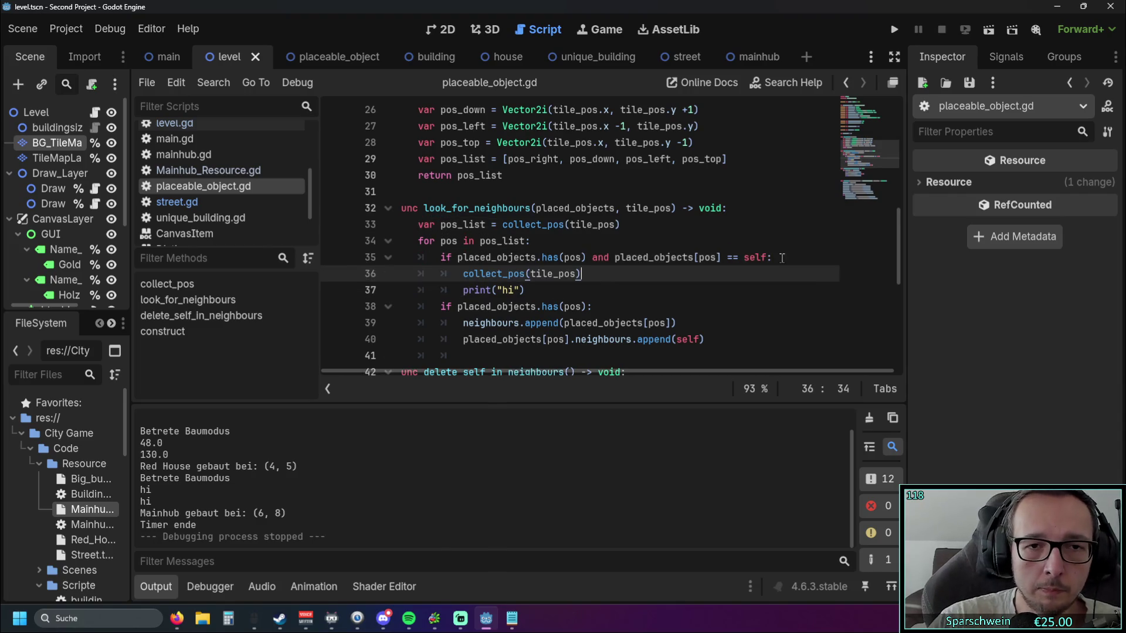
click(613, 295)
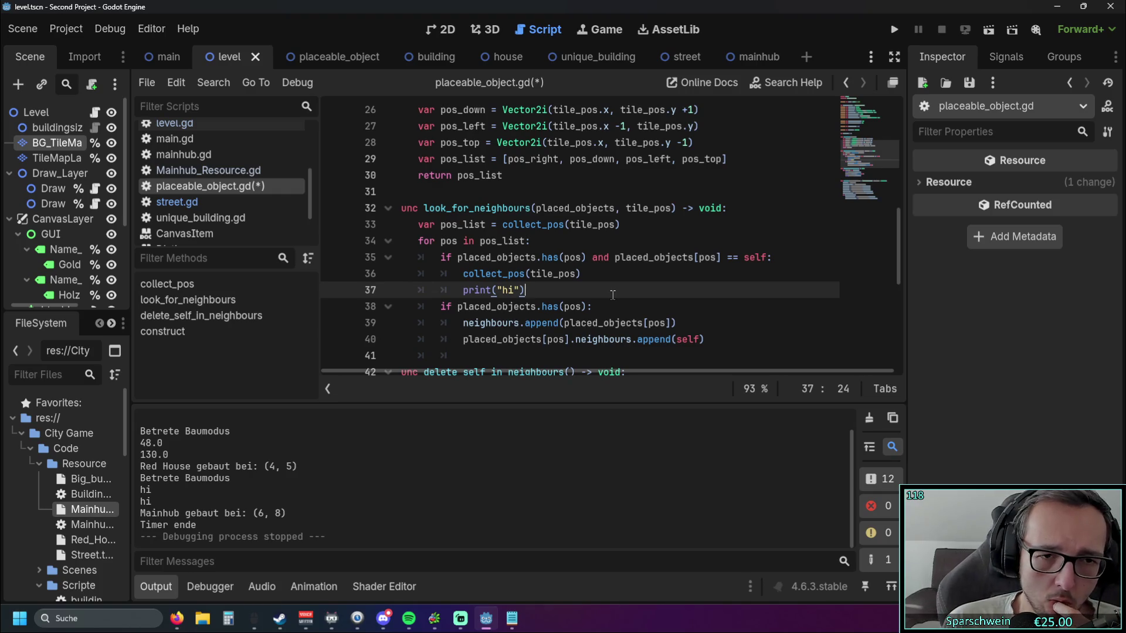
- Change the second neighbour 'if' check into an 'elif'
click(441, 306)
text(el)
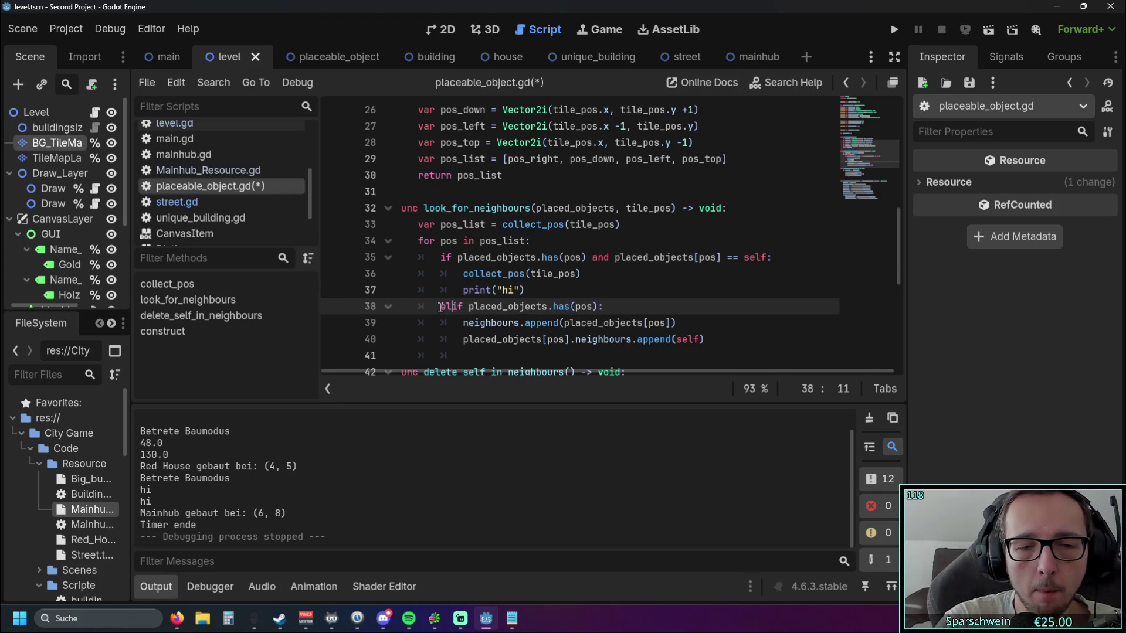
click(388, 307)
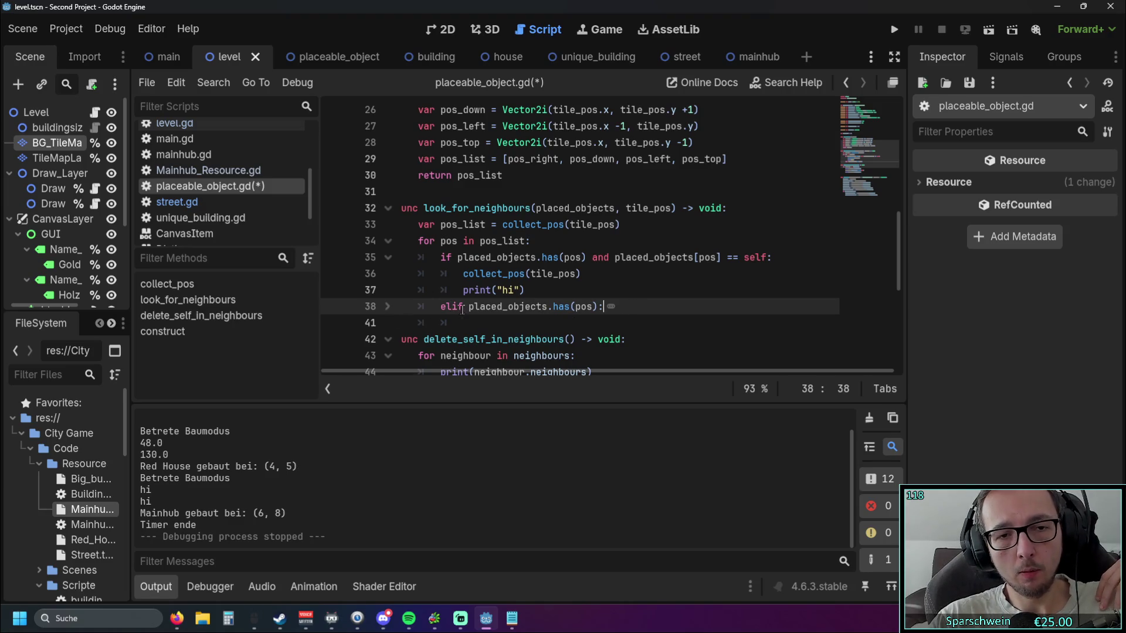
click(387, 306)
click(650, 274)
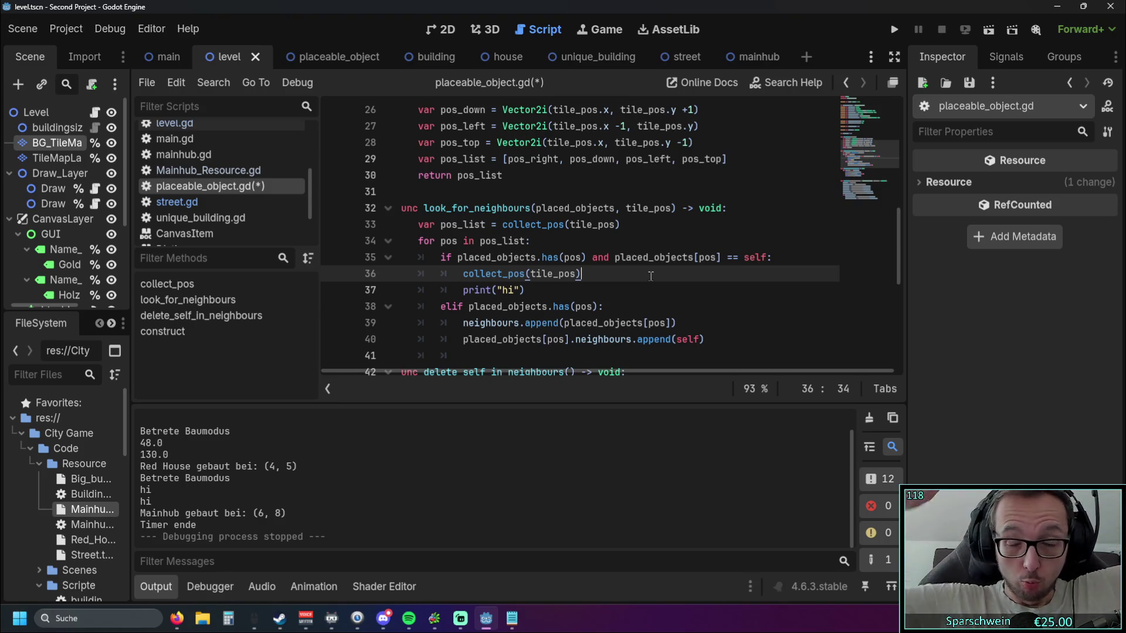
scroll(634, 276, up, 3)
scroll(610, 280, down, 2)
scroll(605, 280, down, 1)
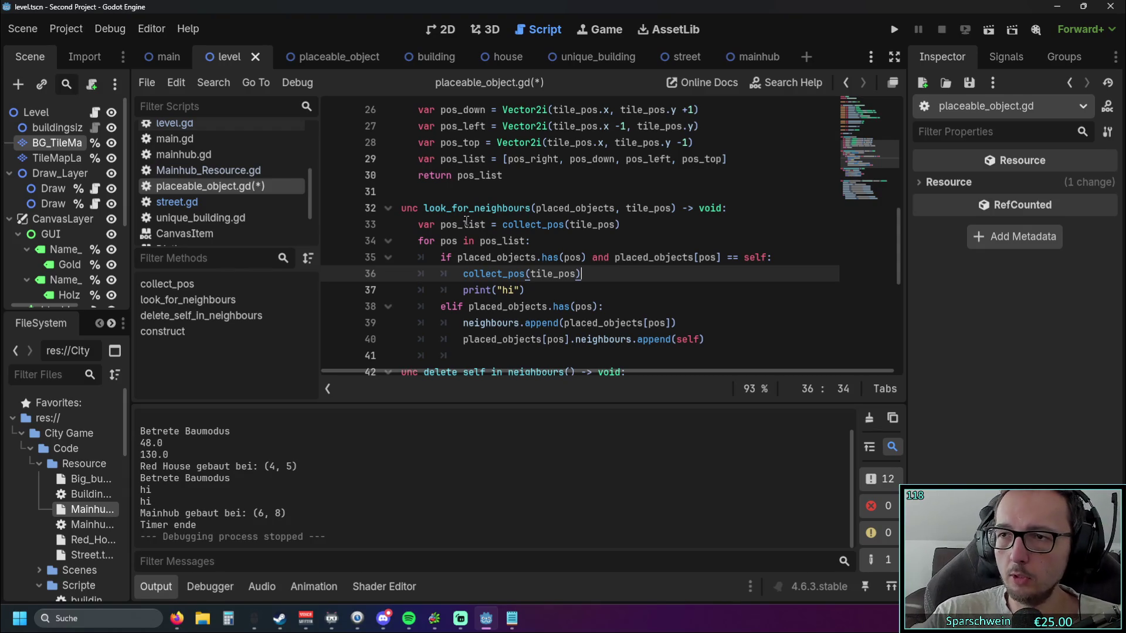
key(alt+Tab)
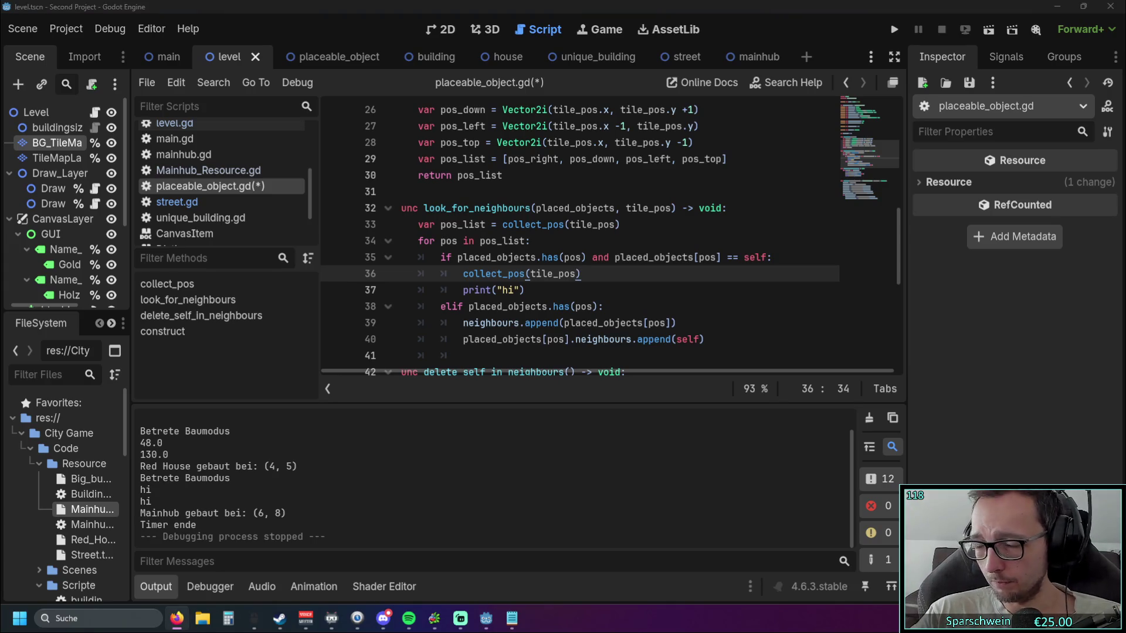
mouse_move(563, 256)
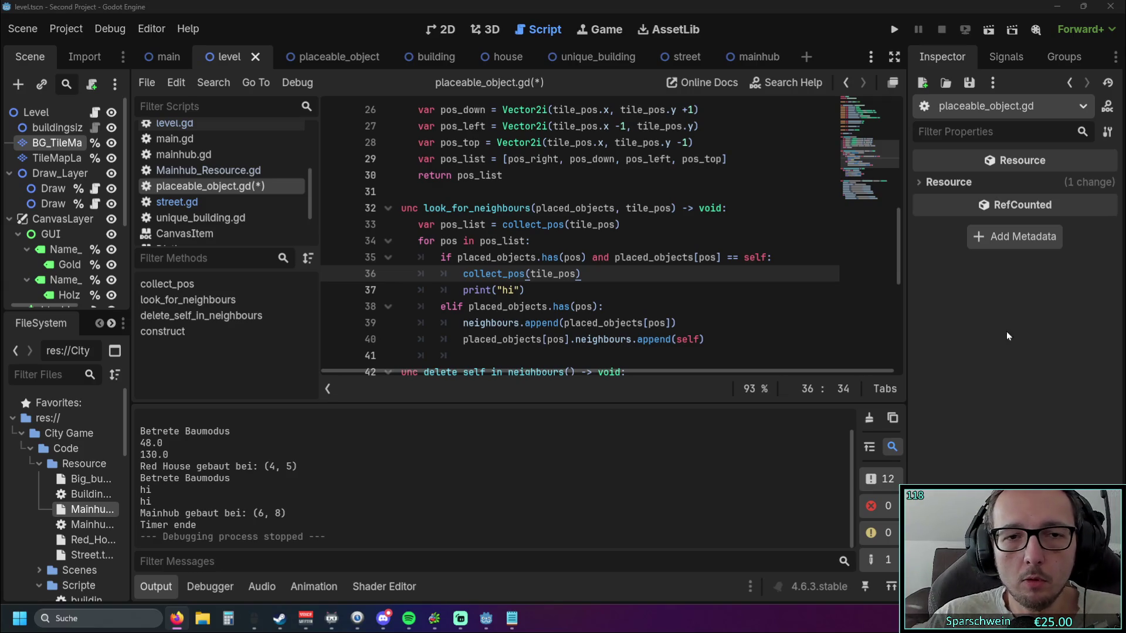
- Make line 36 read 'self_check = collect_pos(tile_pos)' with an empty line below it
key(Return)
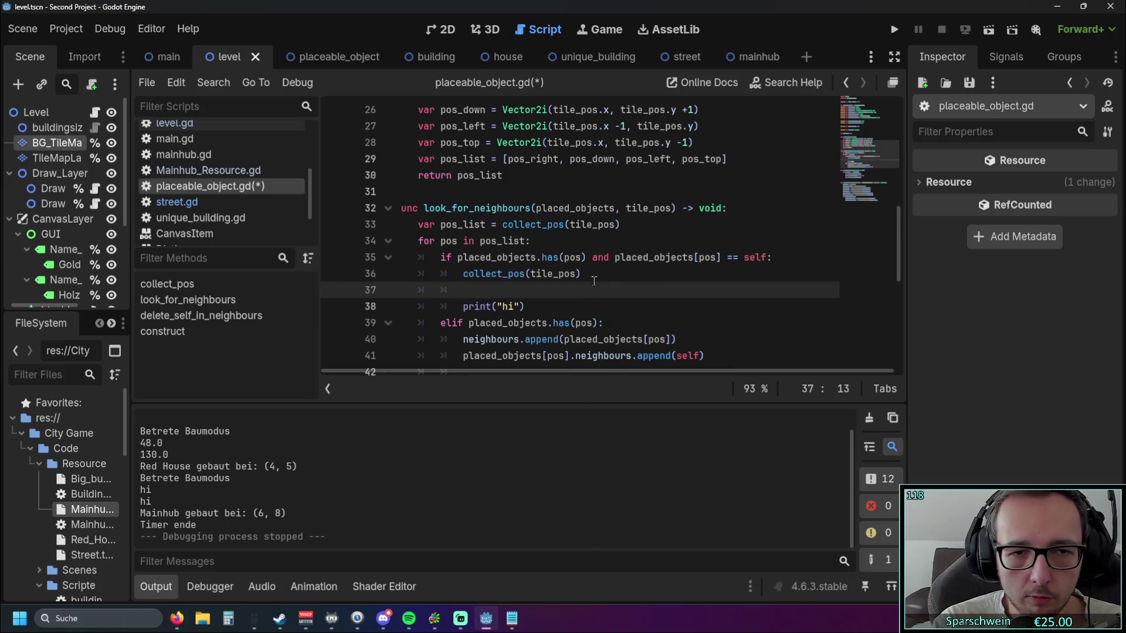
text(pri)
key(BackSpace)
key(BackSpace)
key(BackSpace)
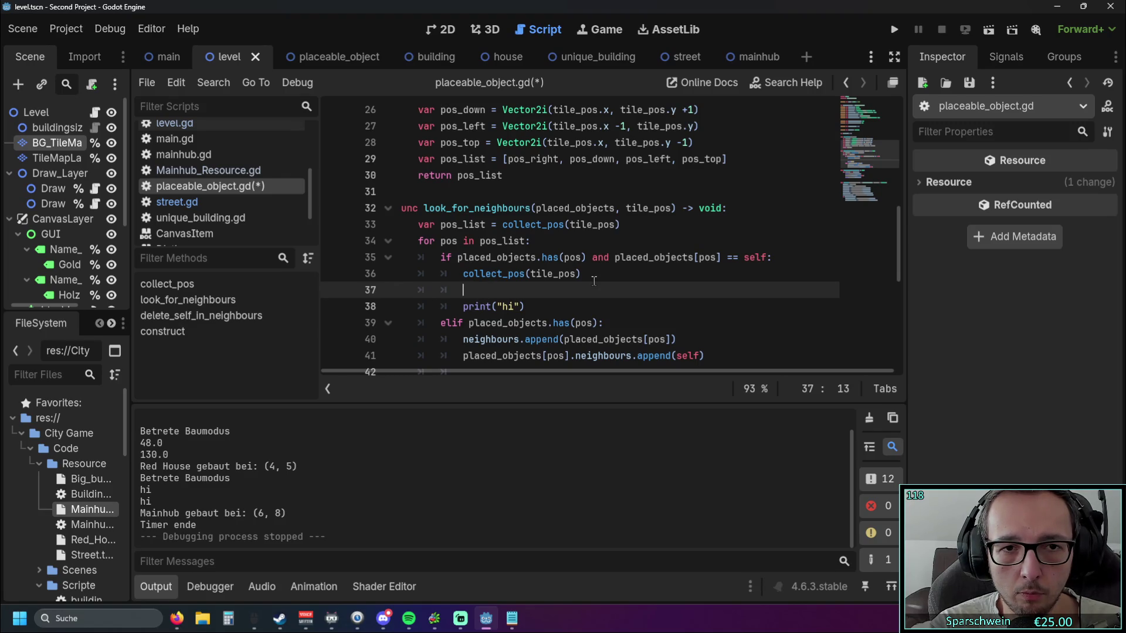
key(Up)
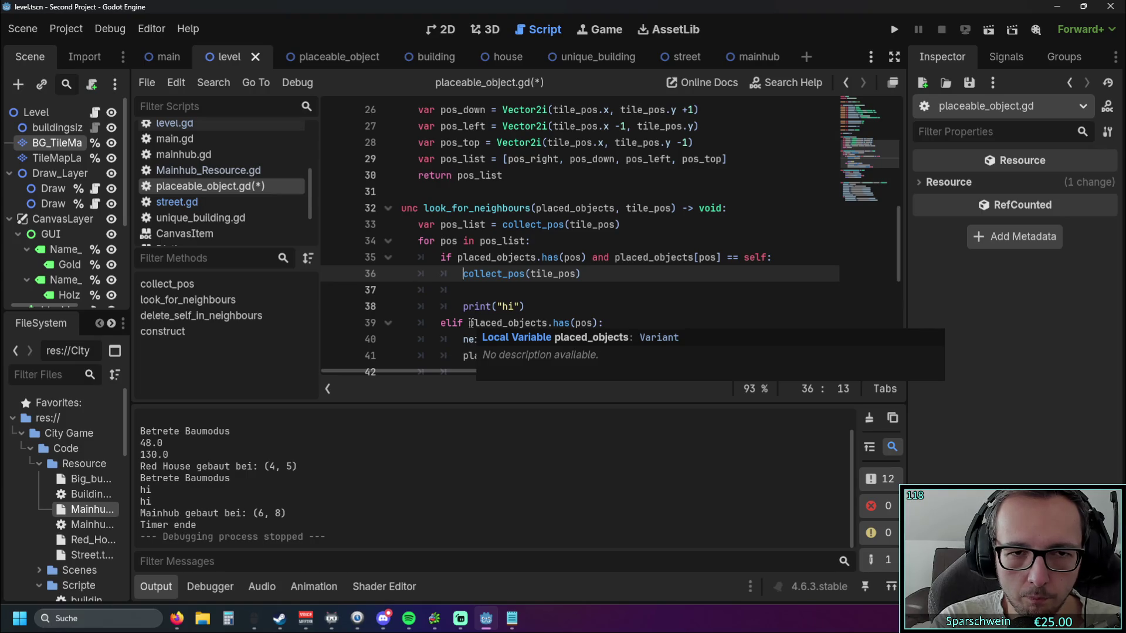
text(self)
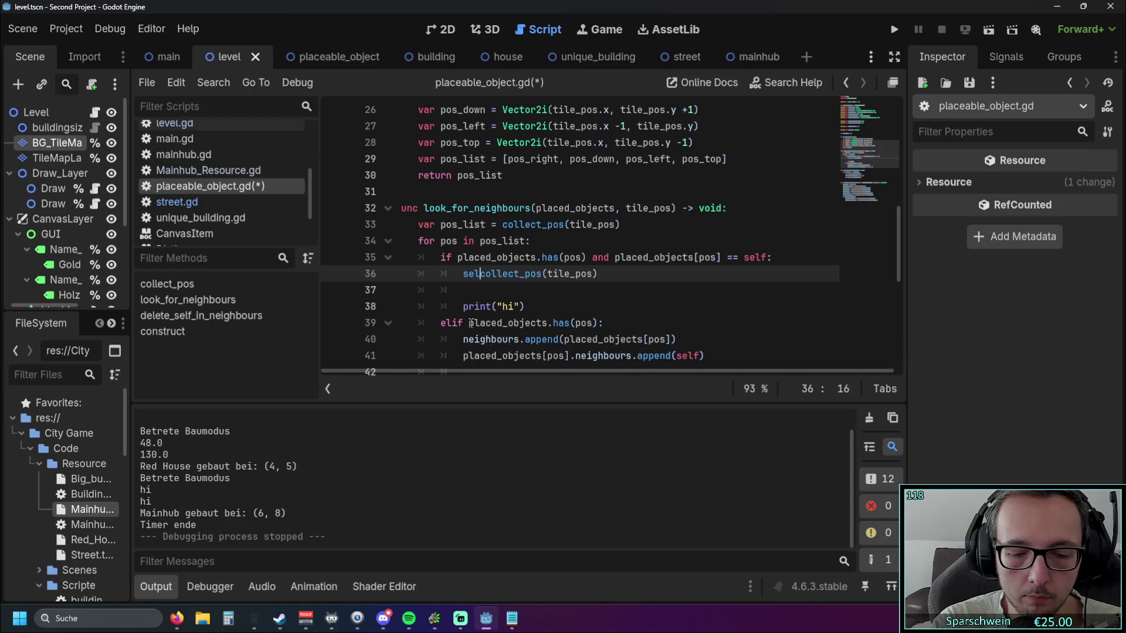
text(_check)
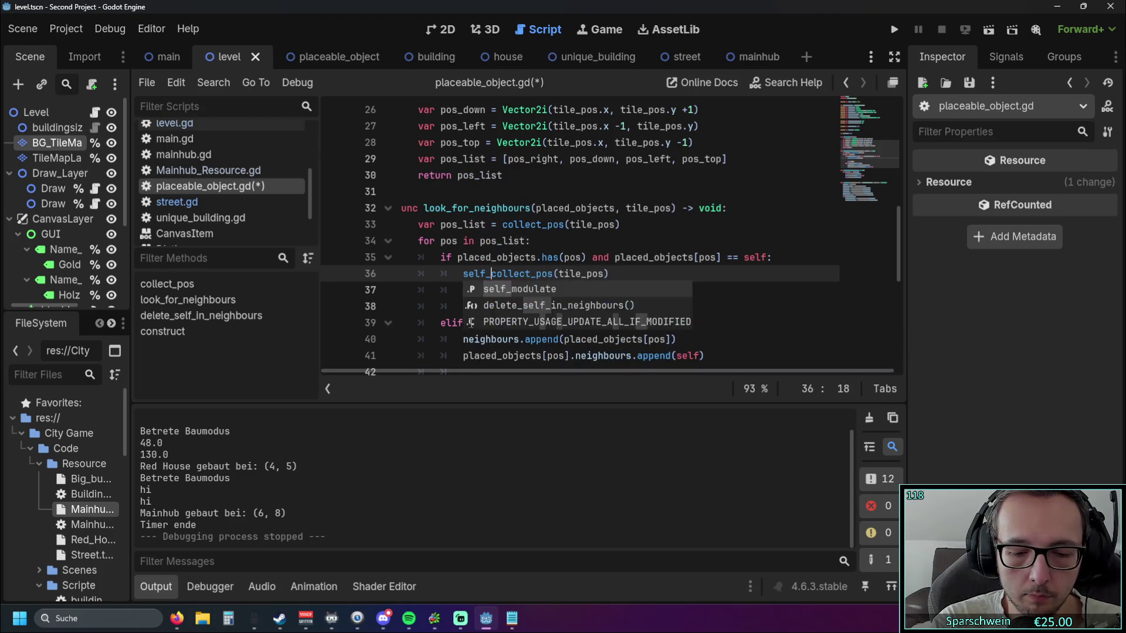
text( =)
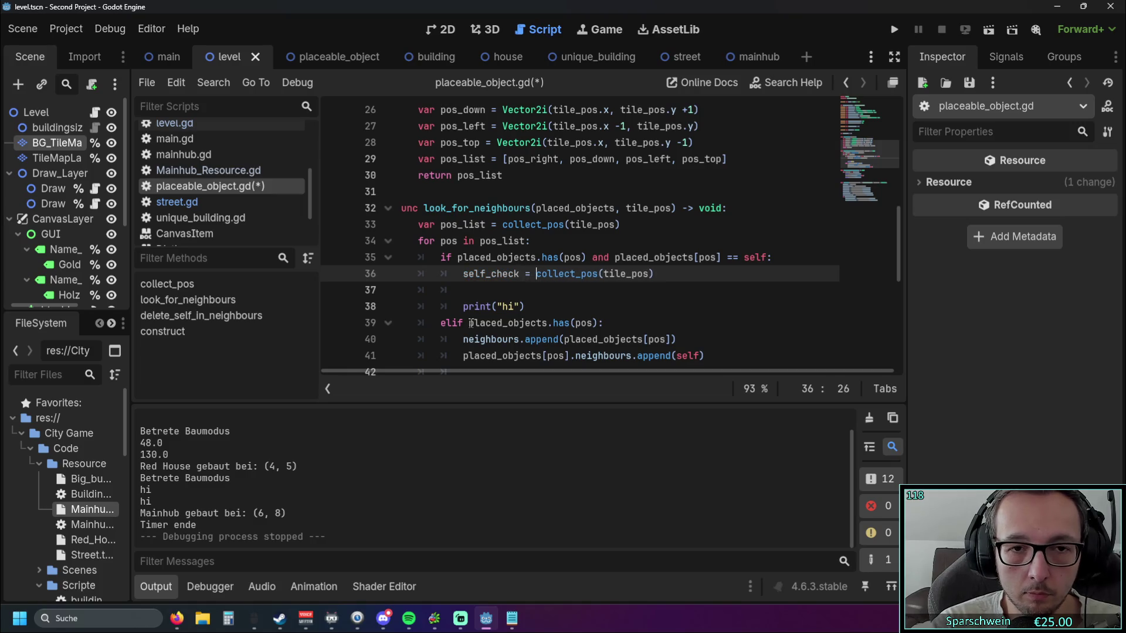
click(555, 282)
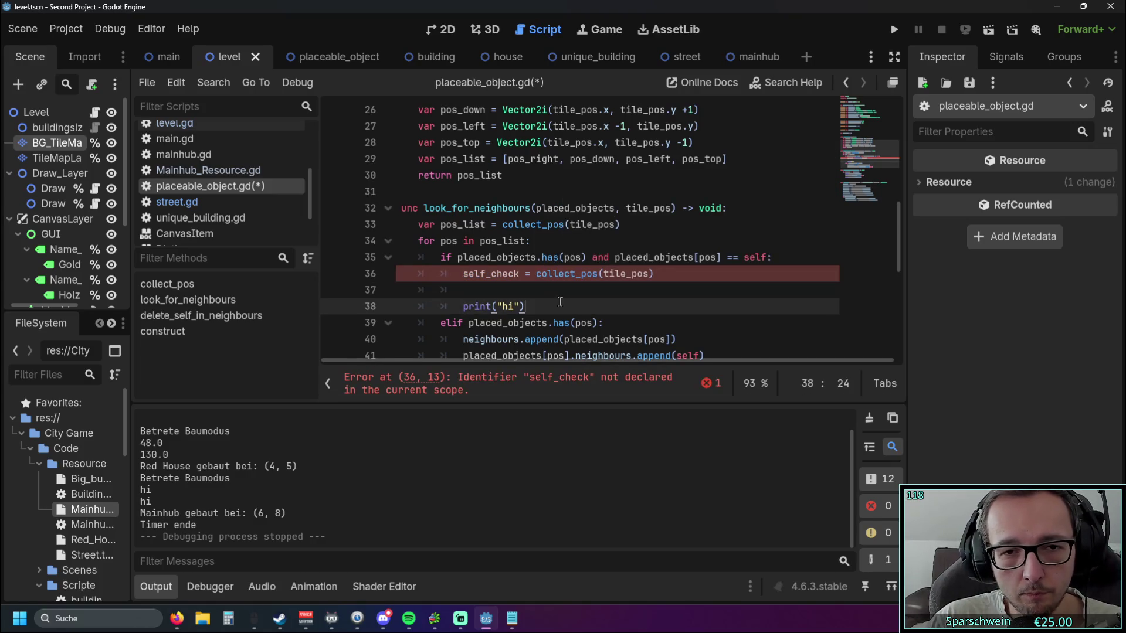
scroll(540, 295, down, 1)
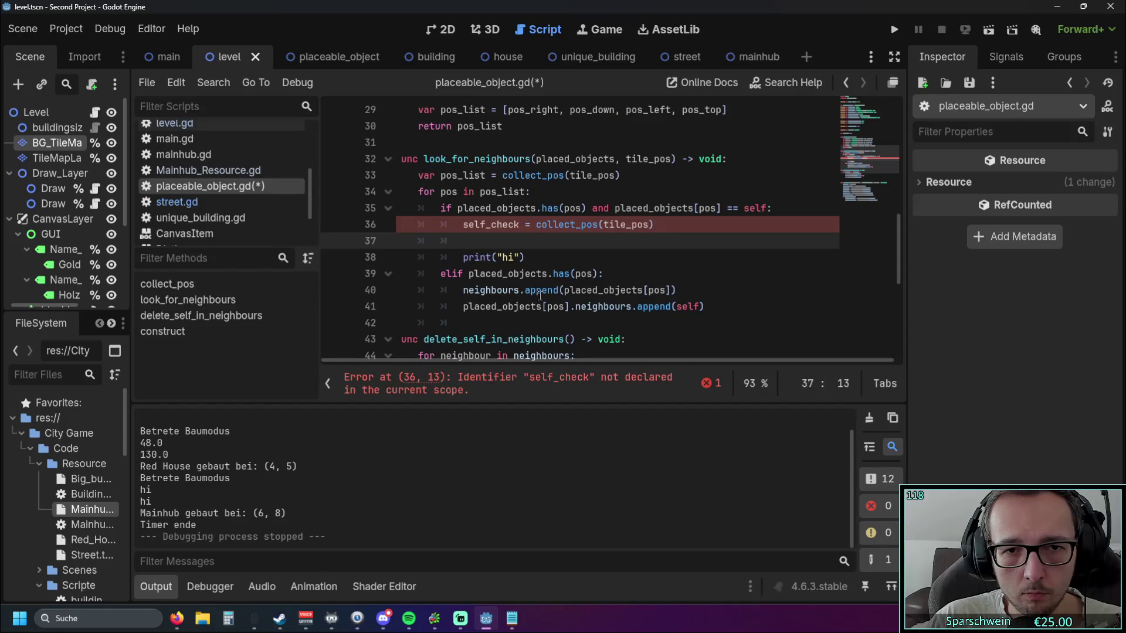
- Prefix line 36 with var, rename self_check to pos_check, and start a for line below
click(462, 225)
text(var)
key(Down)
text(for self)
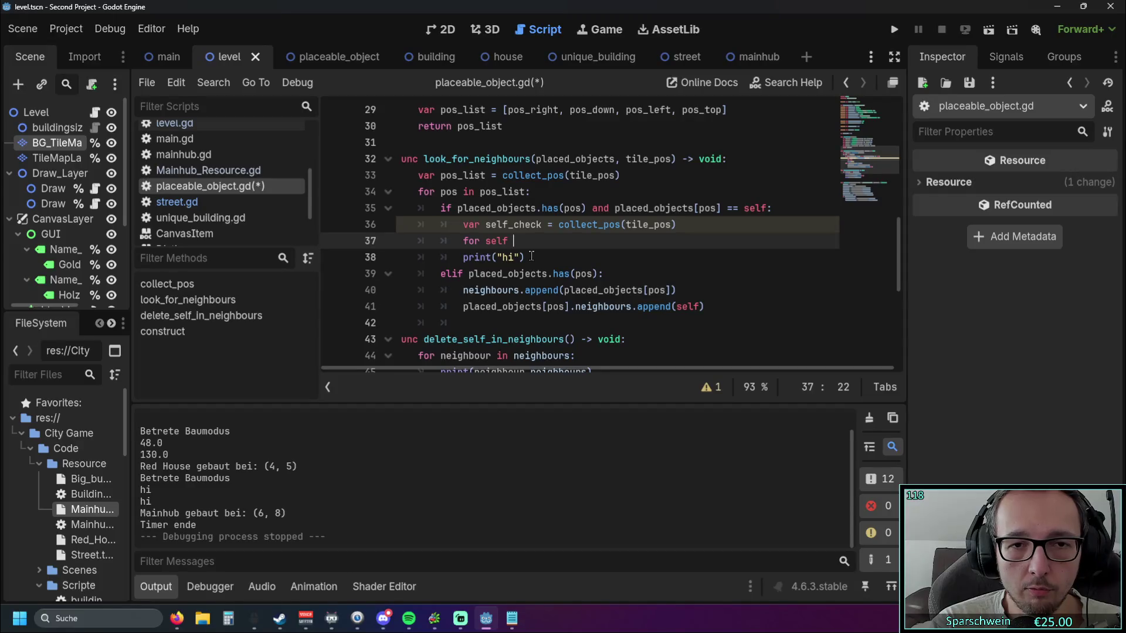
key(BackSpace)
key(BackSpace)
key(BackSpace)
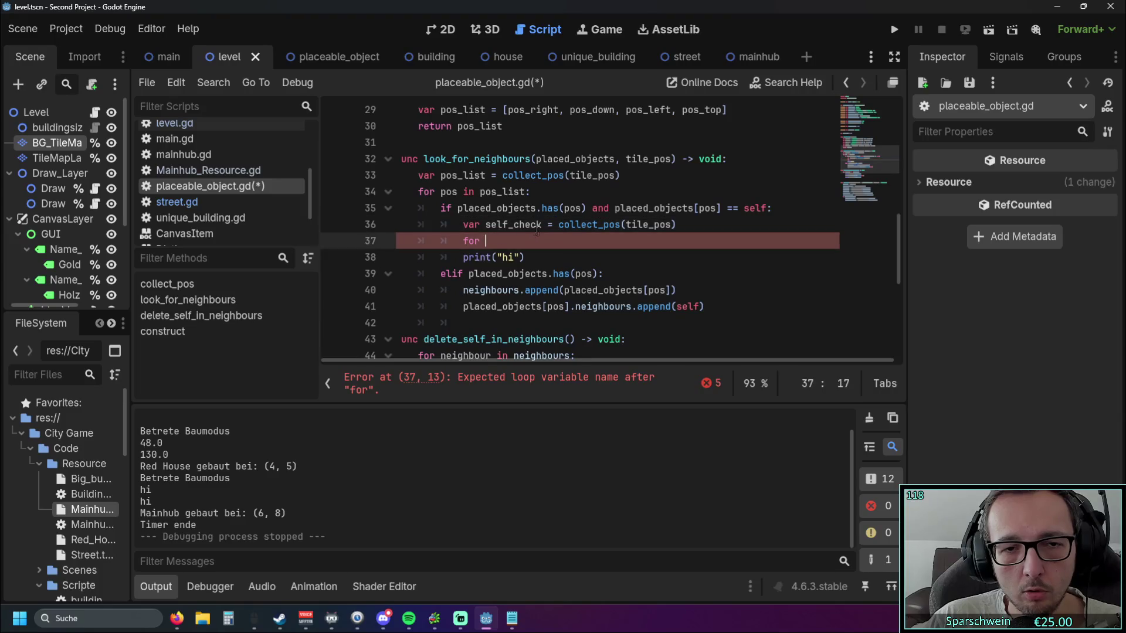
drag(485, 225, 507, 225)
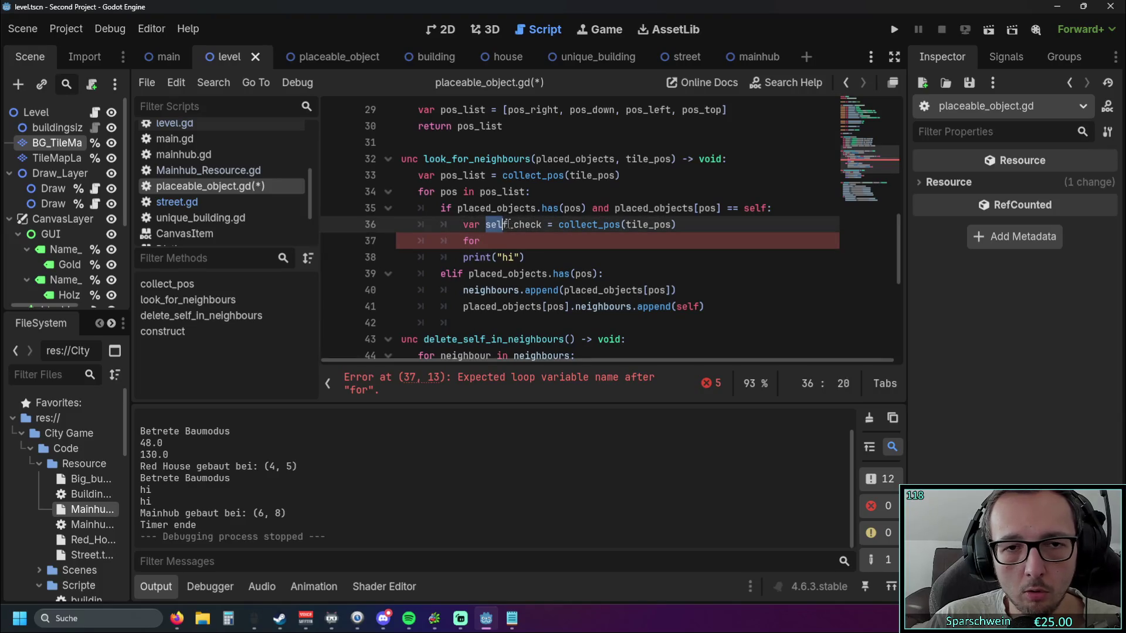
text(pos)
click(512, 243)
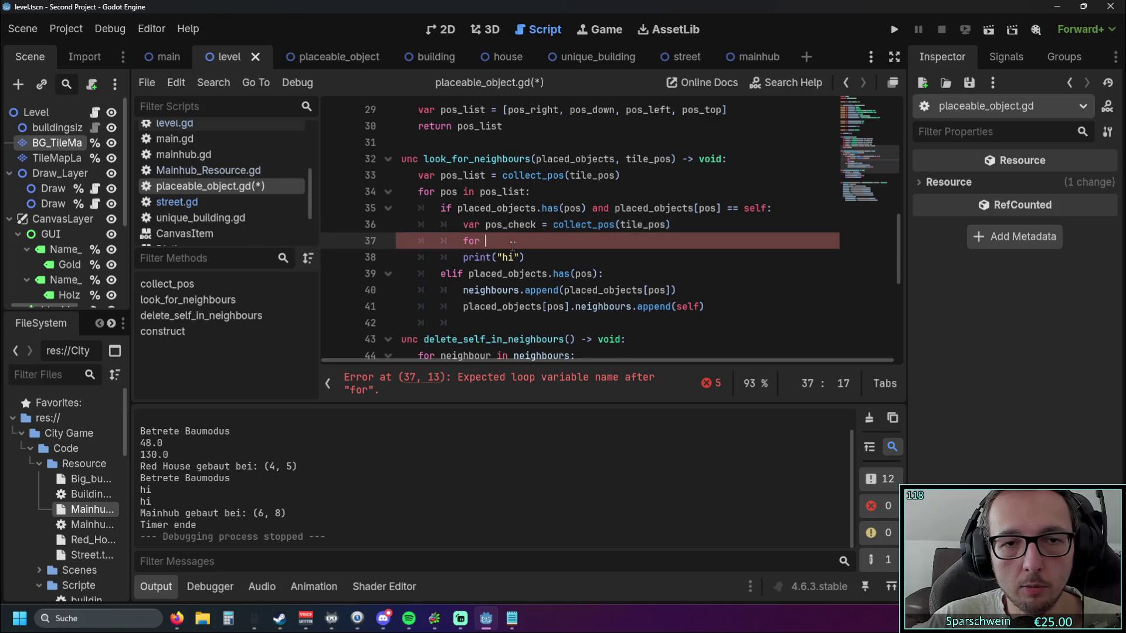
text(pos)
key(BackSpace)
key(BackSpace)
key(BackSpace)
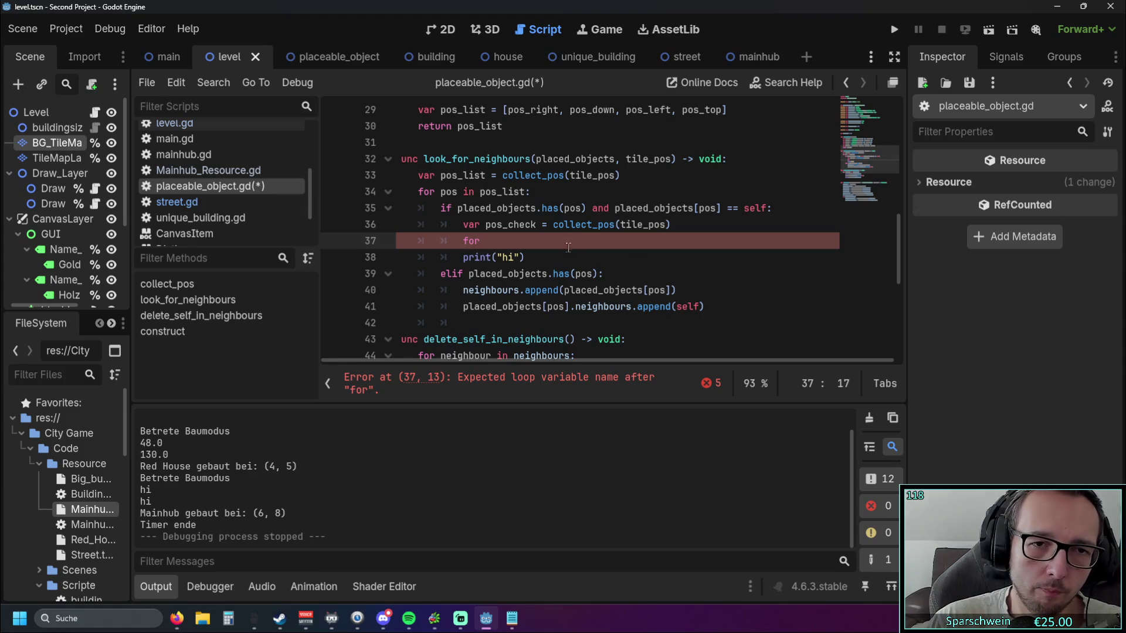
- Rename the variable to pos_list_alt and write 'for pos_ in pos_list_alt' on line 37
click(486, 226)
click(503, 226)
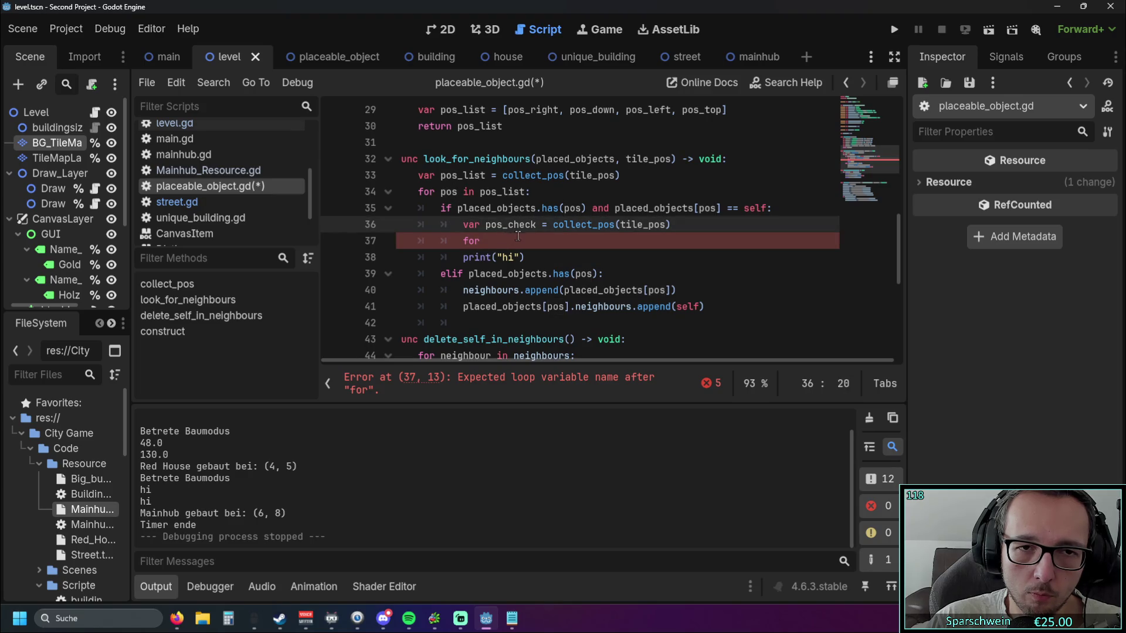
drag(508, 226, 538, 231)
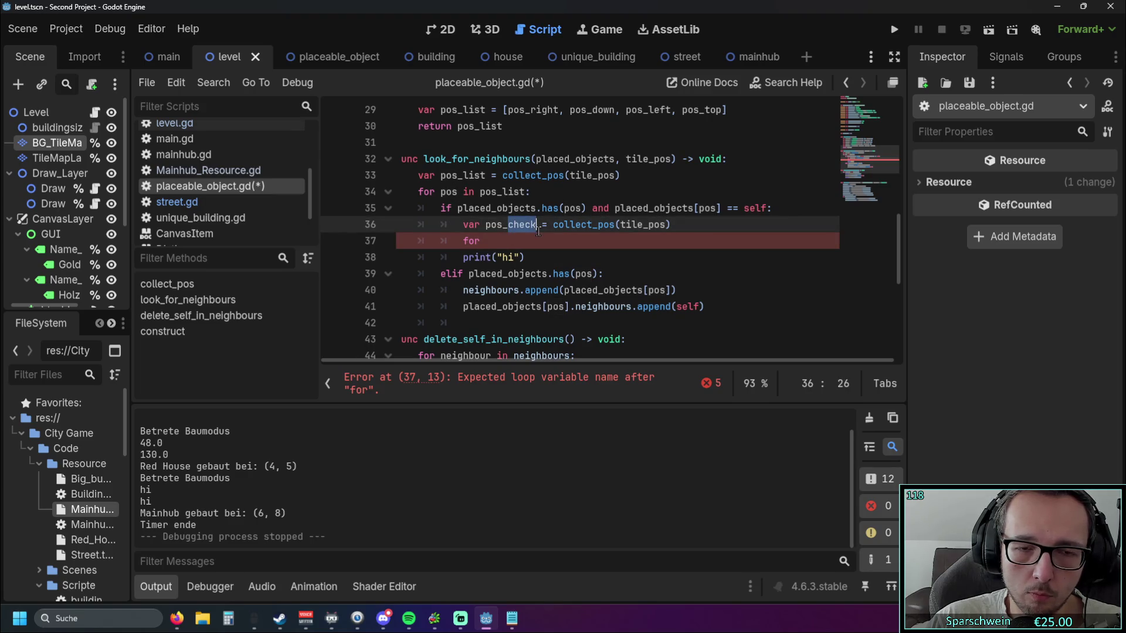
text(list_)
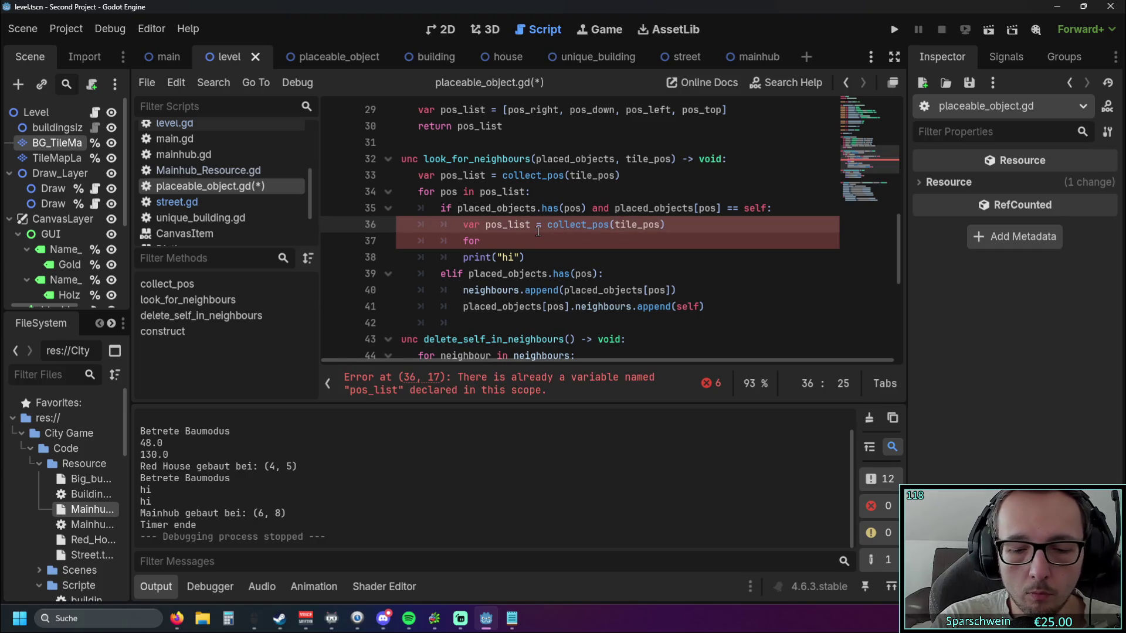
text(alt)
click(519, 242)
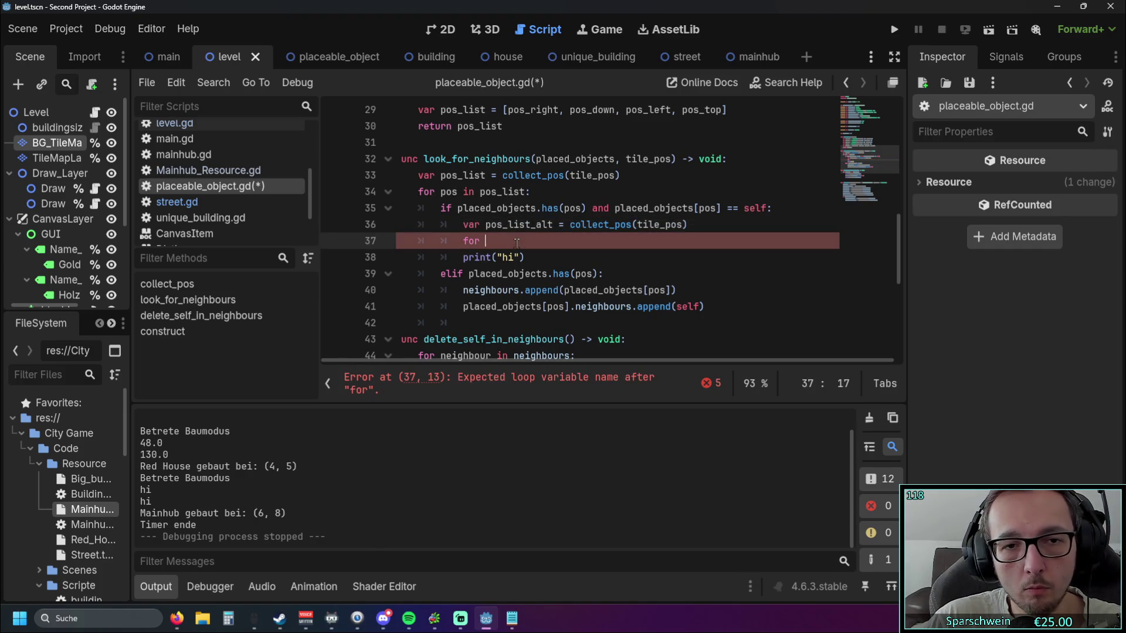
text(pos)
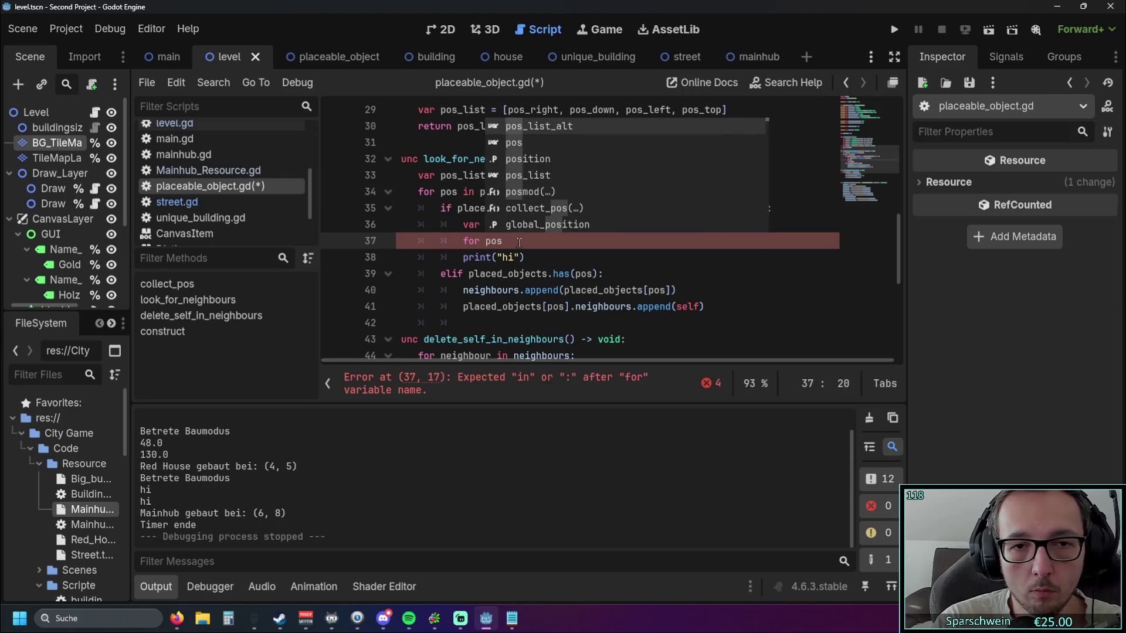
text(_ )
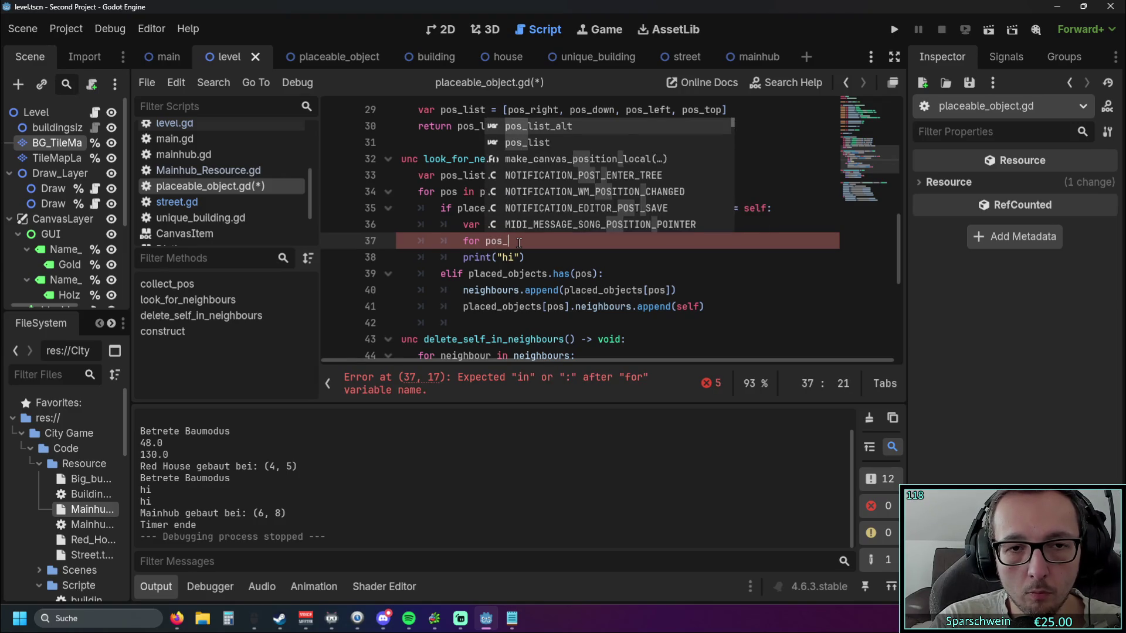
text(in pos)
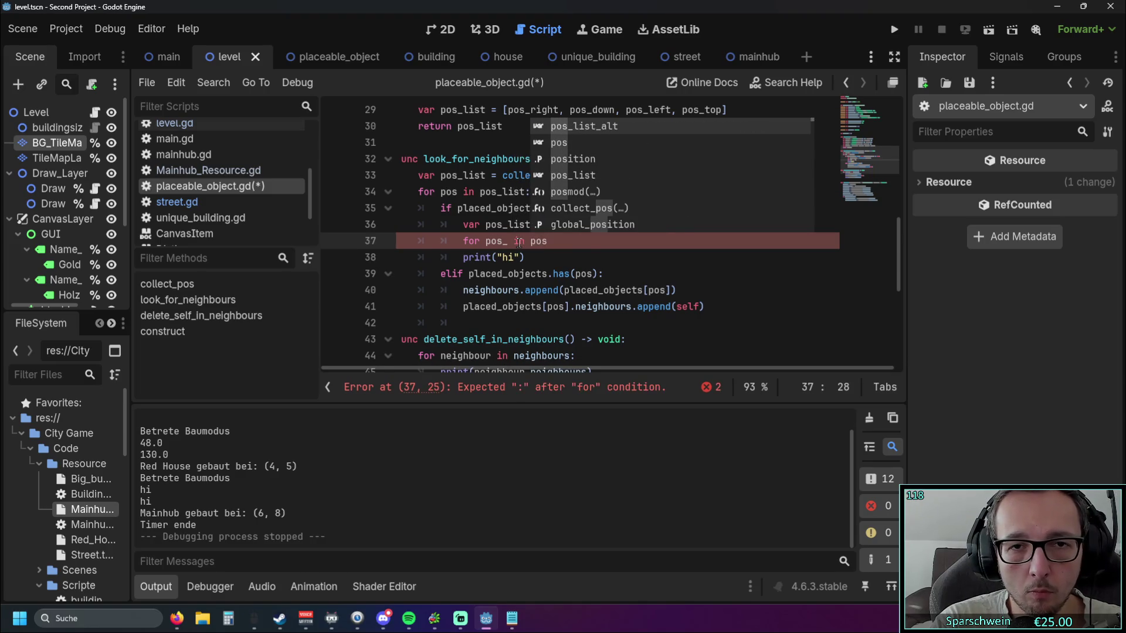
key(Return)
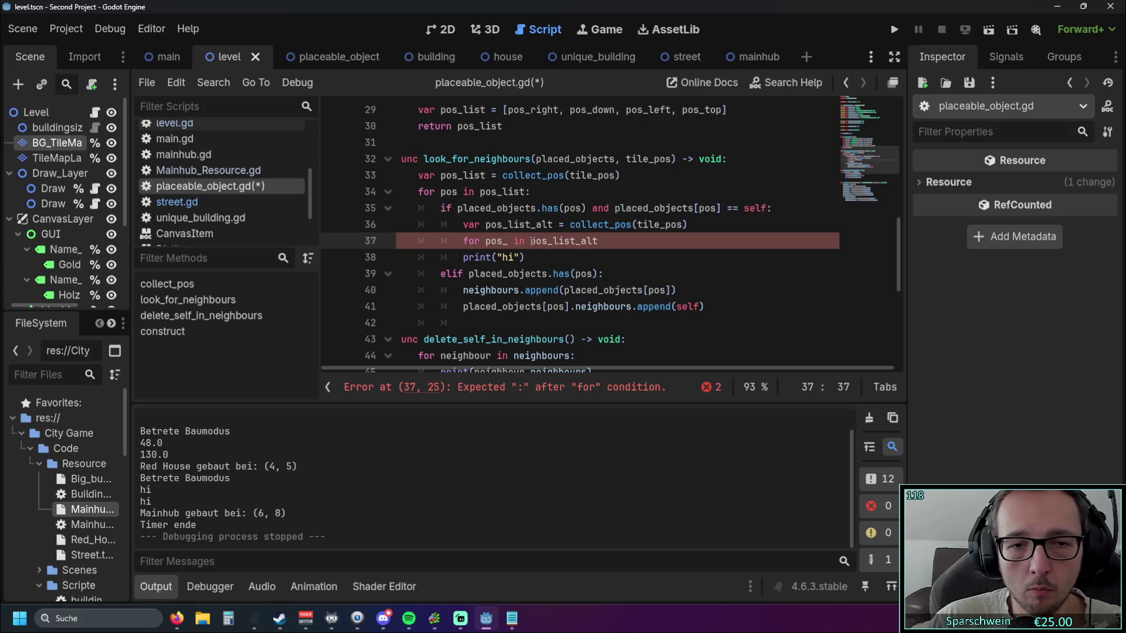
- Add the colon to the loop header and write pos_list.append(pos_) as its body
text(:)
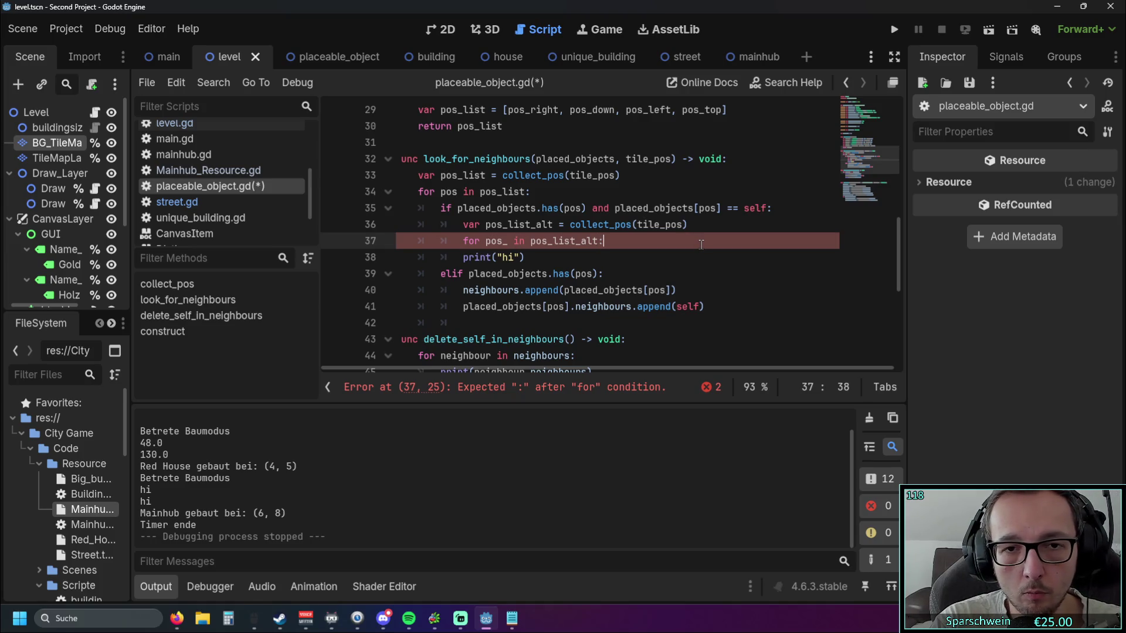
key(Return)
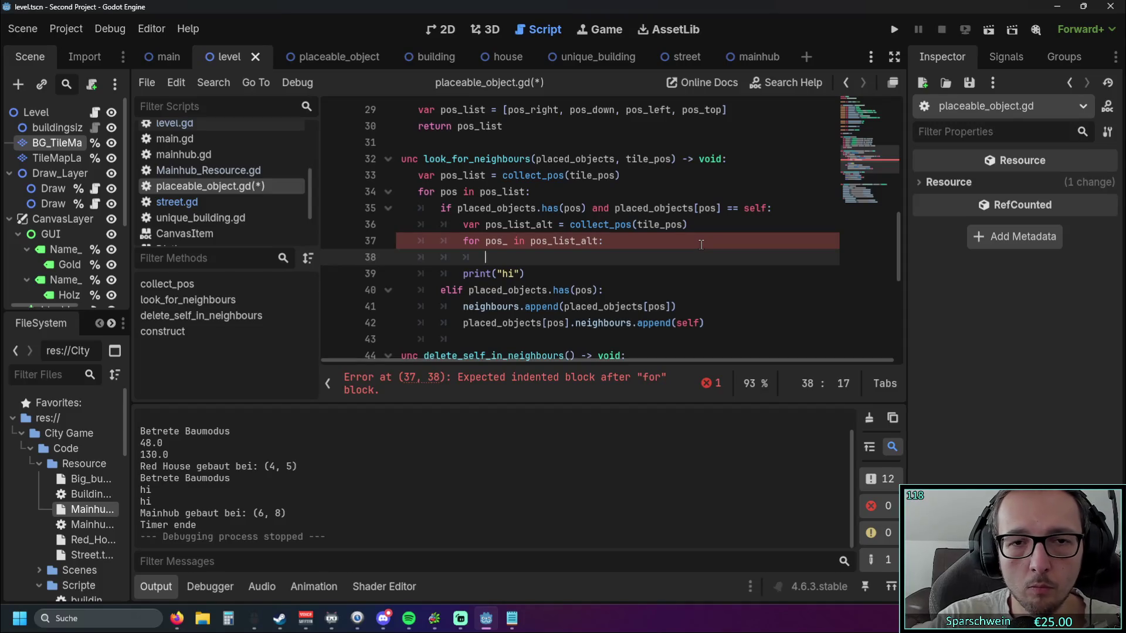
mouse_move(570, 231)
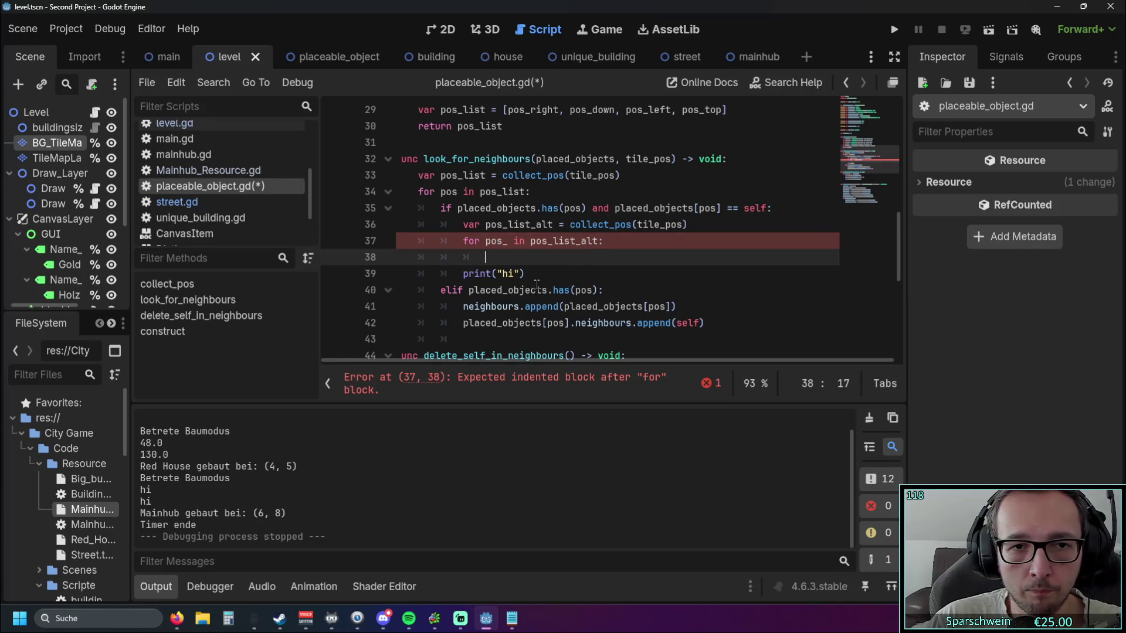
text(pos)
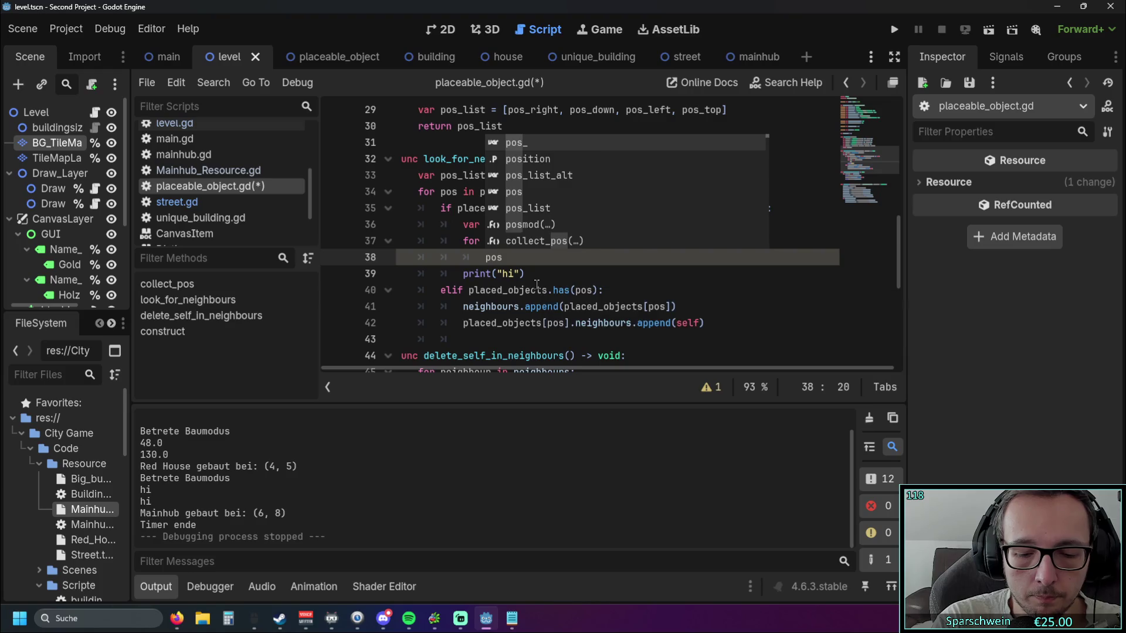
text(_list)
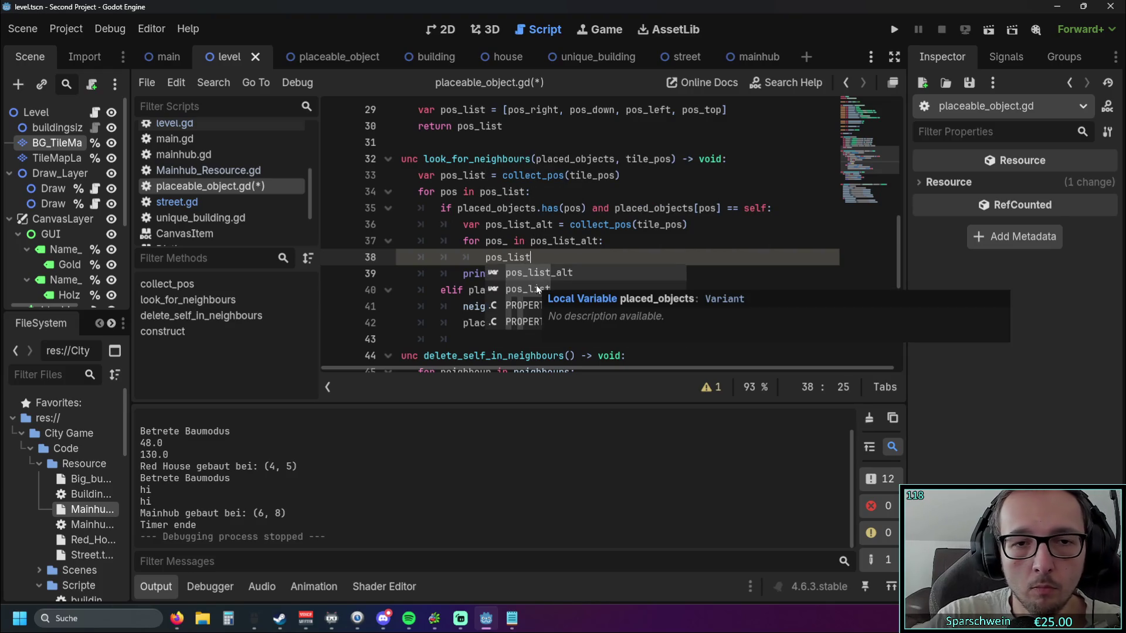
key(Escape)
text(.append)
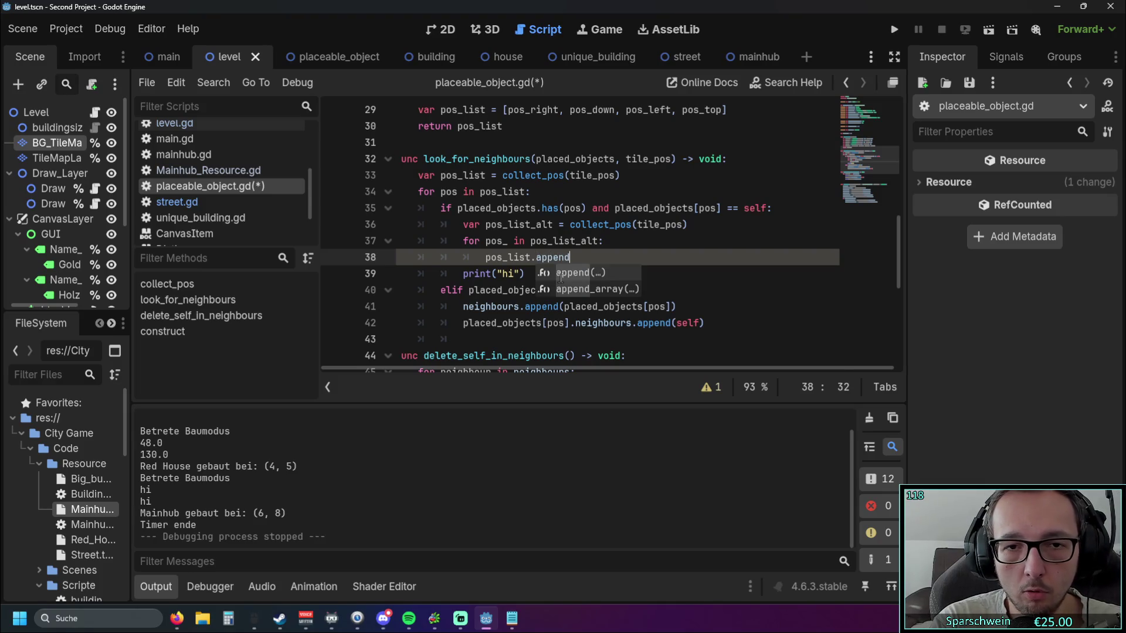
text(()
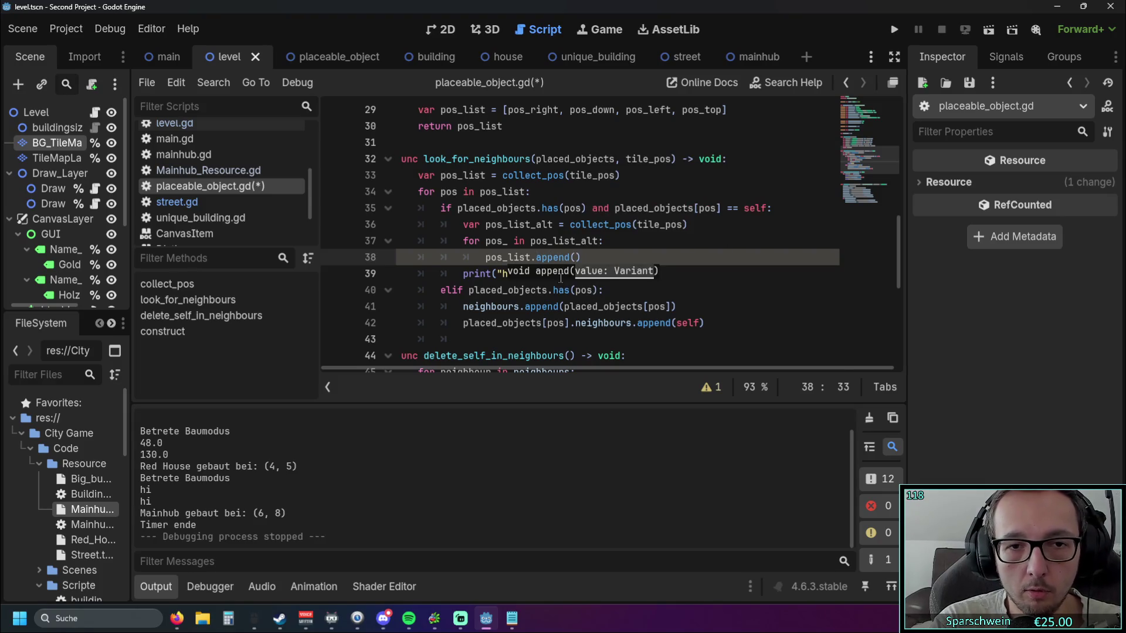
text(pos_)
click(518, 273)
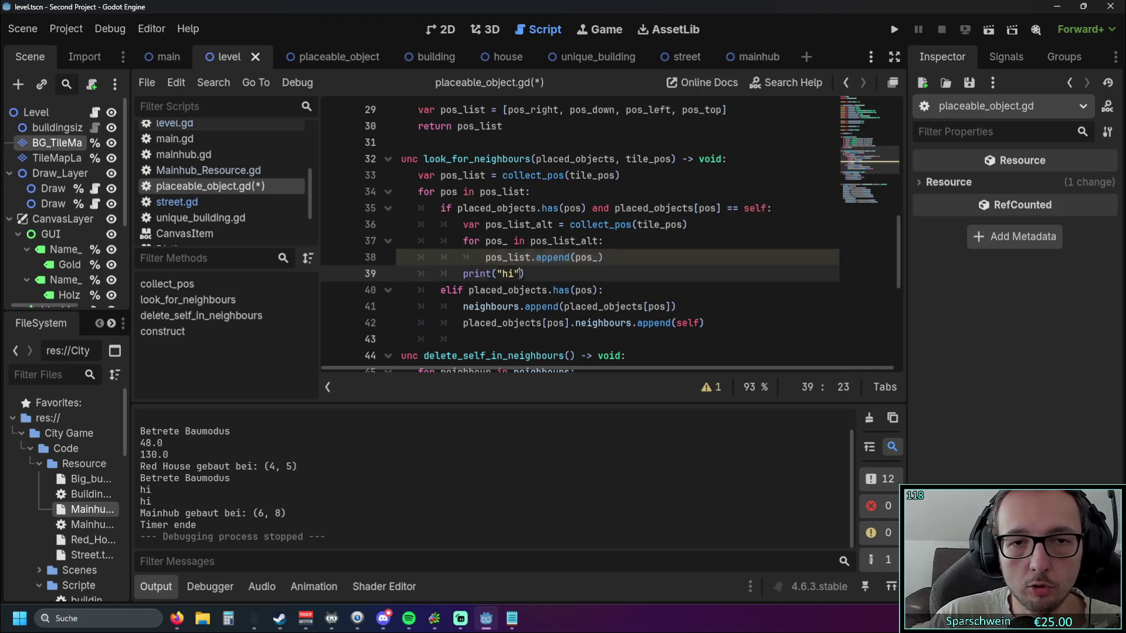
drag(486, 241, 508, 241)
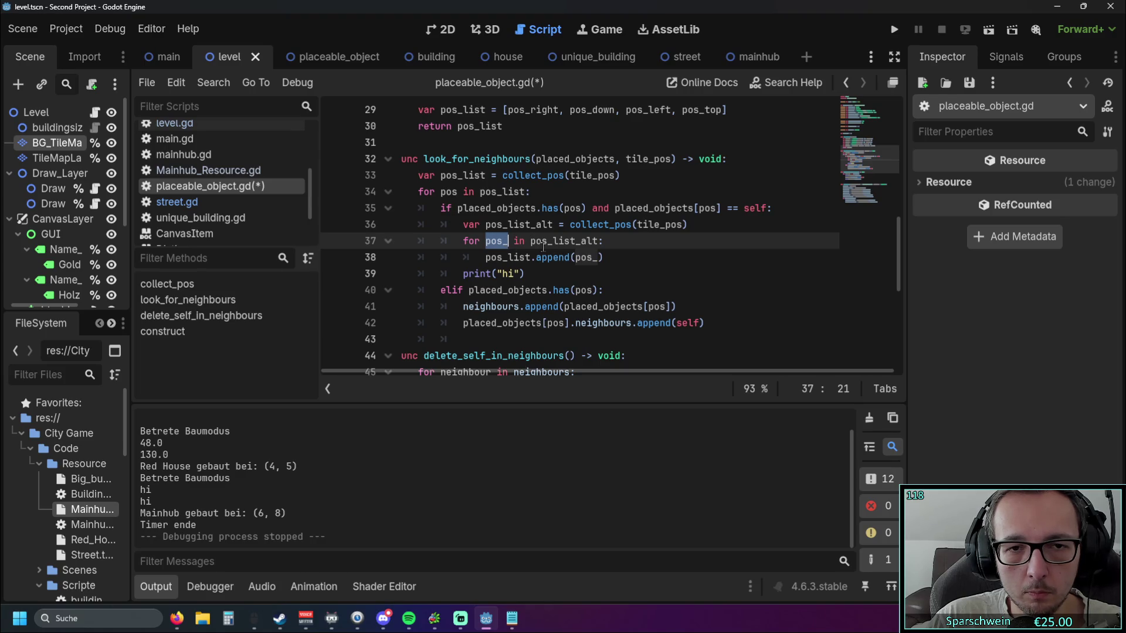
click(563, 258)
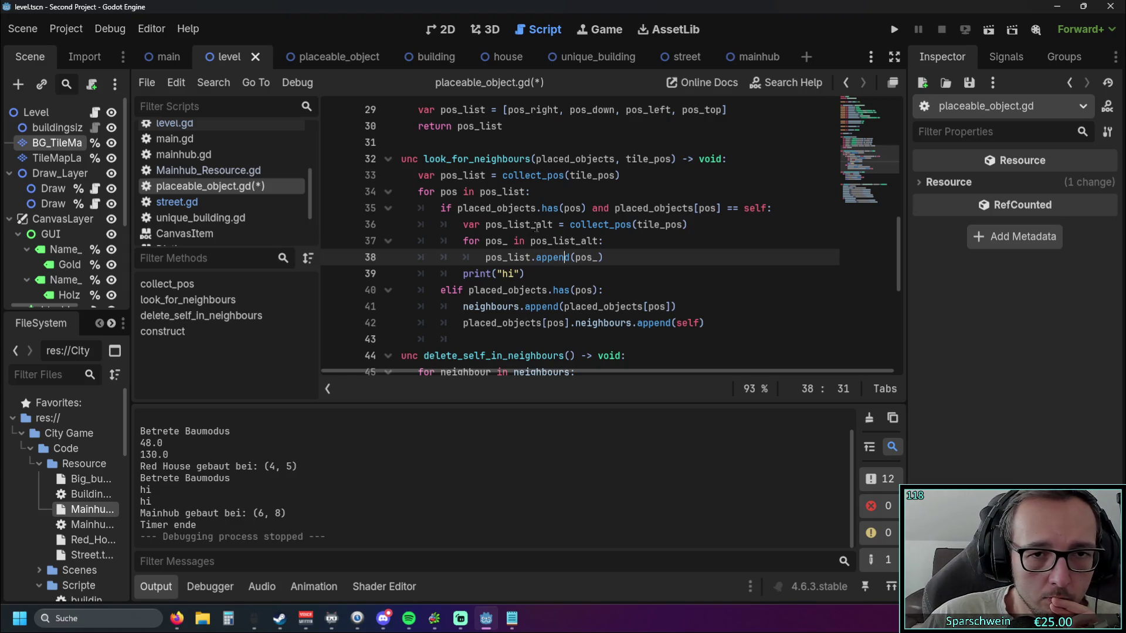
double_click(554, 226)
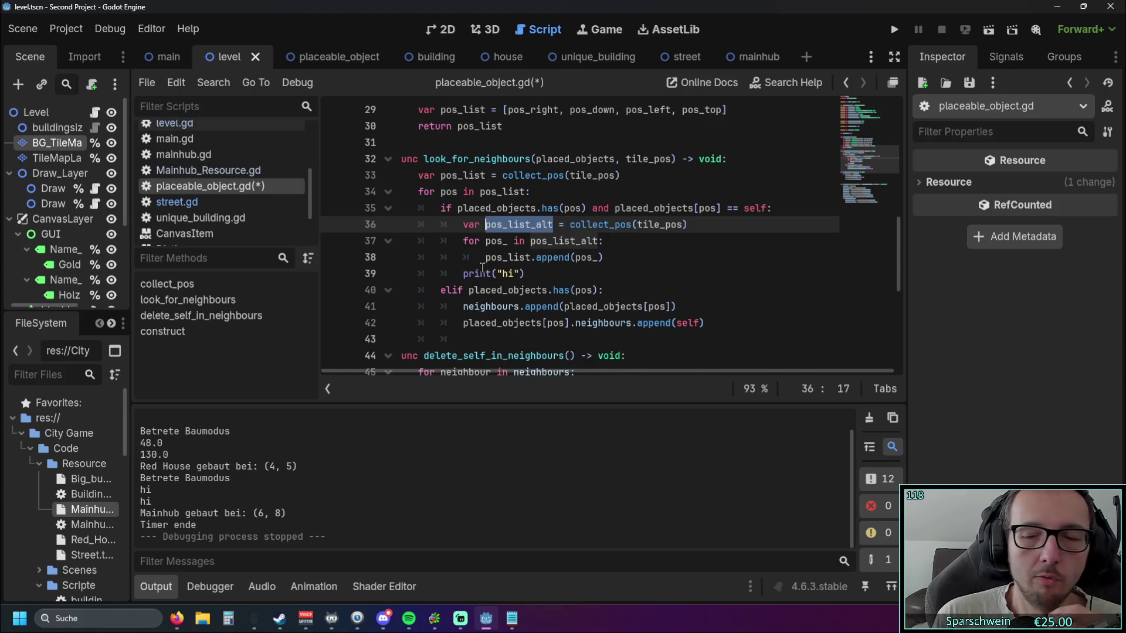
mouse_move(482, 267)
click(602, 186)
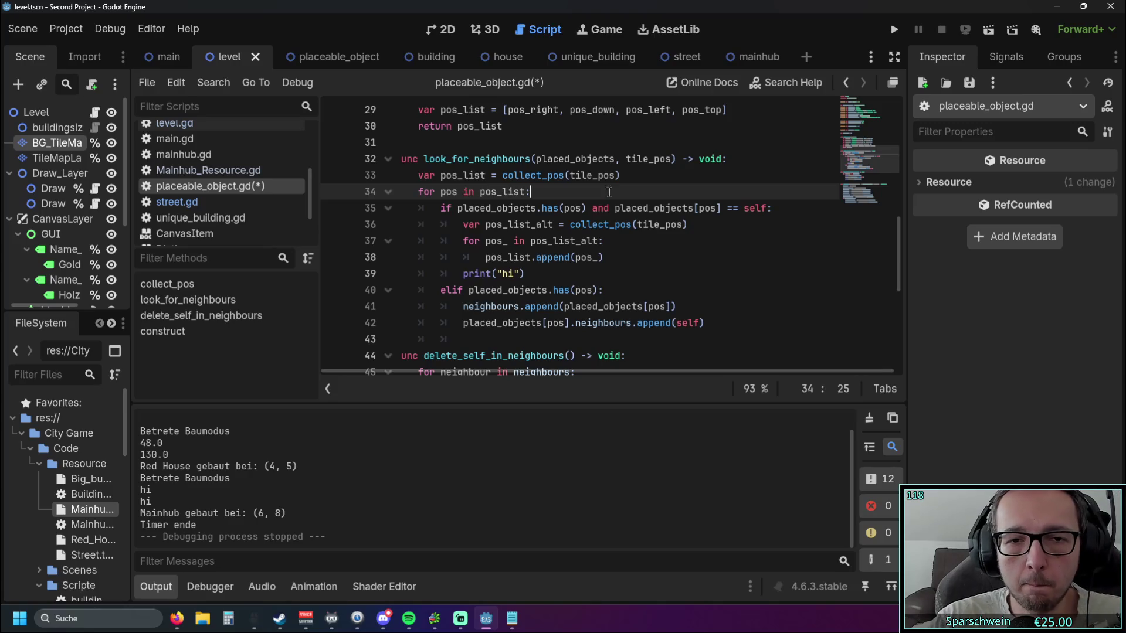
- Add an outdented 'pos_list_alt = []' on line 39 after the append line
click(612, 258)
key(Return)
key(BackSpace)
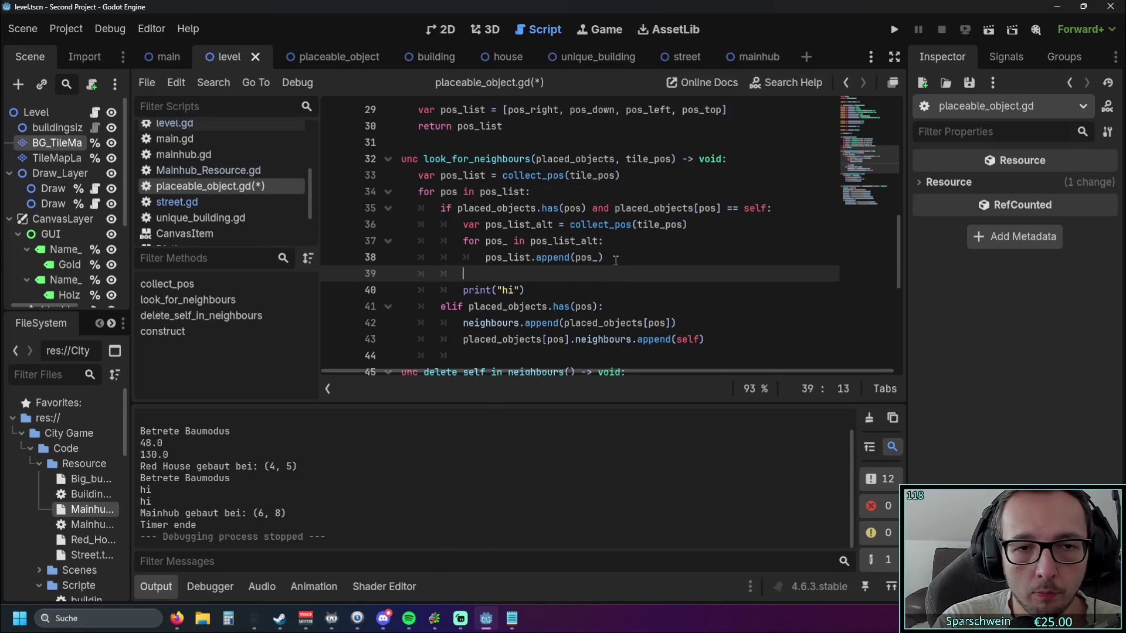
text(pos)
key(Return)
text(= [])
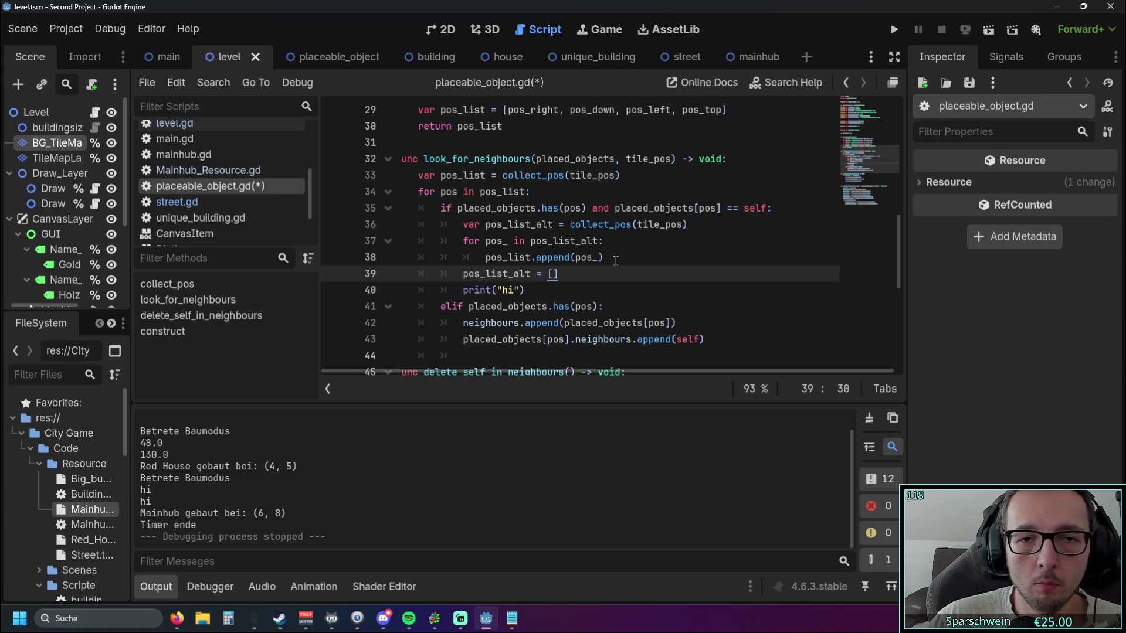
click(616, 260)
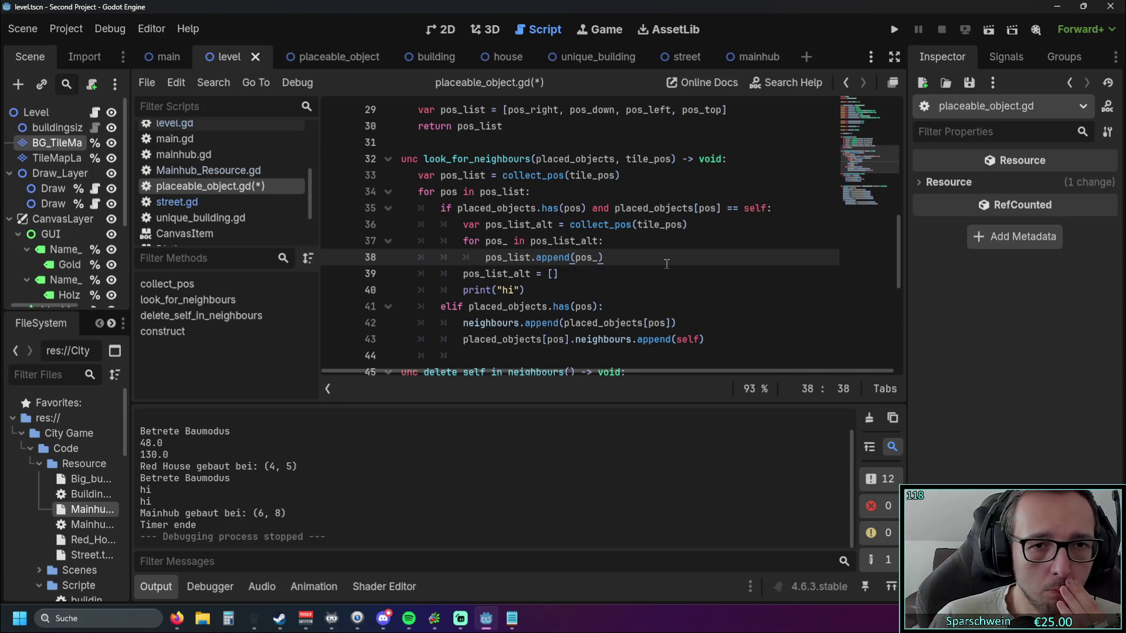
click(507, 224)
text(pos_)
- Rename the list on line 36 and change the loop variable pos_ to pos_pos in the append
click(582, 225)
key(BackSpace)
key(BackSpace)
key(BackSpace)
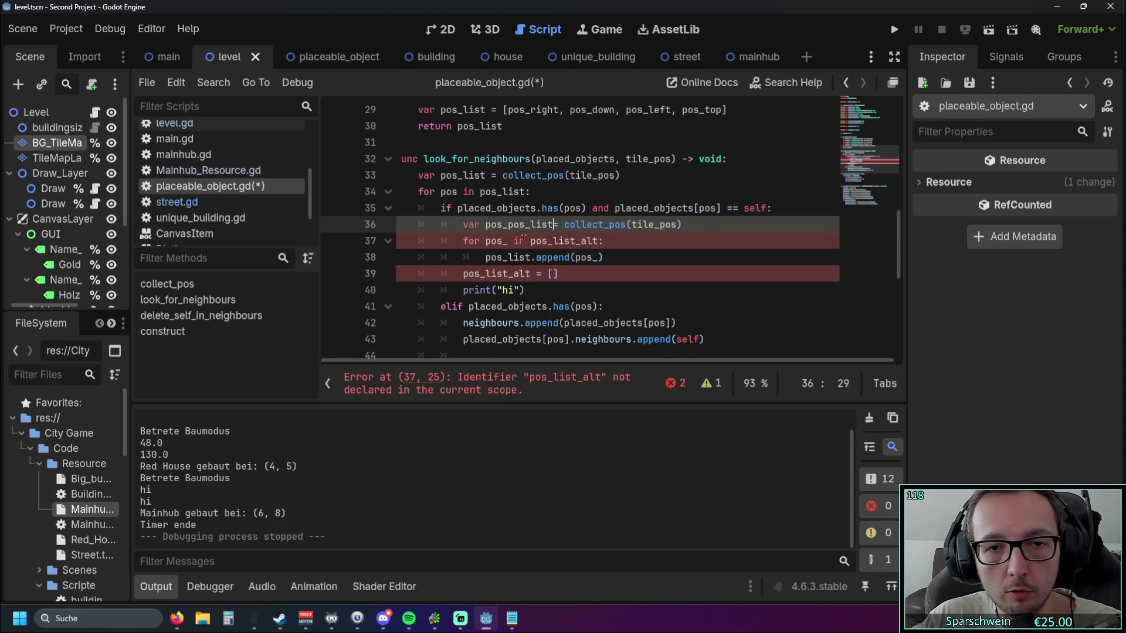
click(508, 241)
text(pos)
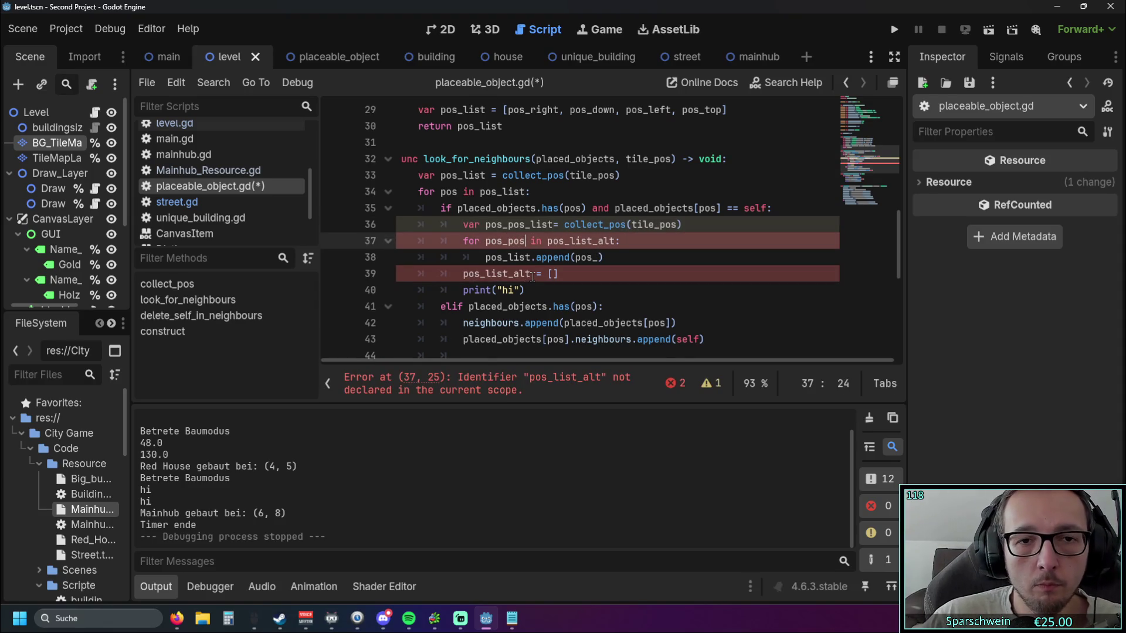
key(Down)
key(End)
double_click(489, 241)
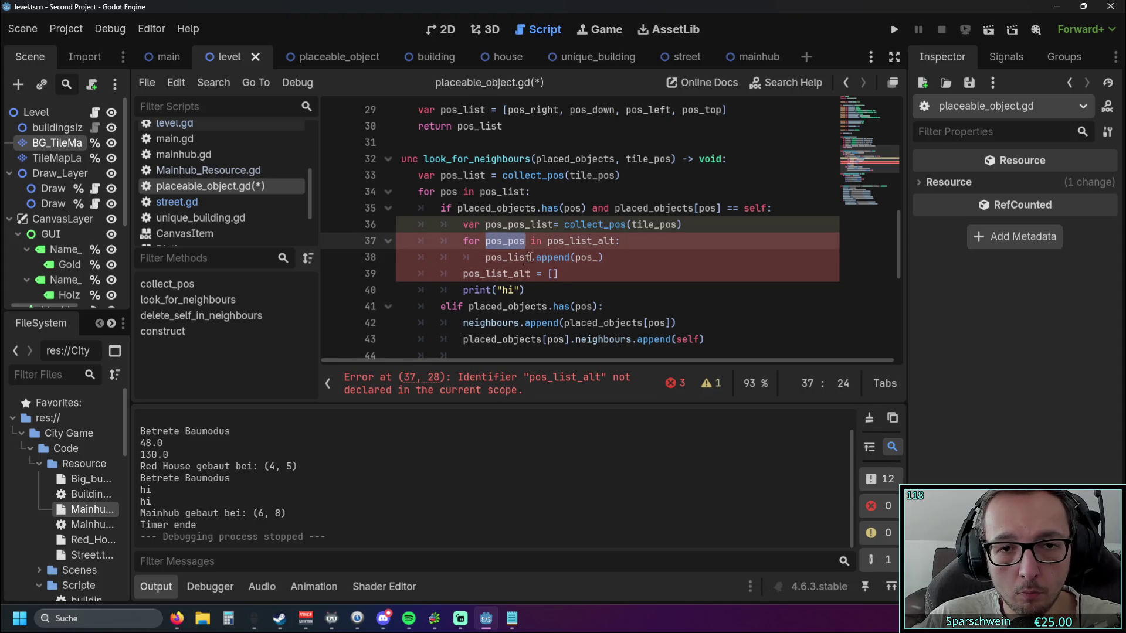
double_click(577, 258)
text(pos_pos)
key(Down)
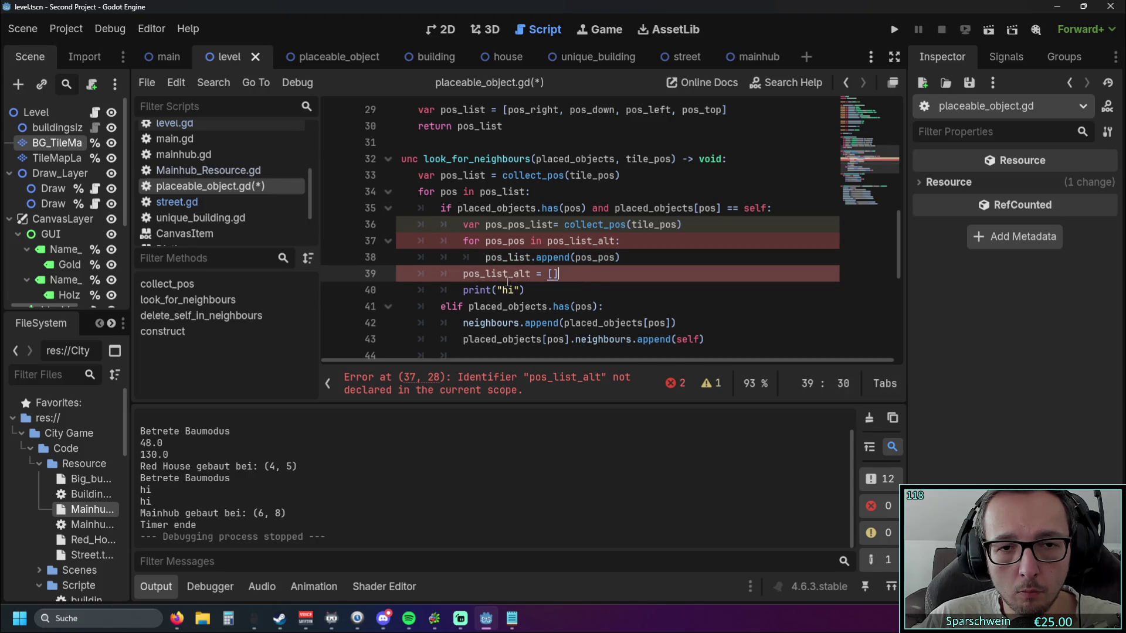
- Change the list name on lines 37 and 39 from pos_list_alt to pos_pos_list
click(467, 274)
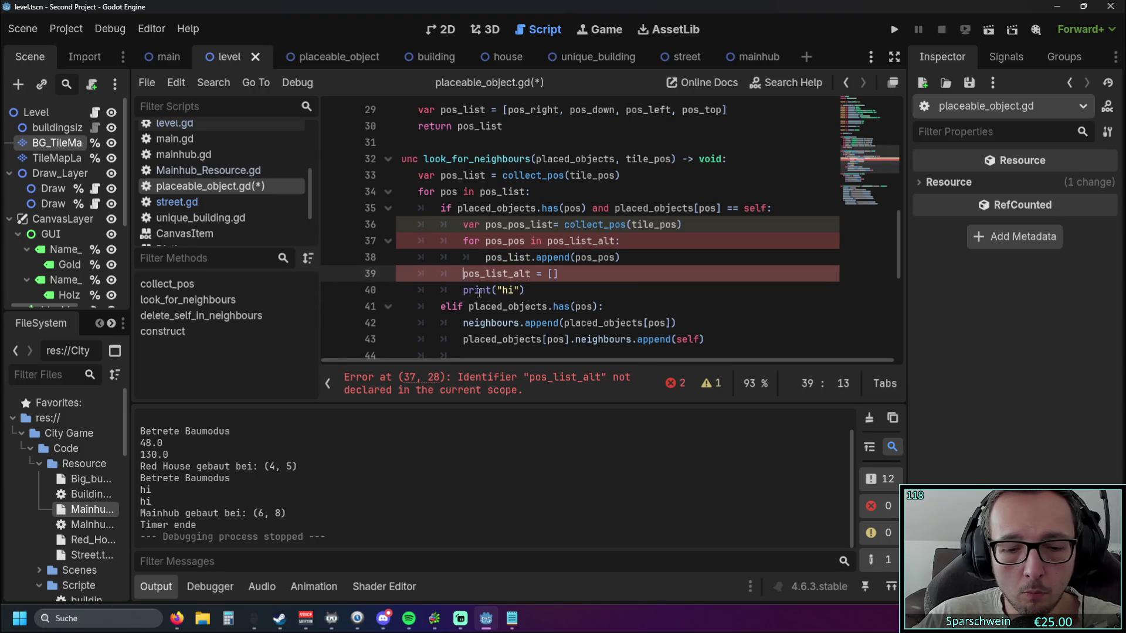
text(pos_p)
click(604, 304)
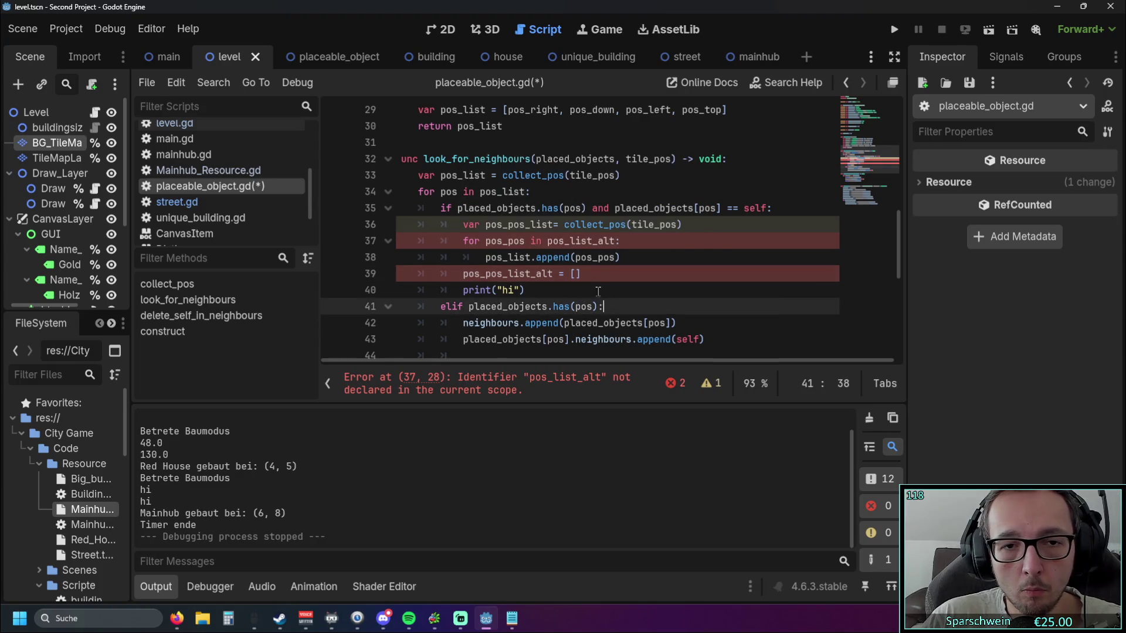
click(548, 241)
text(pos_)
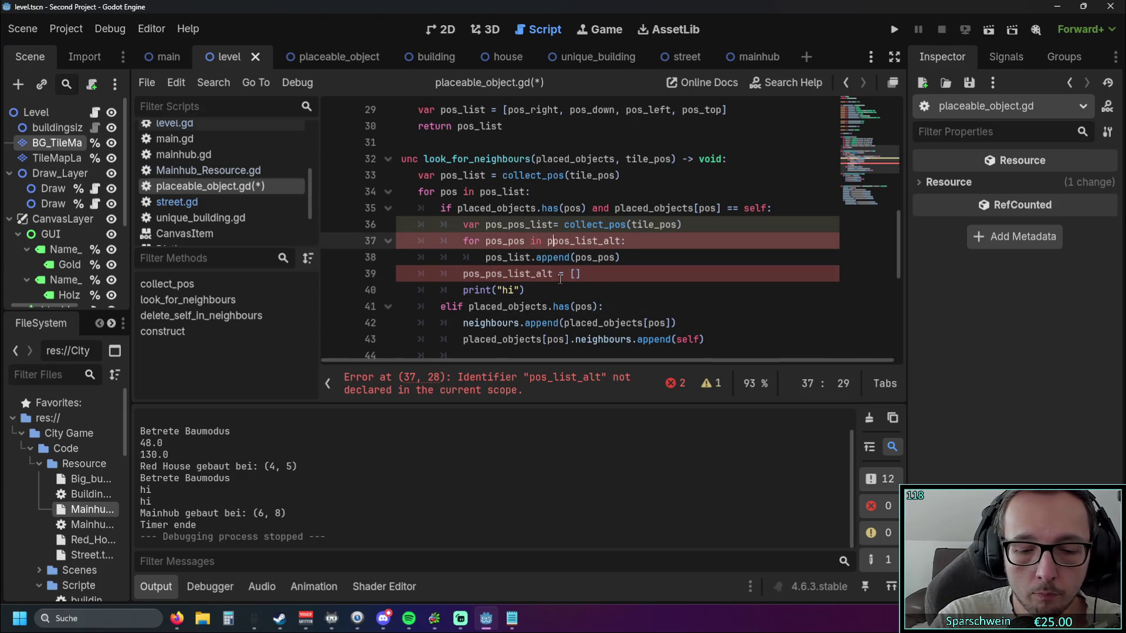
key(Tab)
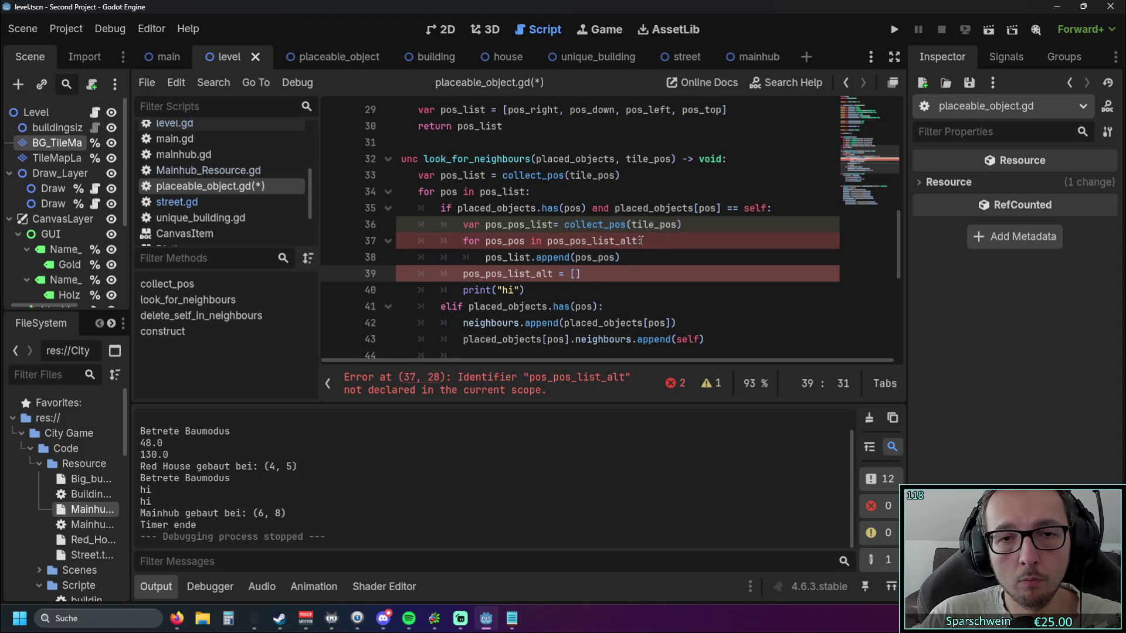
key(BackSpace)
key(BackSpace)
key(BackSpace)
click(551, 274)
key(BackSpace)
key(BackSpace)
key(BackSpace)
key(BackSpace)
click(595, 290)
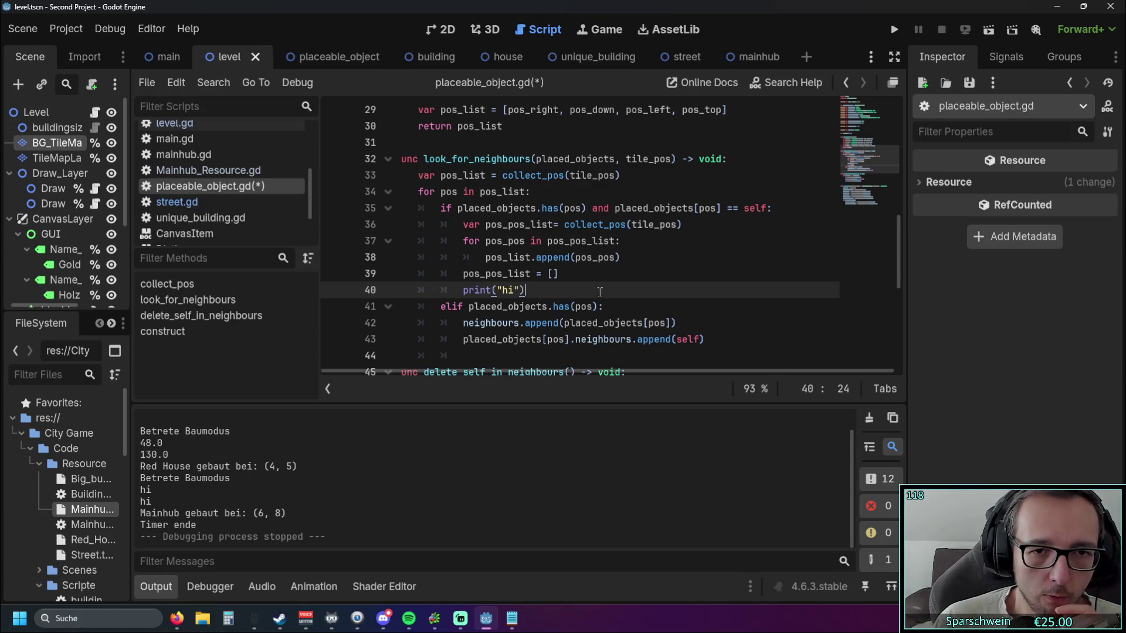
- Run the project, place a red house, then place a church below it
click(894, 30)
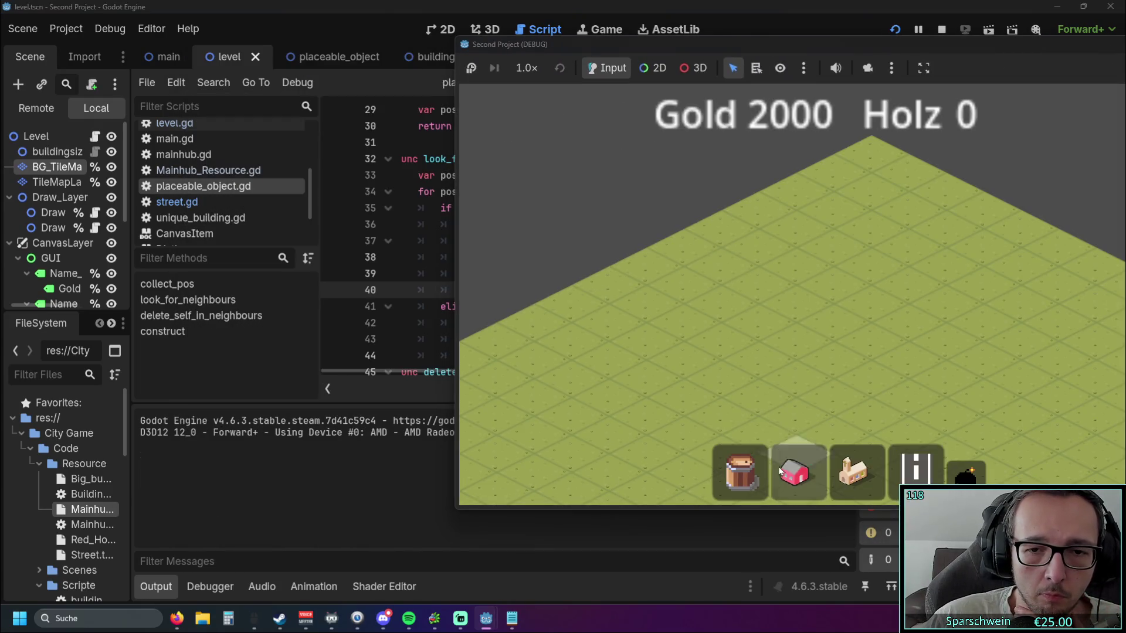
click(796, 472)
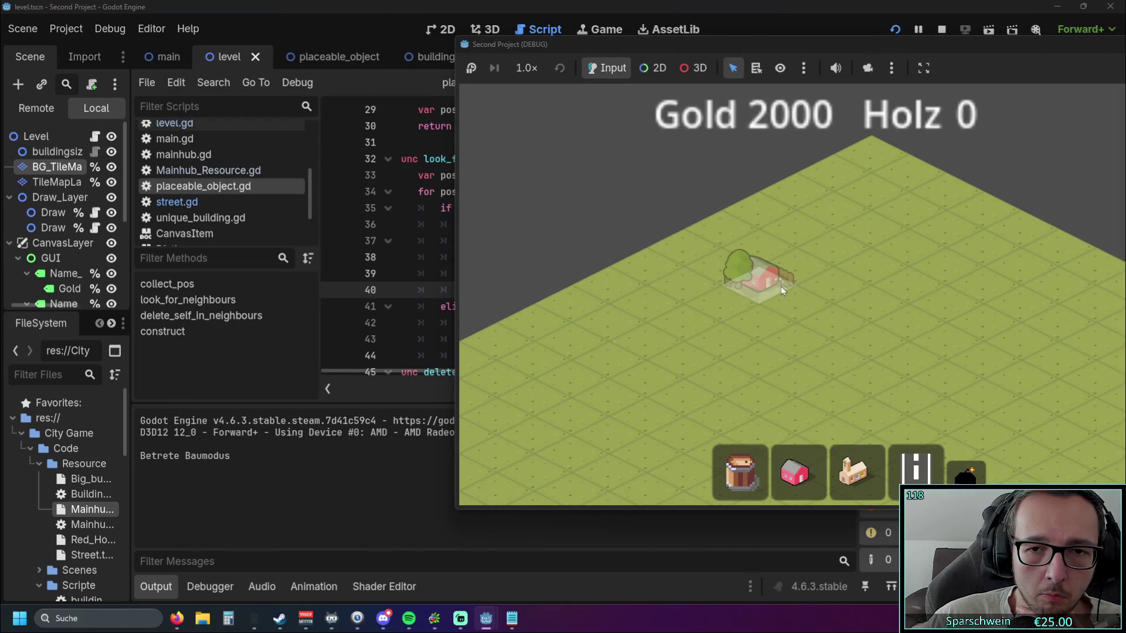
click(782, 291)
key(Down)
click(853, 472)
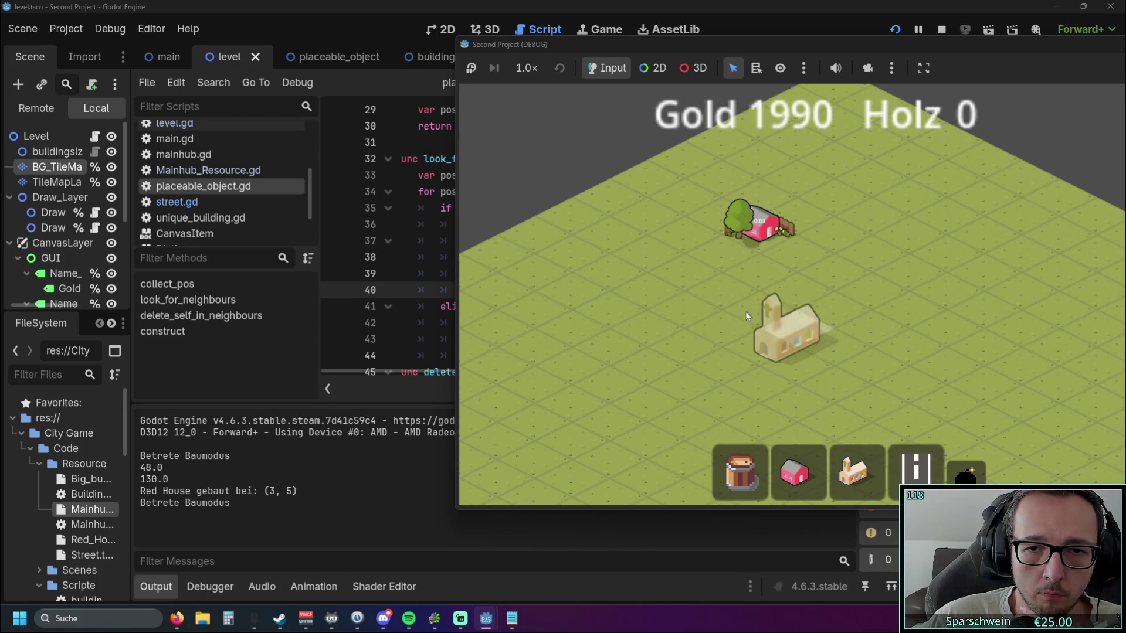
click(712, 299)
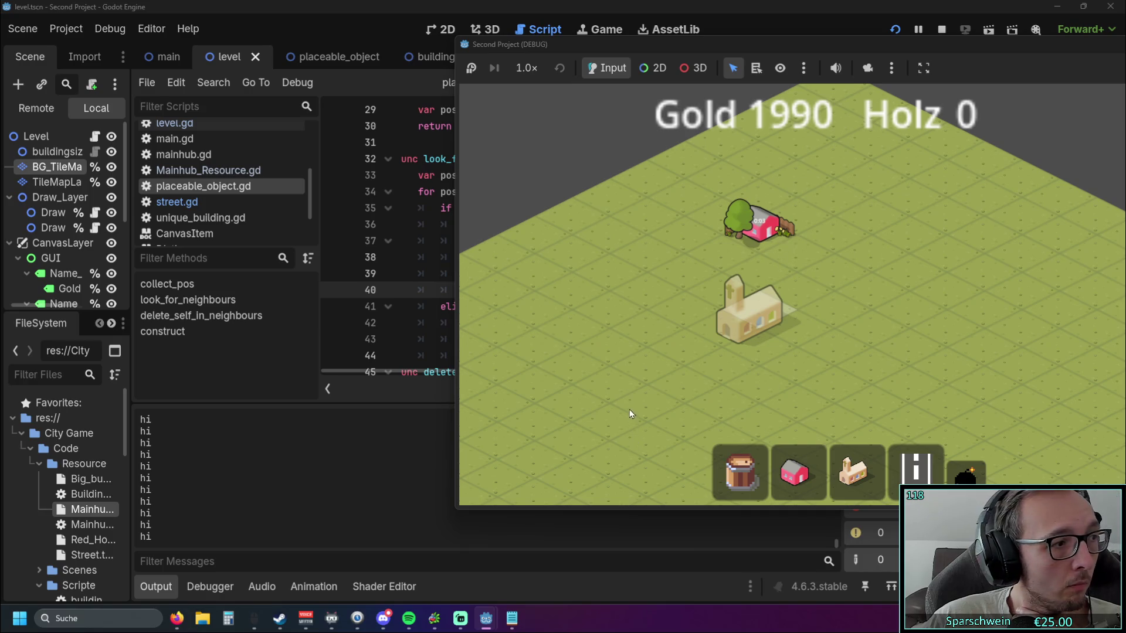
- Close the frozen game, force-quit Godot, relaunch it and reopen Second Project
mouse_move(486, 618)
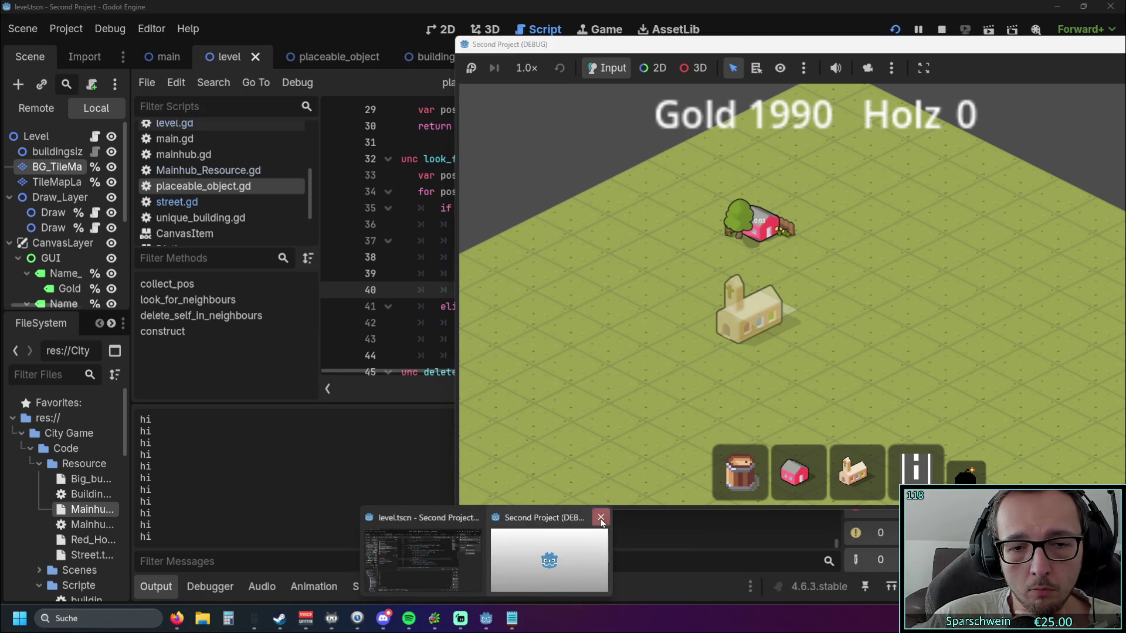
click(601, 521)
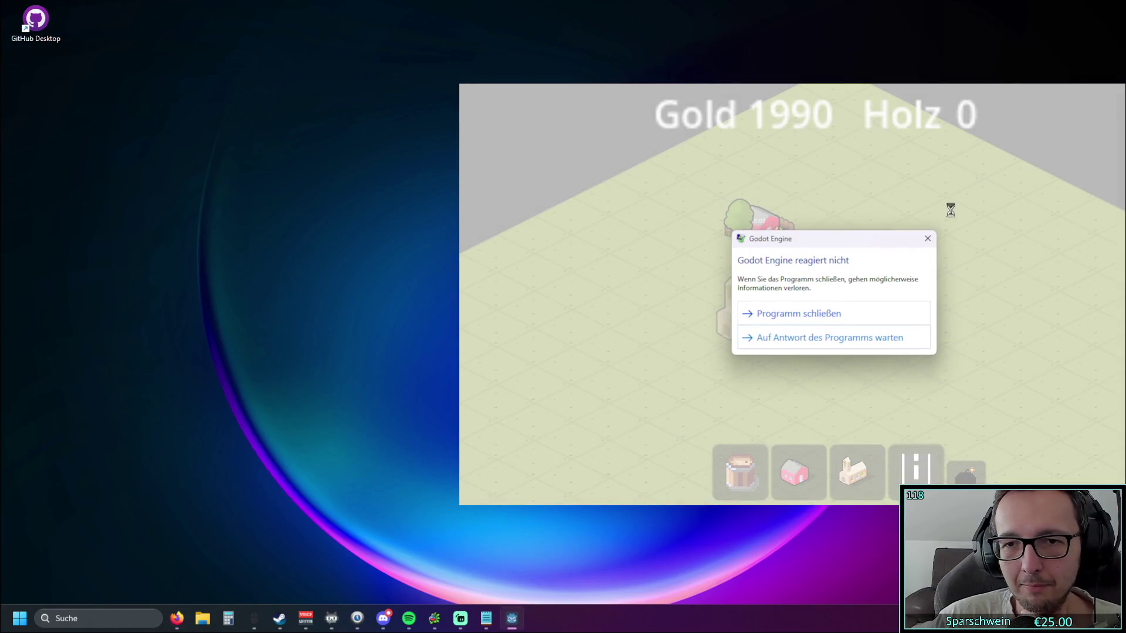
click(810, 316)
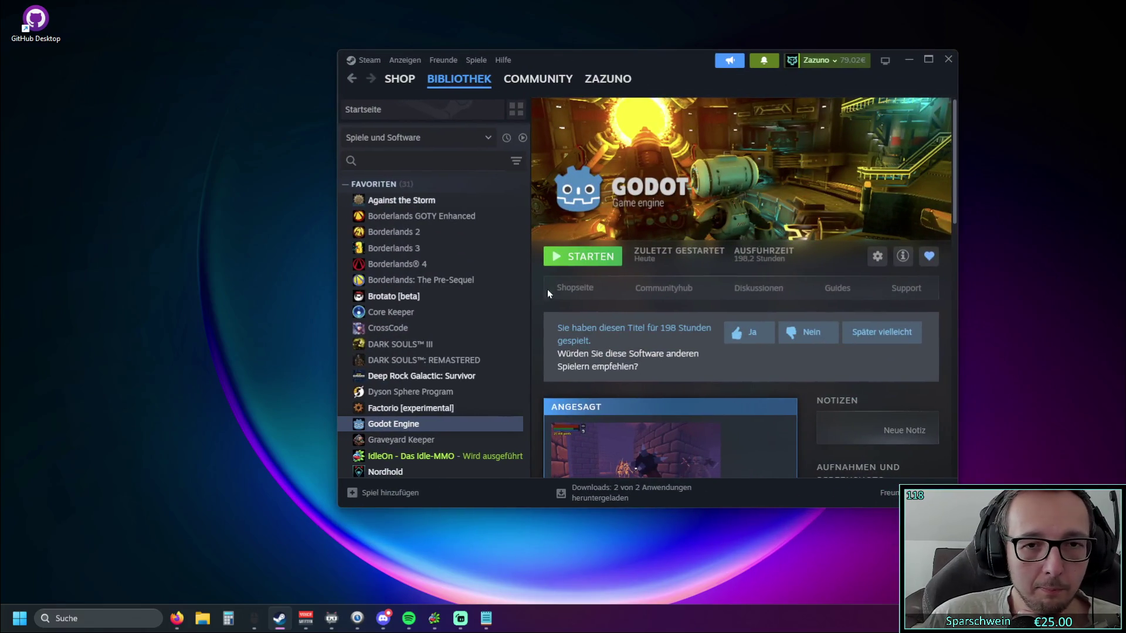
click(581, 256)
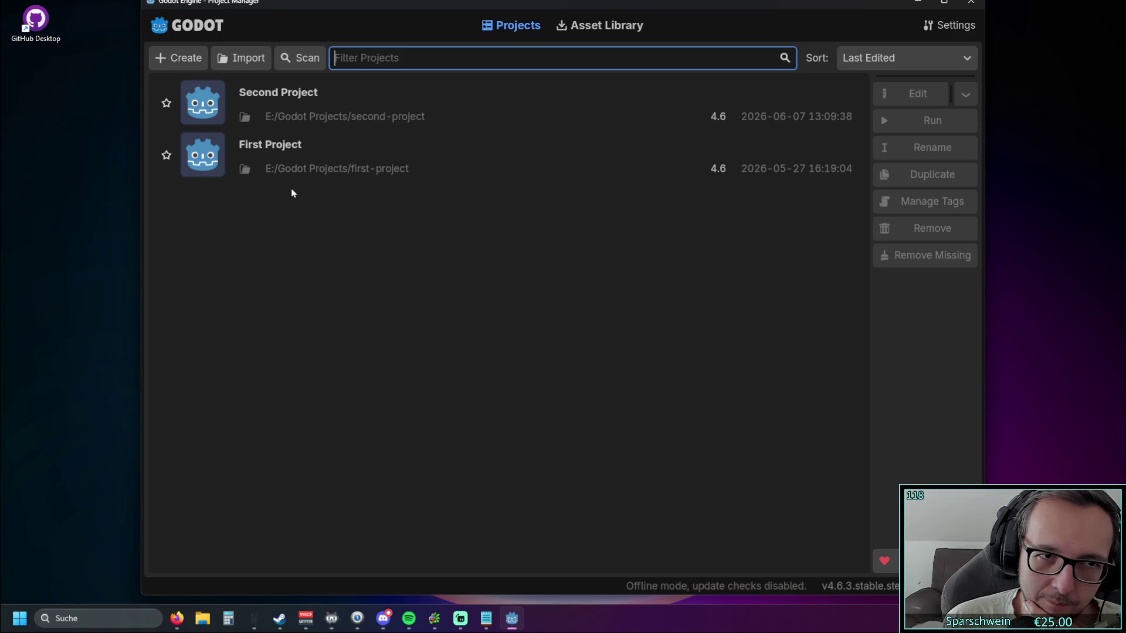
double_click(313, 109)
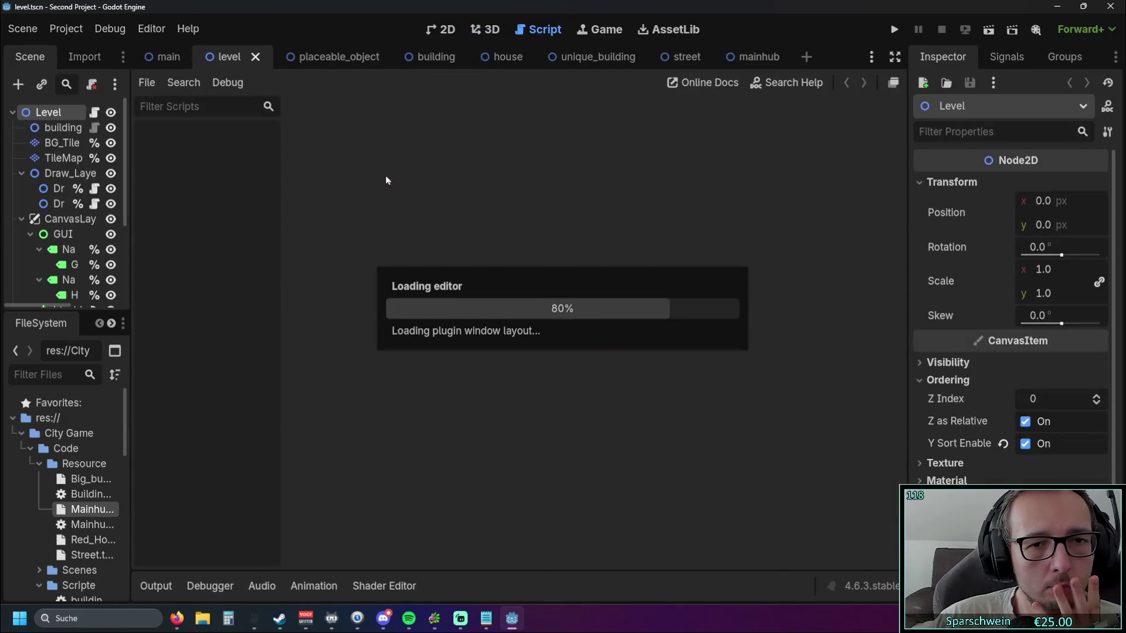
scroll(446, 205, down, 6)
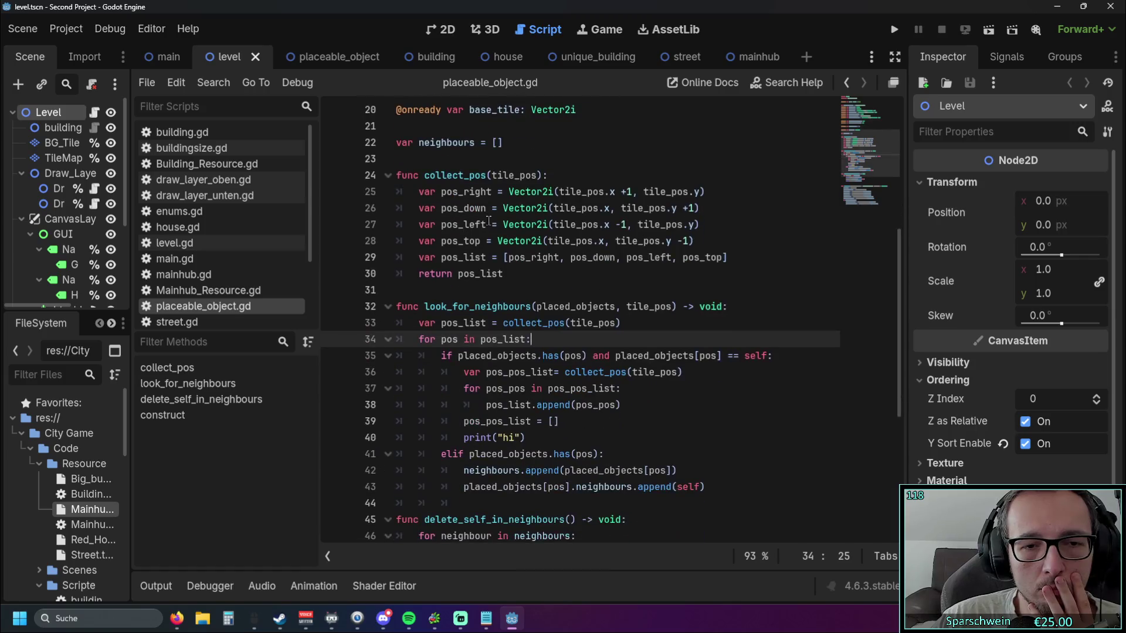
click(593, 322)
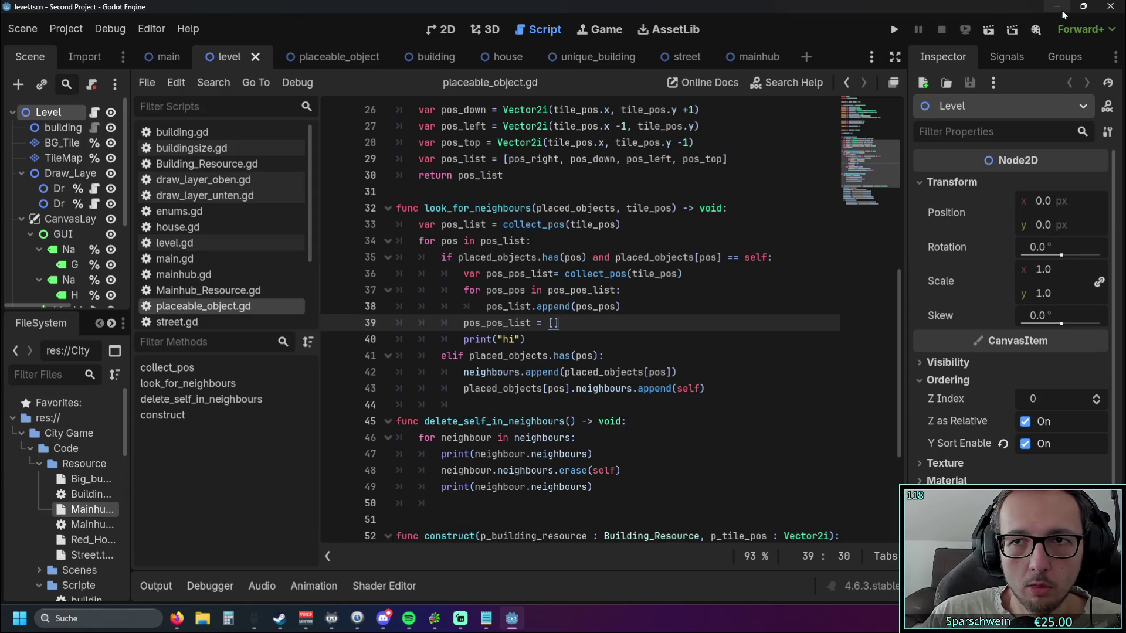
click(894, 30)
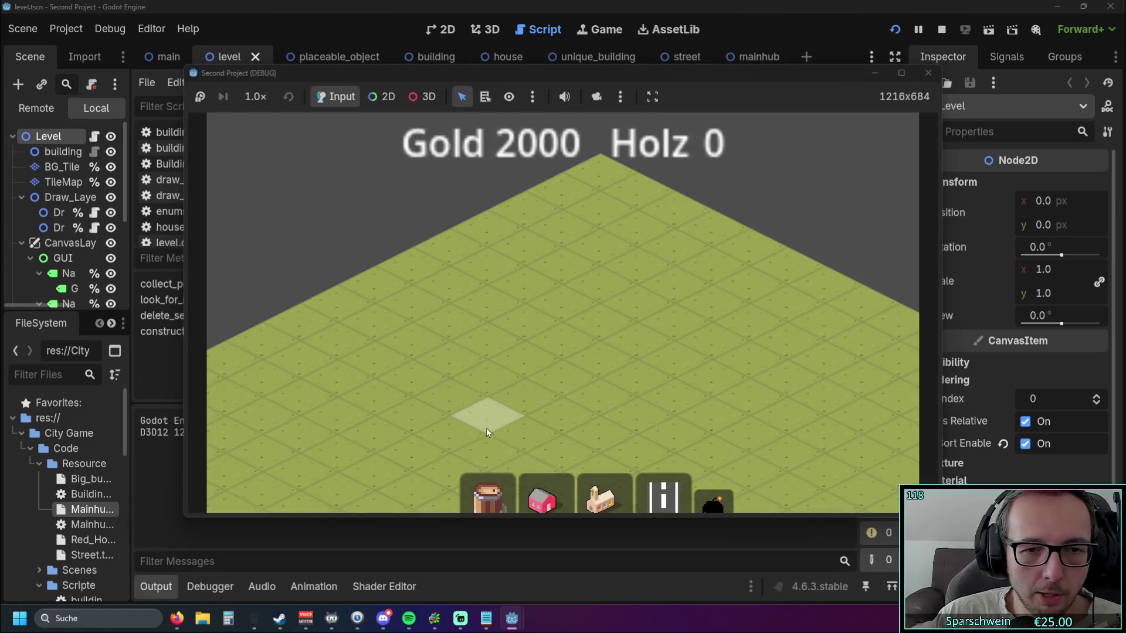
- Restart the game with F5 and place four red houses next to each other
key(F5)
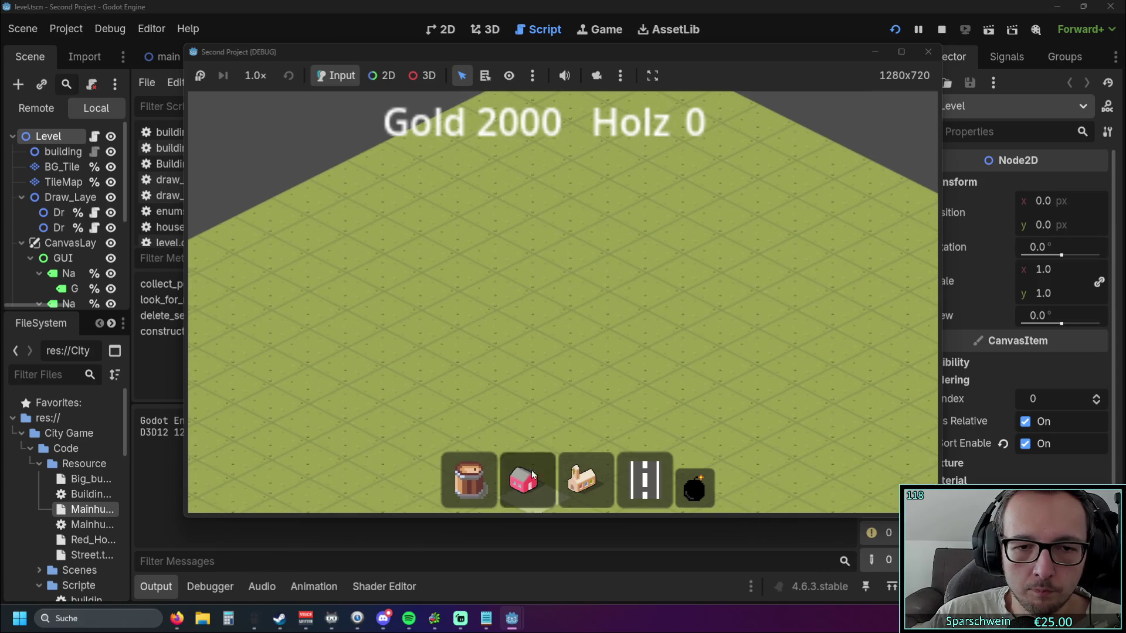
click(579, 253)
click(562, 290)
click(531, 271)
click(604, 271)
scroll(647, 308, up, 2)
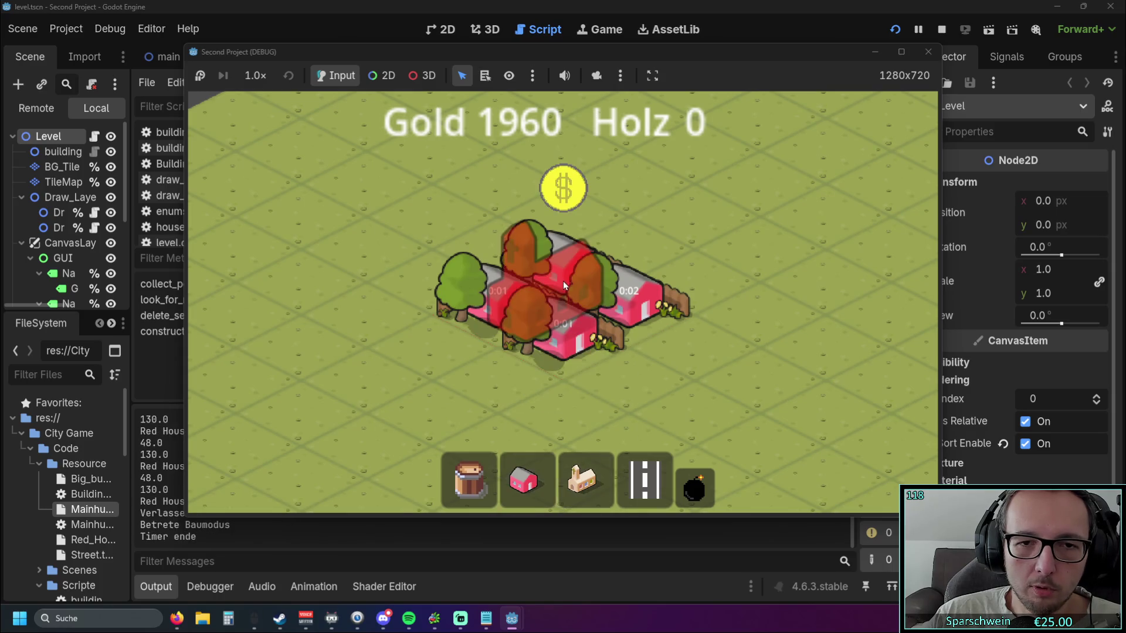
right_click(586, 294)
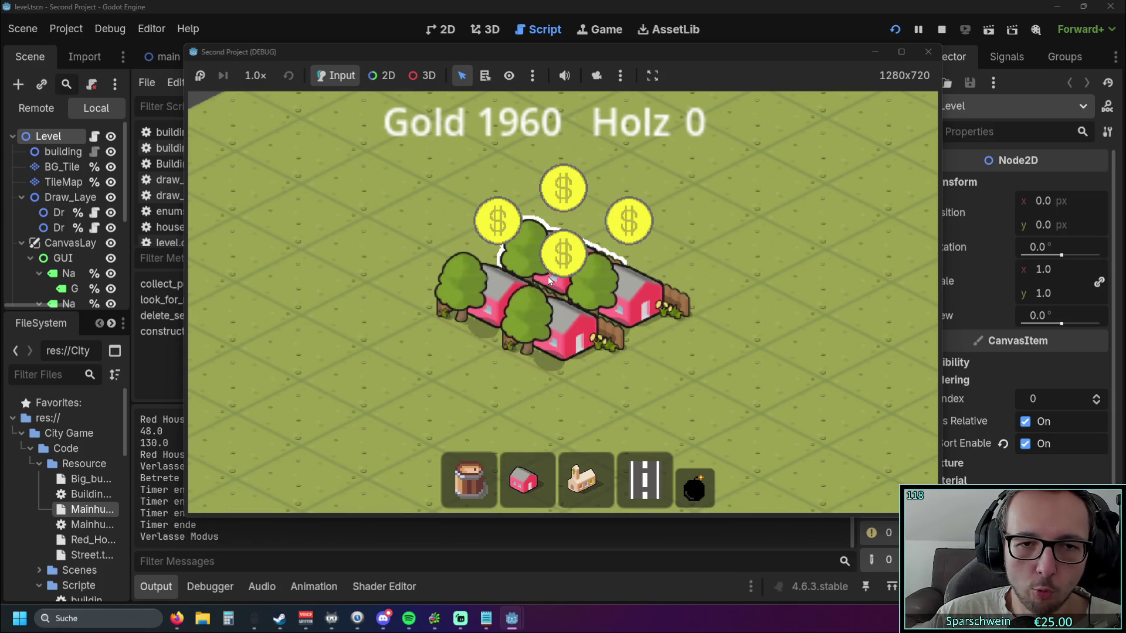
- Build four streets at (6, 10), (7, 10), (7, 11) and (6, 11), then close the game
key(2)
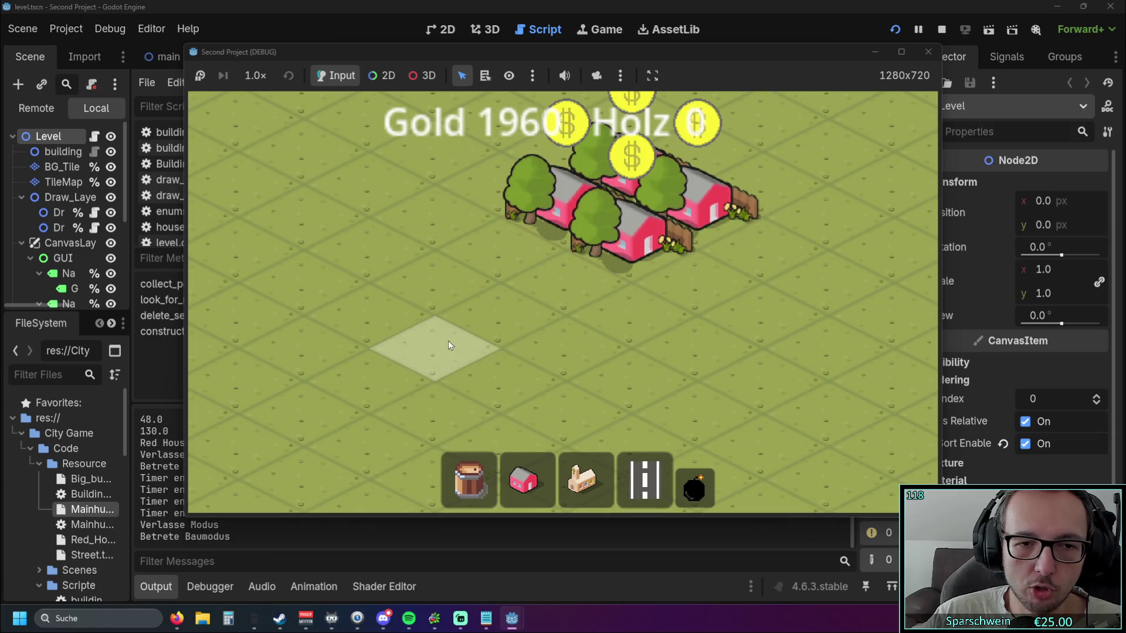
click(448, 346)
click(498, 381)
click(370, 381)
click(424, 402)
right_click(597, 371)
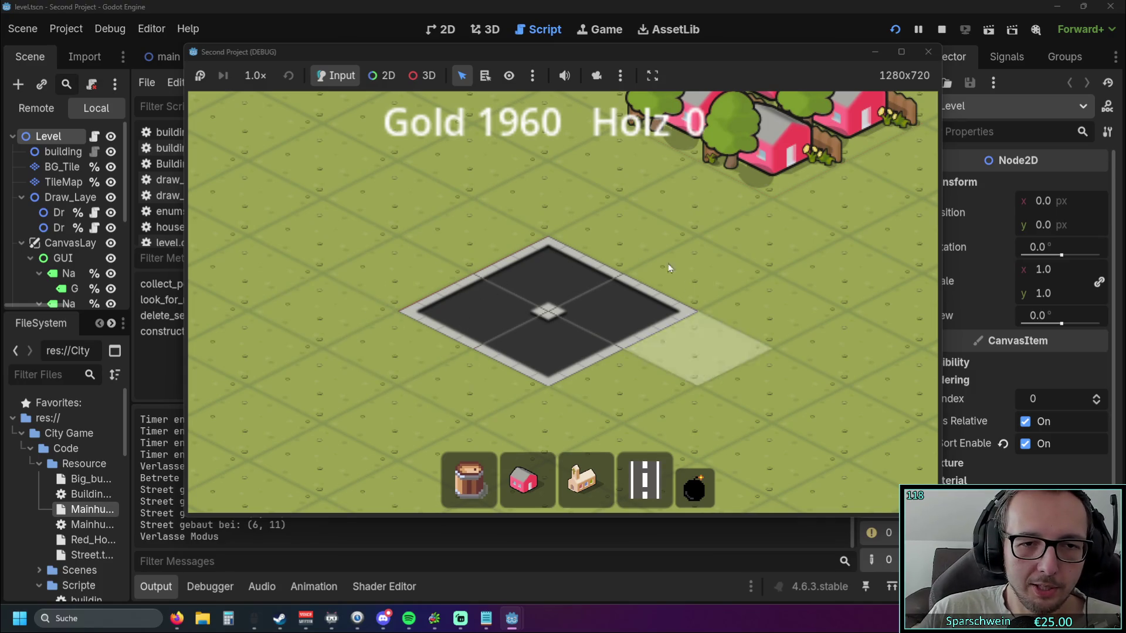
drag(459, 337, 473, 336)
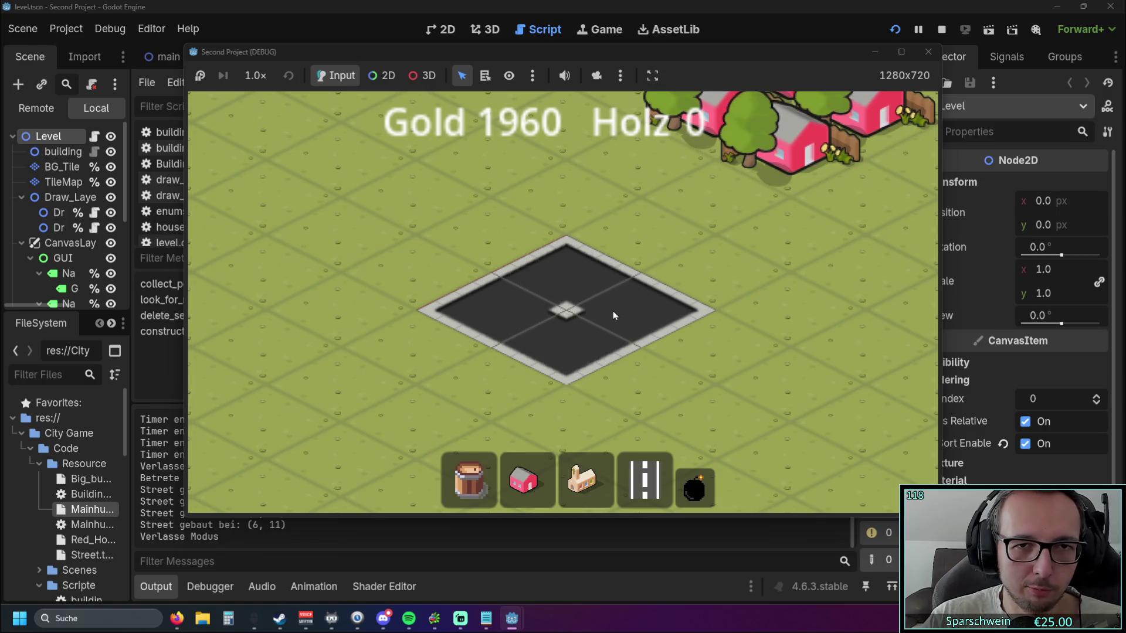
click(928, 52)
scroll(605, 315, down, 1)
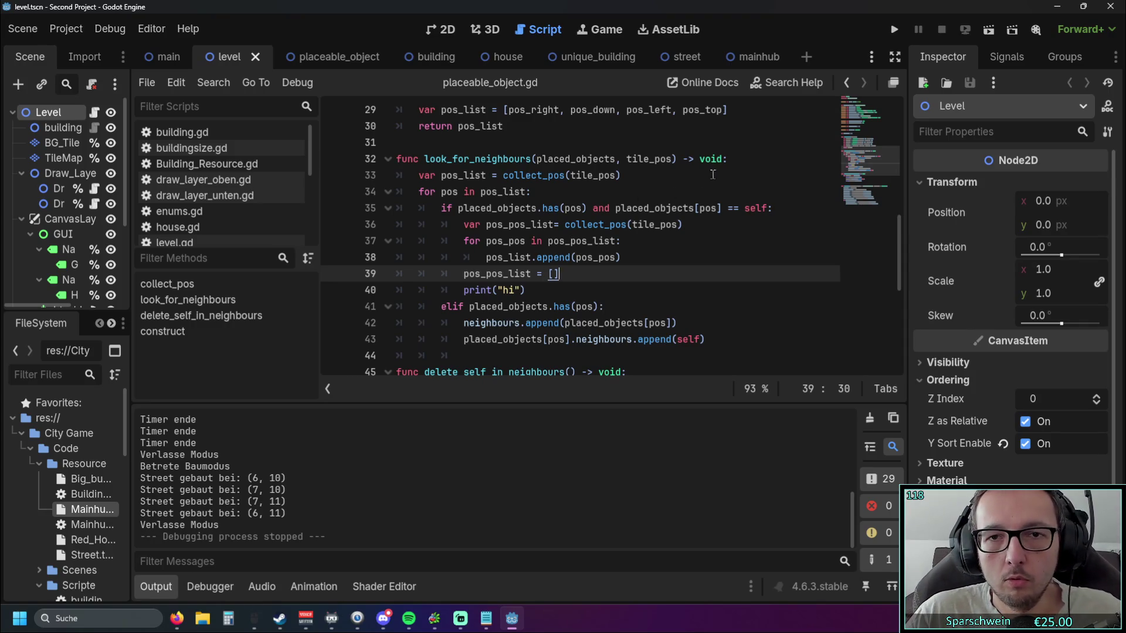
- Insert 'var pos_self_list: Array = []' as line 33, typing Array via autocomplete
click(733, 160)
key(Return)
text(var pos)
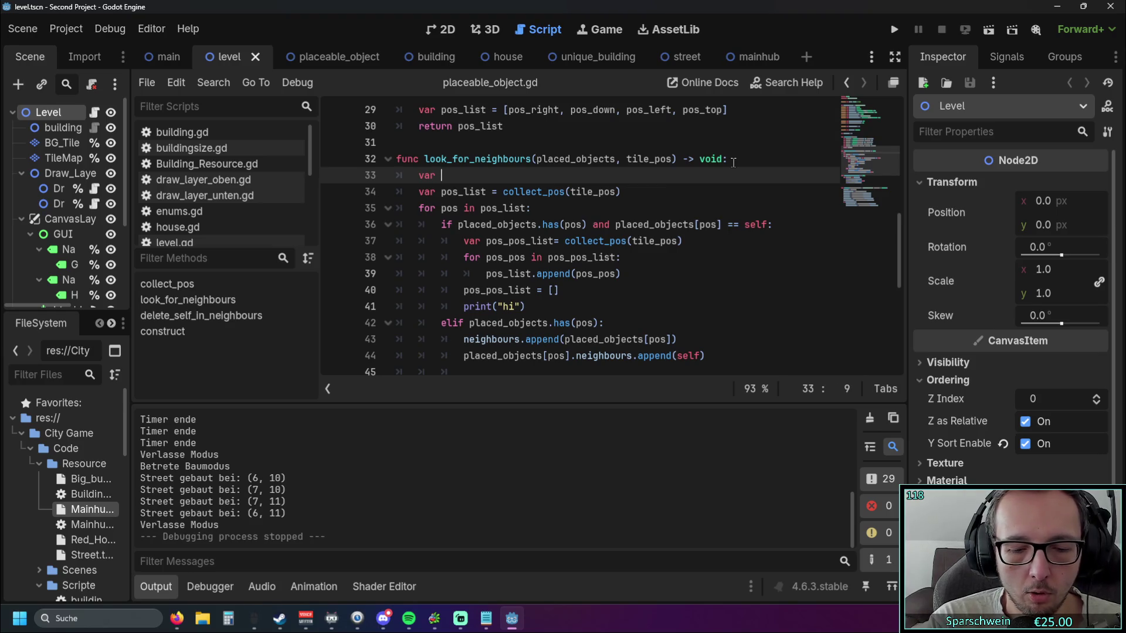
text(_self_list)
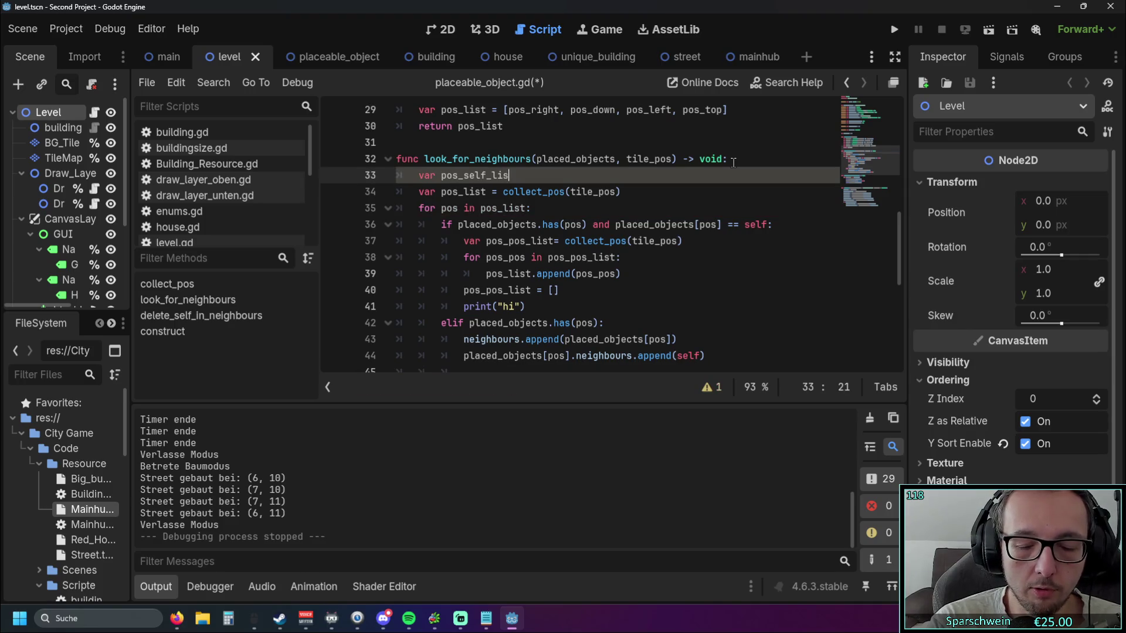
text( = [)
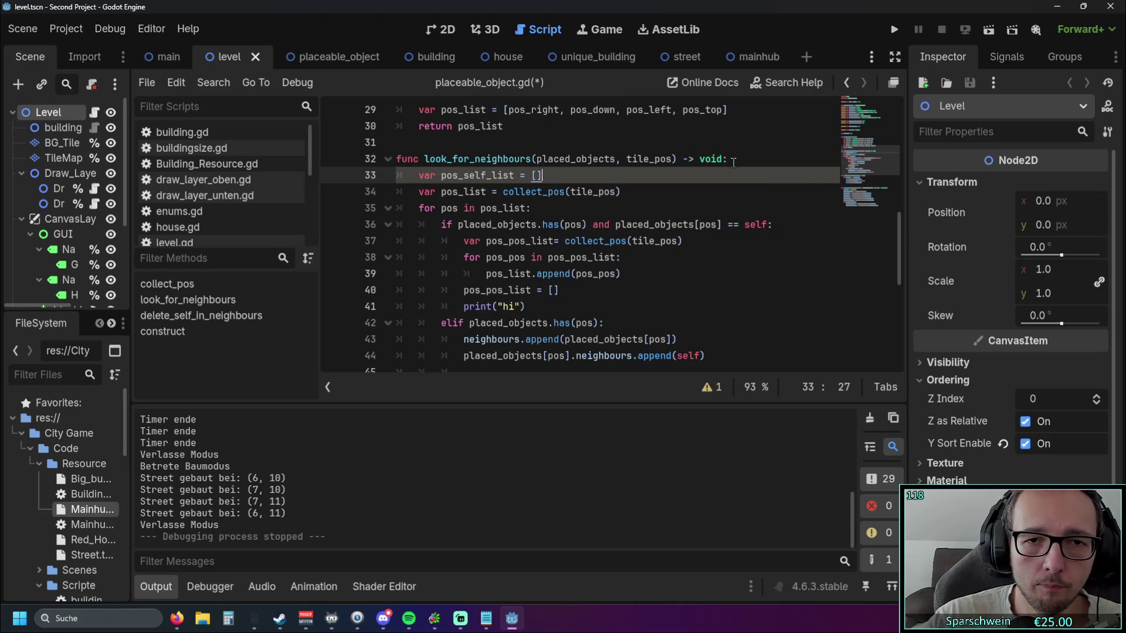
right_click(733, 163)
click(519, 175)
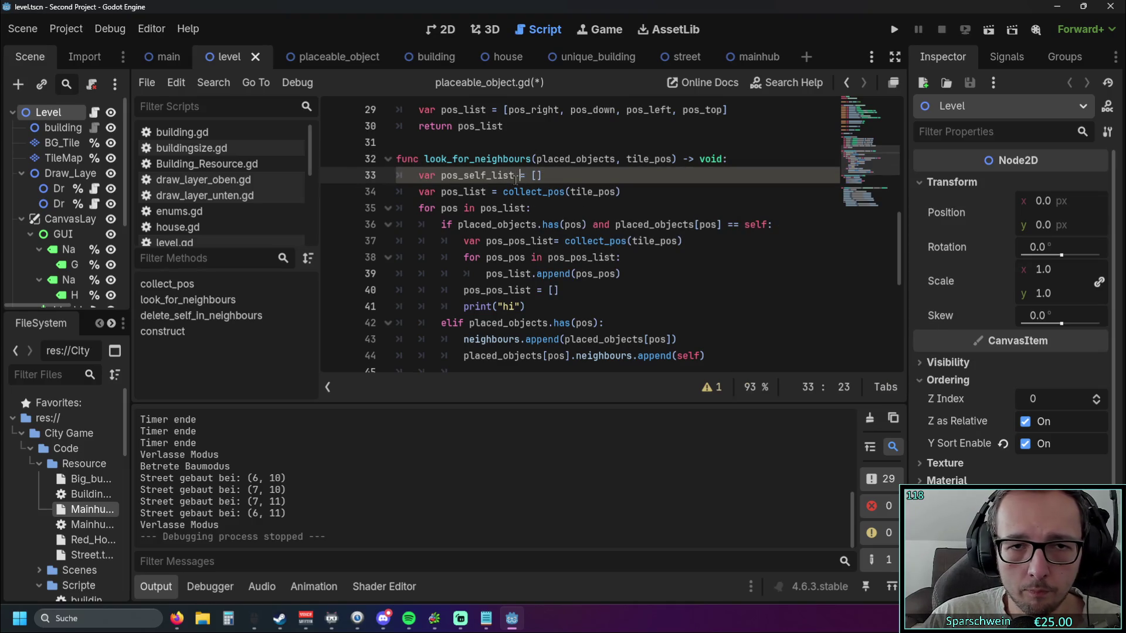
click(581, 213)
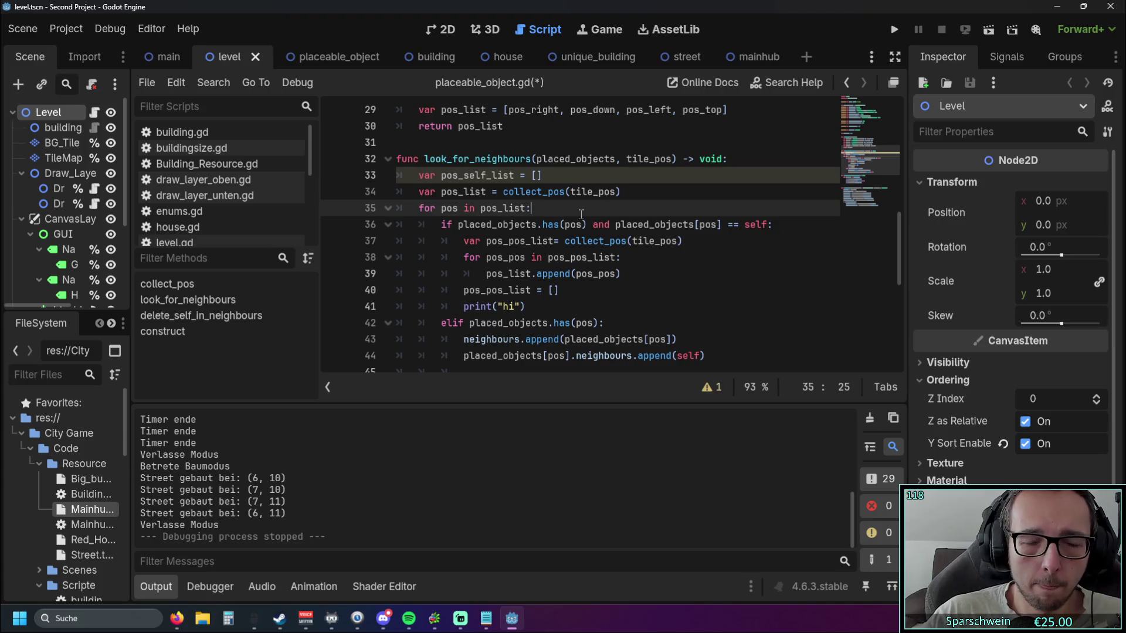
mouse_move(487, 209)
click(514, 175)
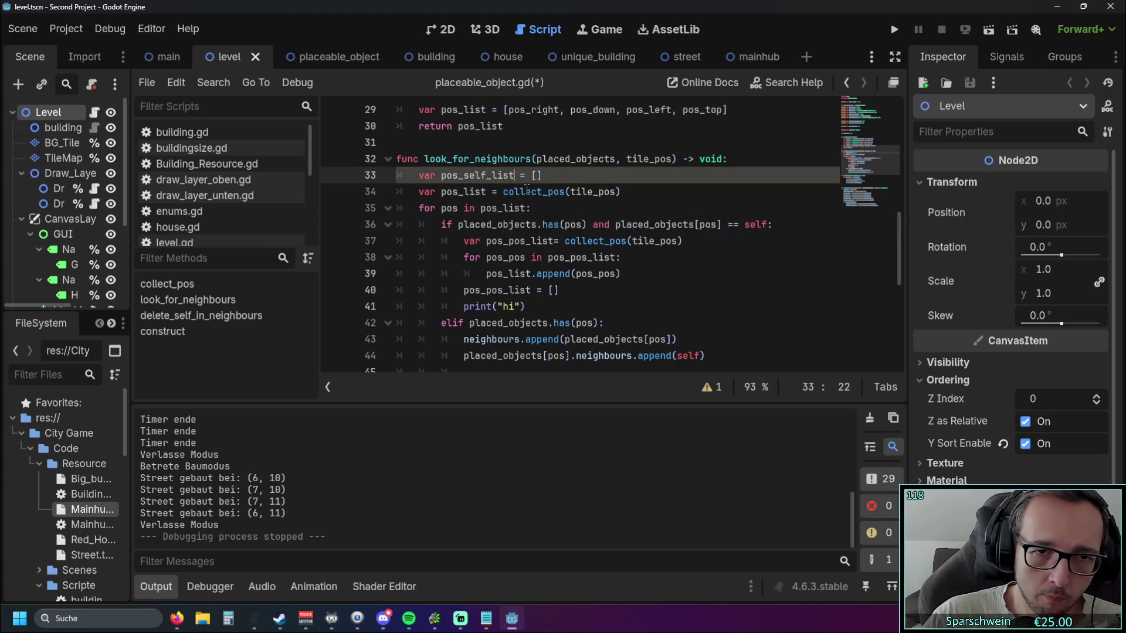
text(: arra)
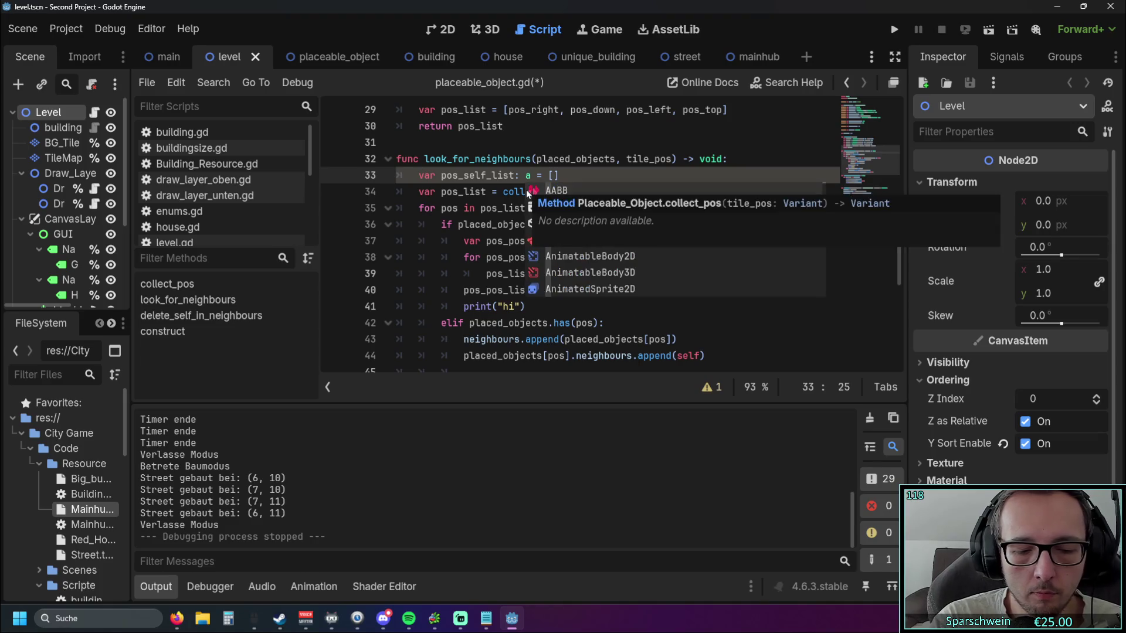
text(y)
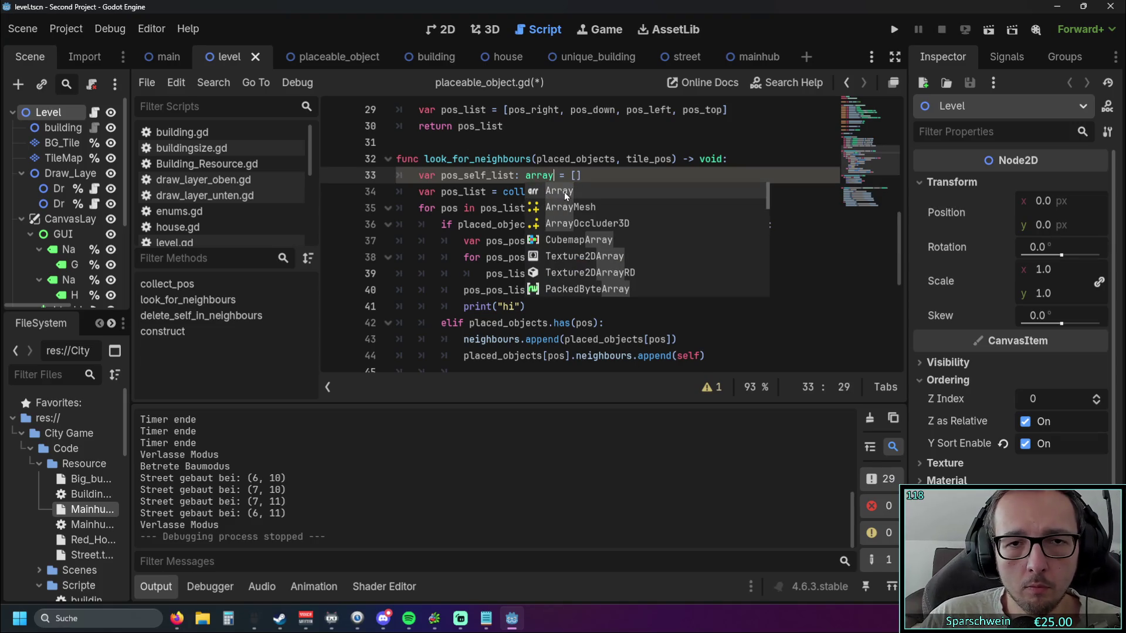
click(564, 191)
click(596, 216)
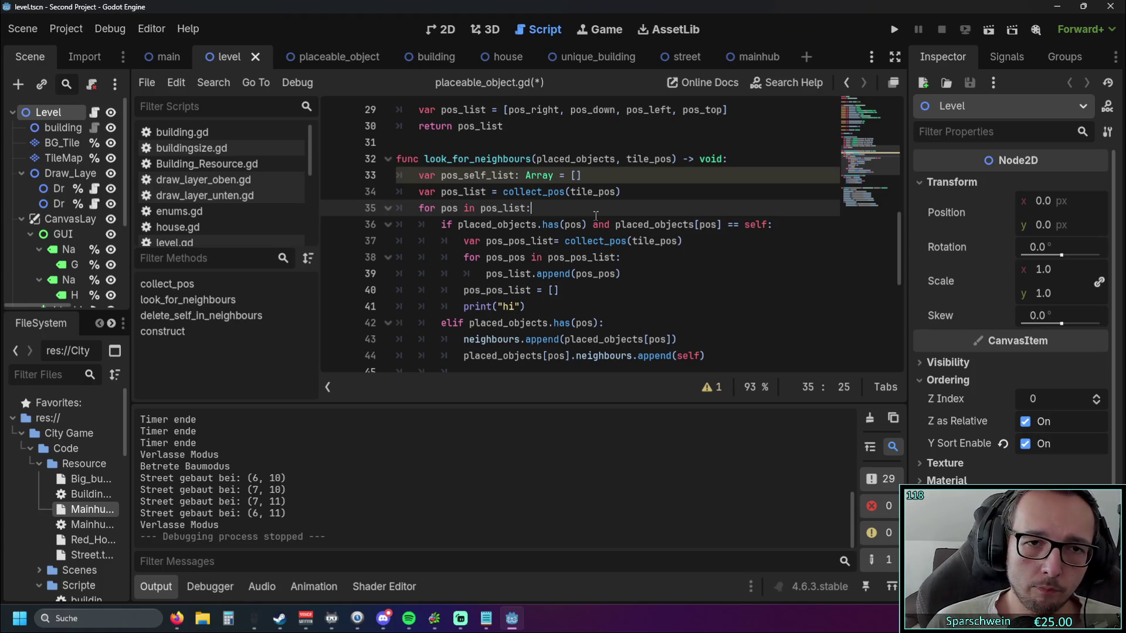
- Open an empty line after line 34, discarding a first half-typed attempt
scroll(596, 216, up, 1)
scroll(622, 206, down, 1)
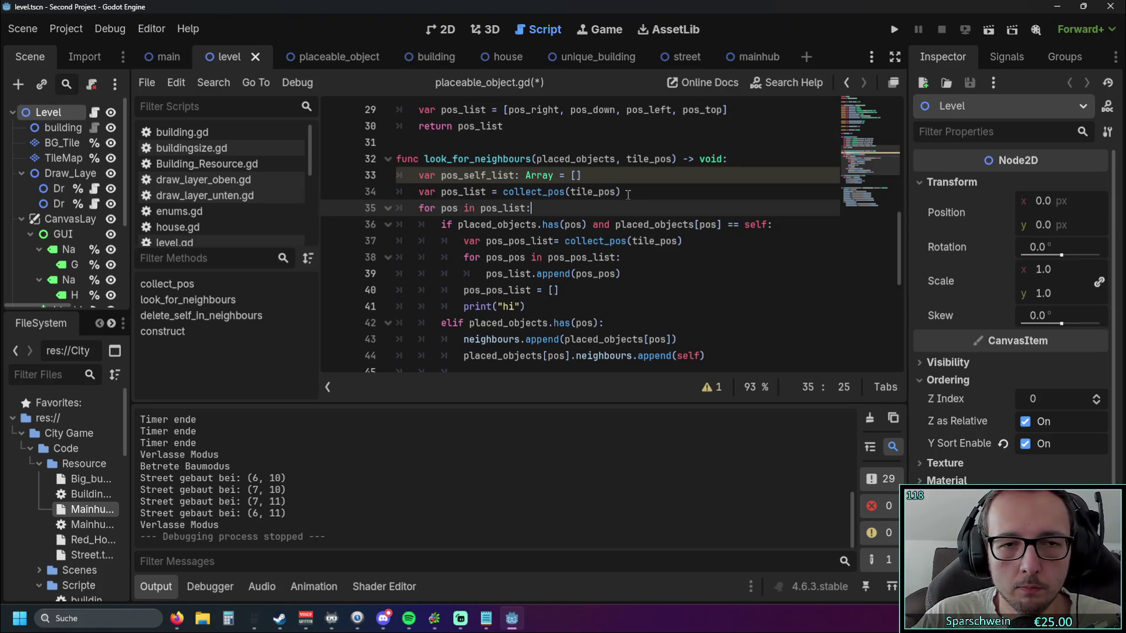
click(628, 195)
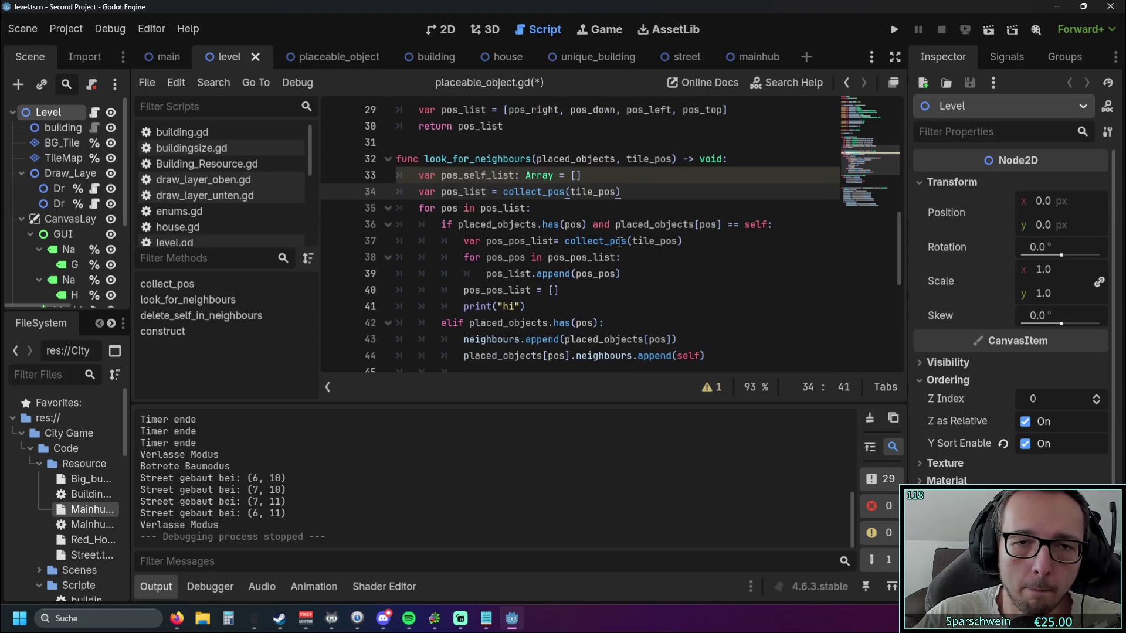
mouse_move(620, 242)
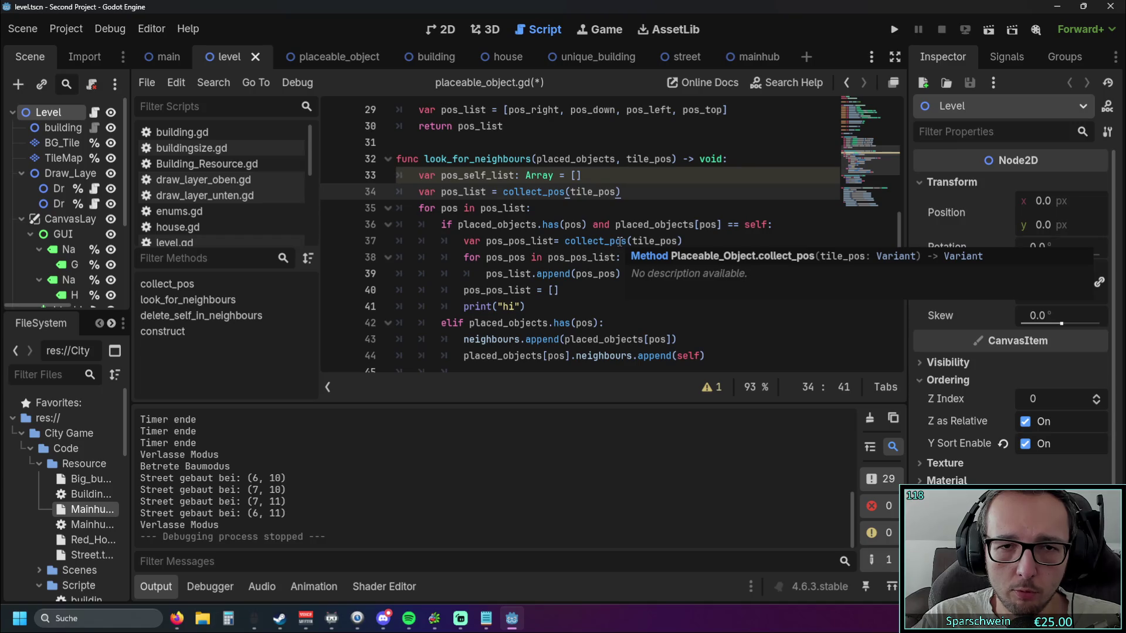
key(Return)
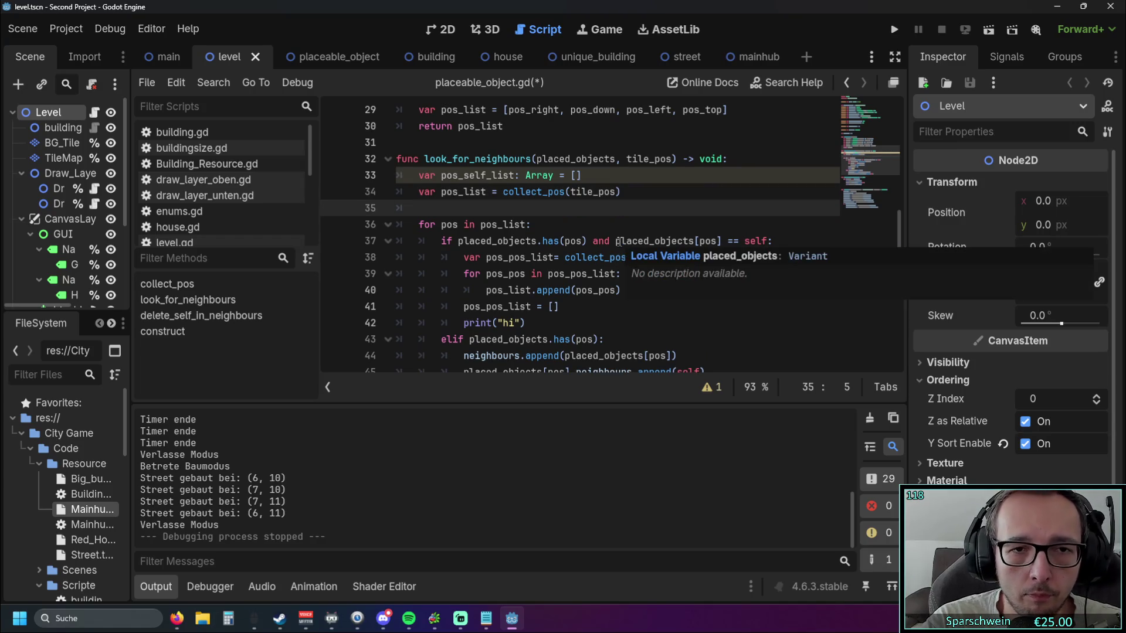
key(BackSpace)
key(BackSpace)
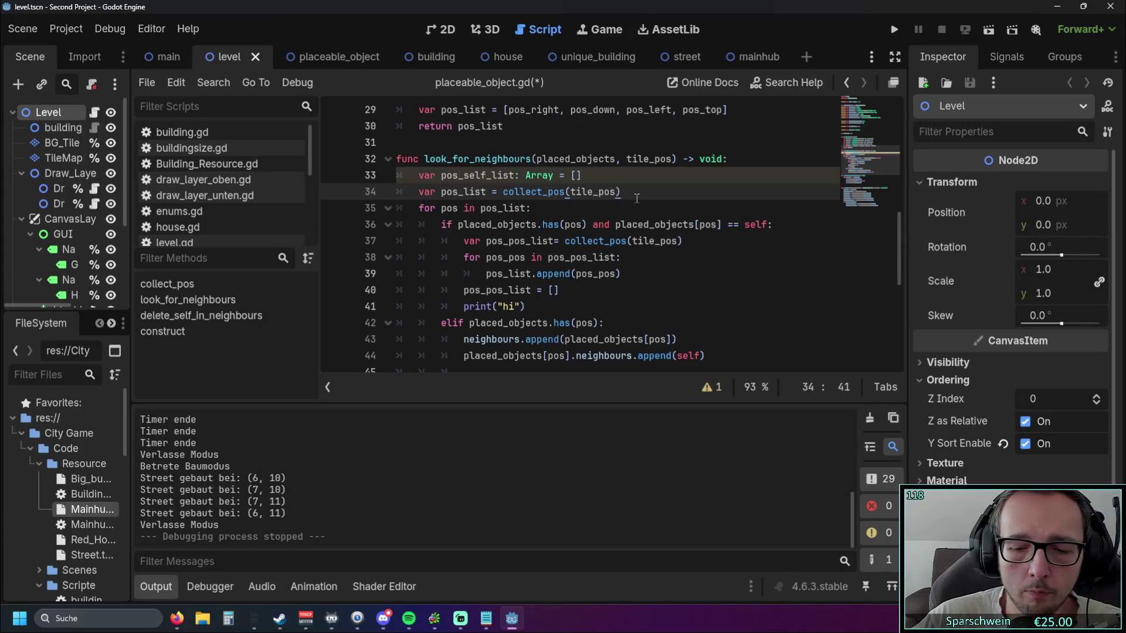
key(Return)
text(pos)
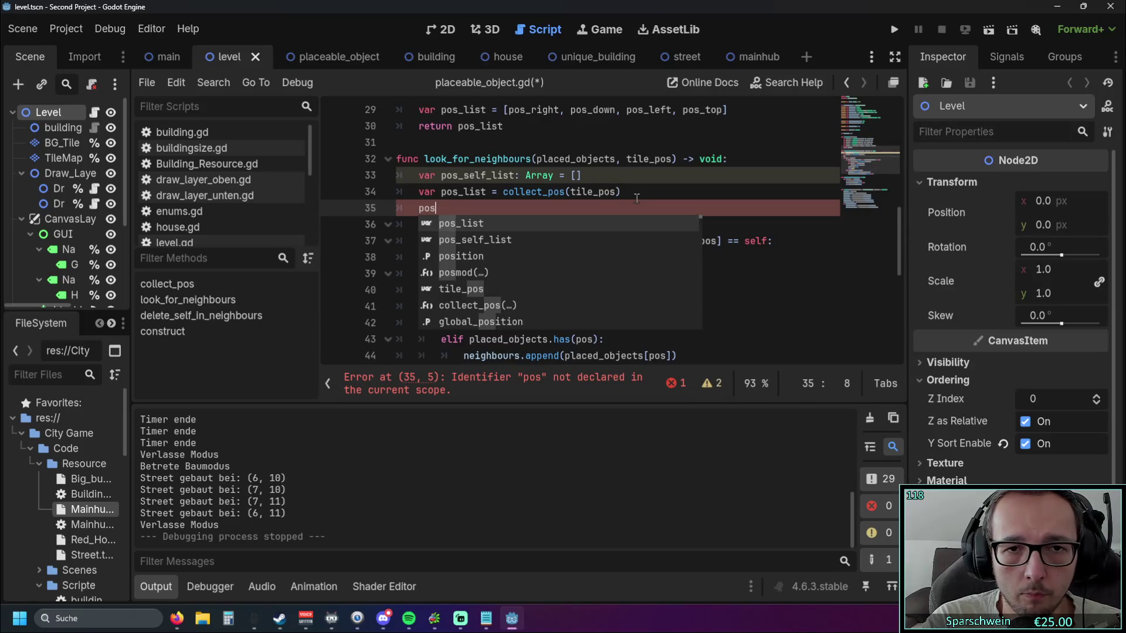
key(BackSpace)
key(BackSpace)
key(BackSpace)
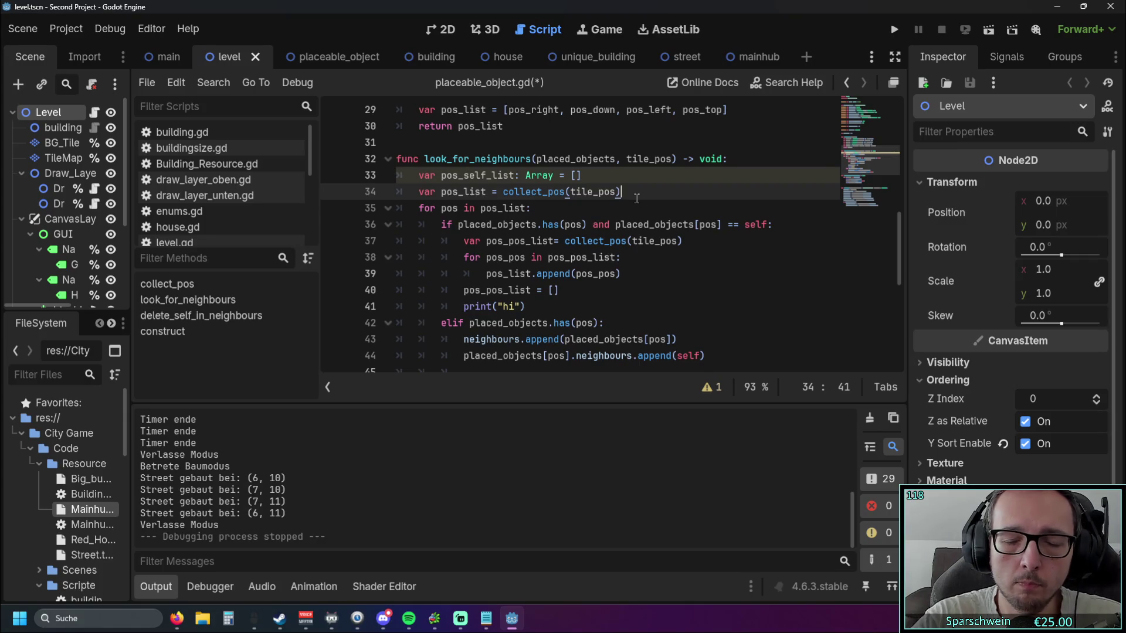
- Write pos_self_list.append(tile_pos) on line 35 using the autocomplete suggestions
key(Return)
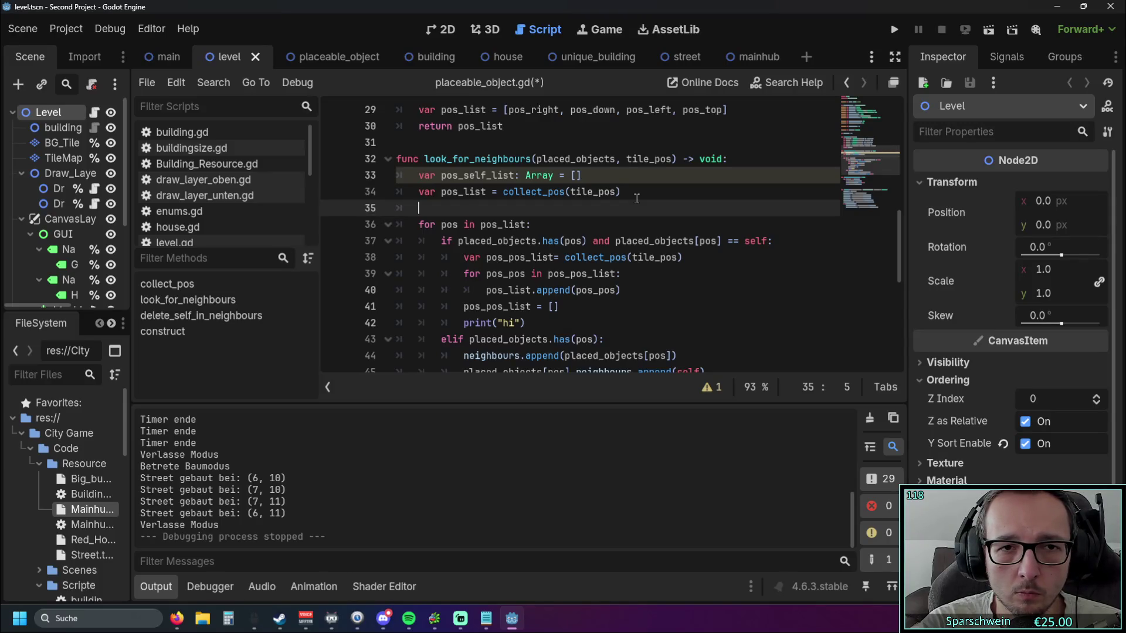
text(po)
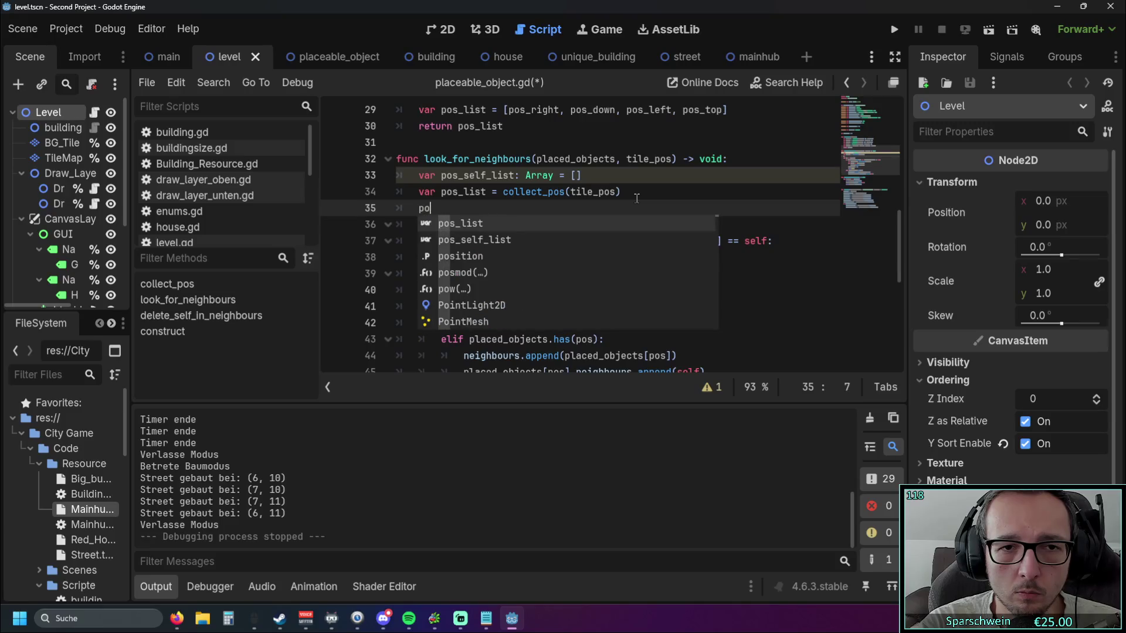
text(s)
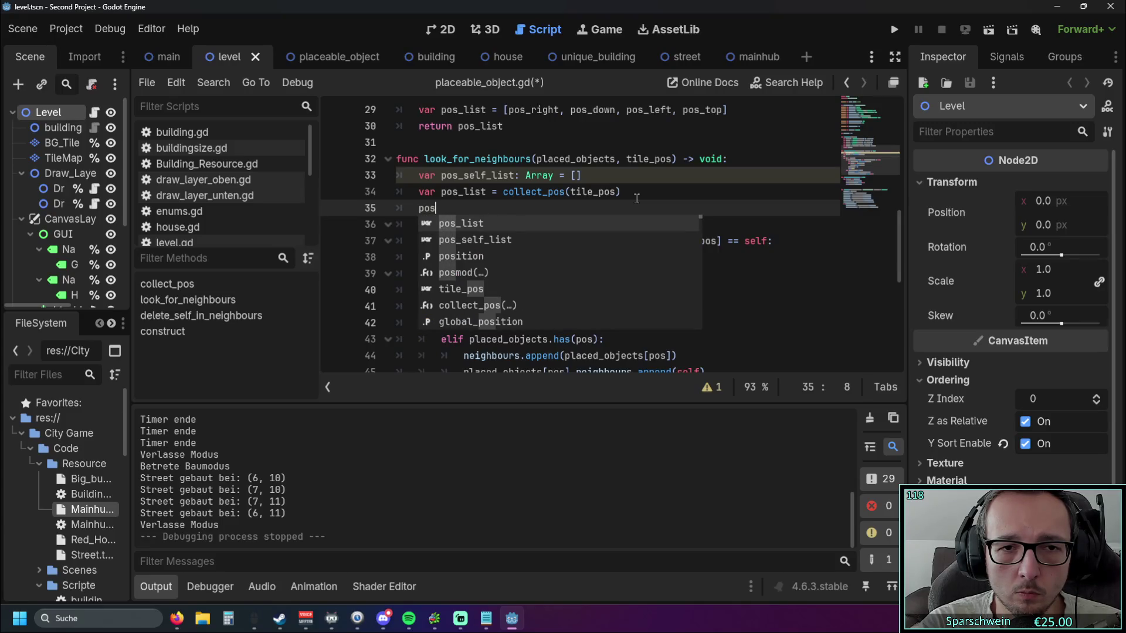
key(Down)
key(Return)
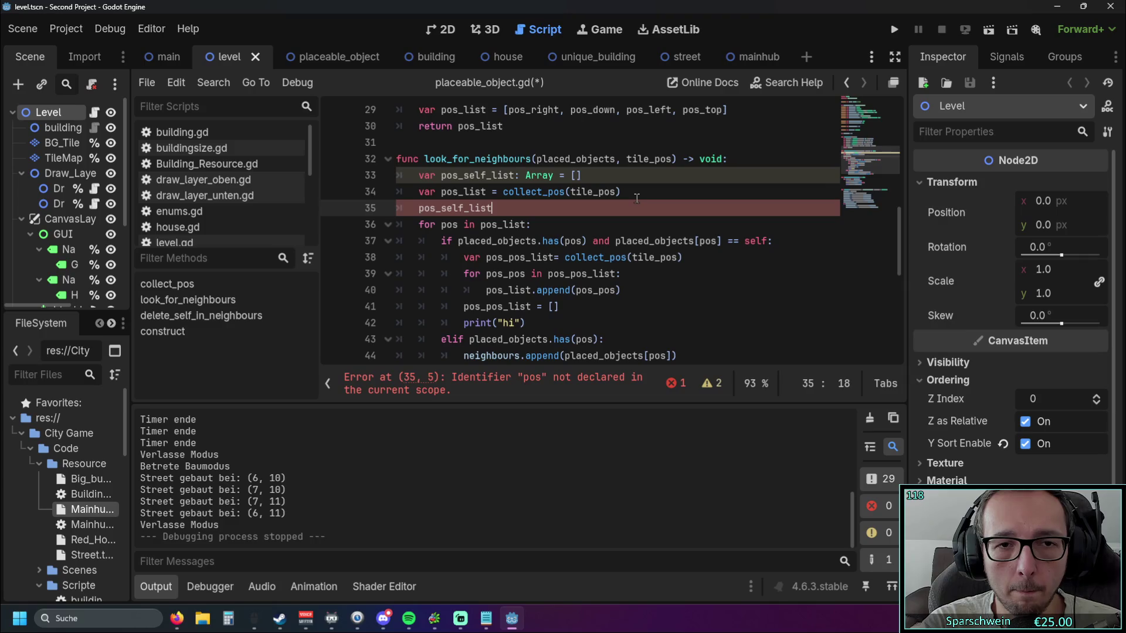
text(.)
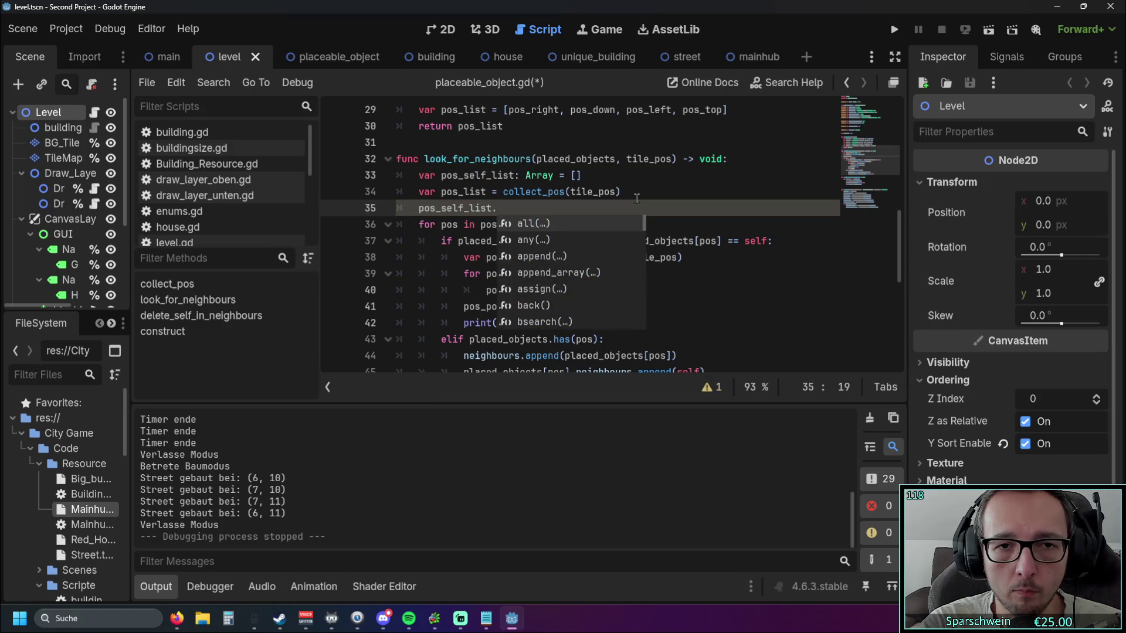
text(append)
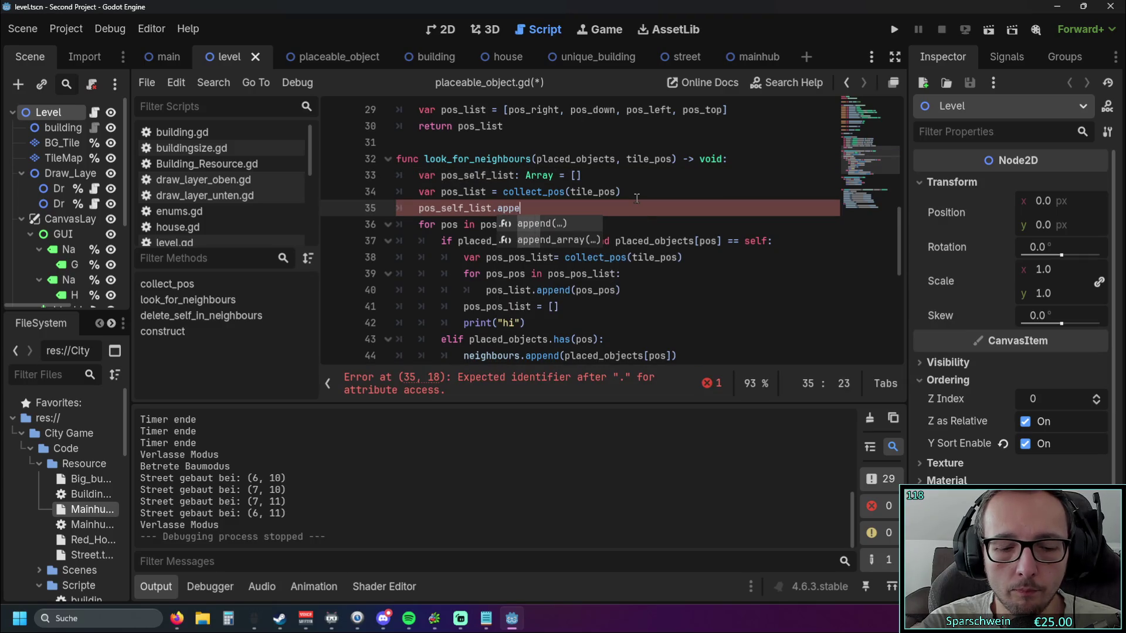
key(Return)
text(tile_pos)
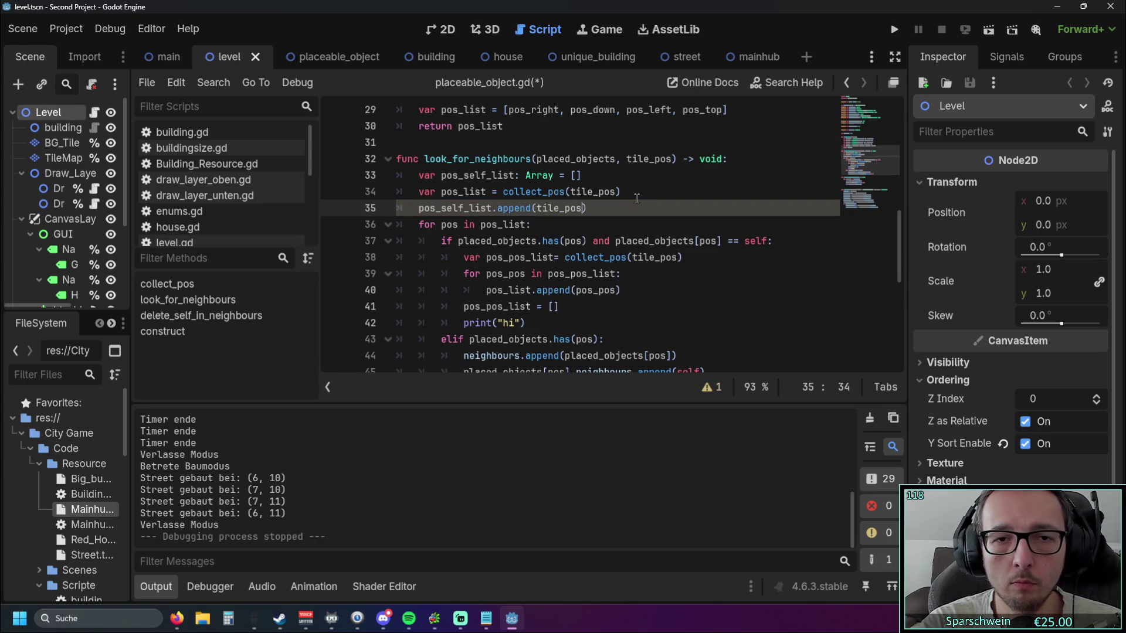
click(610, 228)
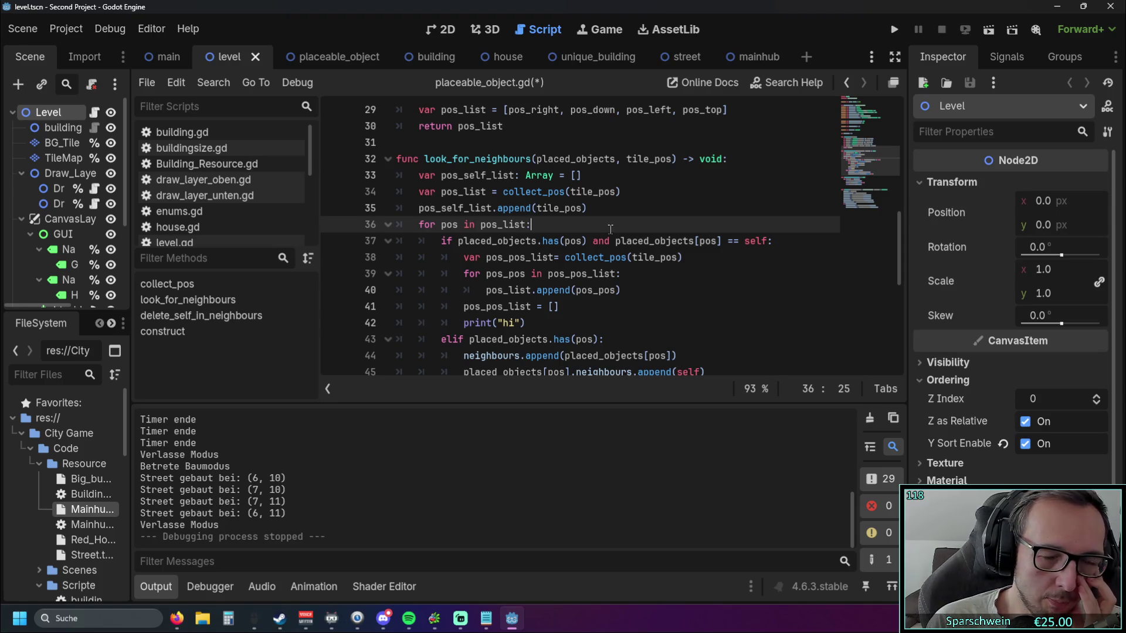
- Review the look_for_neighbours loop, marking the placed_objects[pos] condition and the pos_pos_list declaration
scroll(587, 235, down, 1)
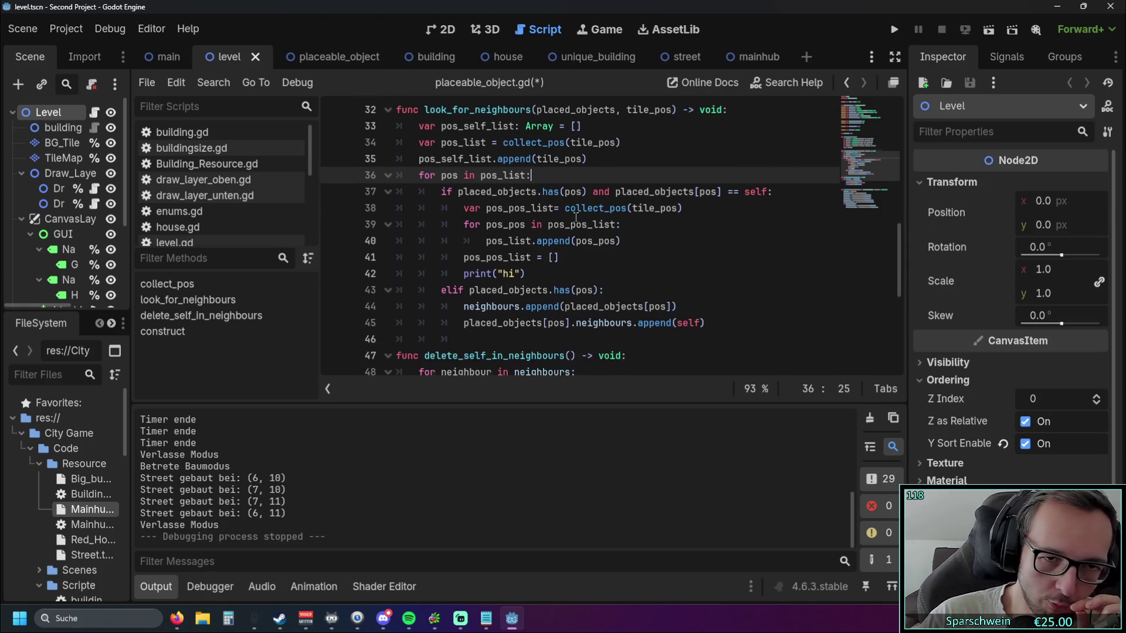
scroll(562, 237, up, 1)
scroll(563, 236, down, 1)
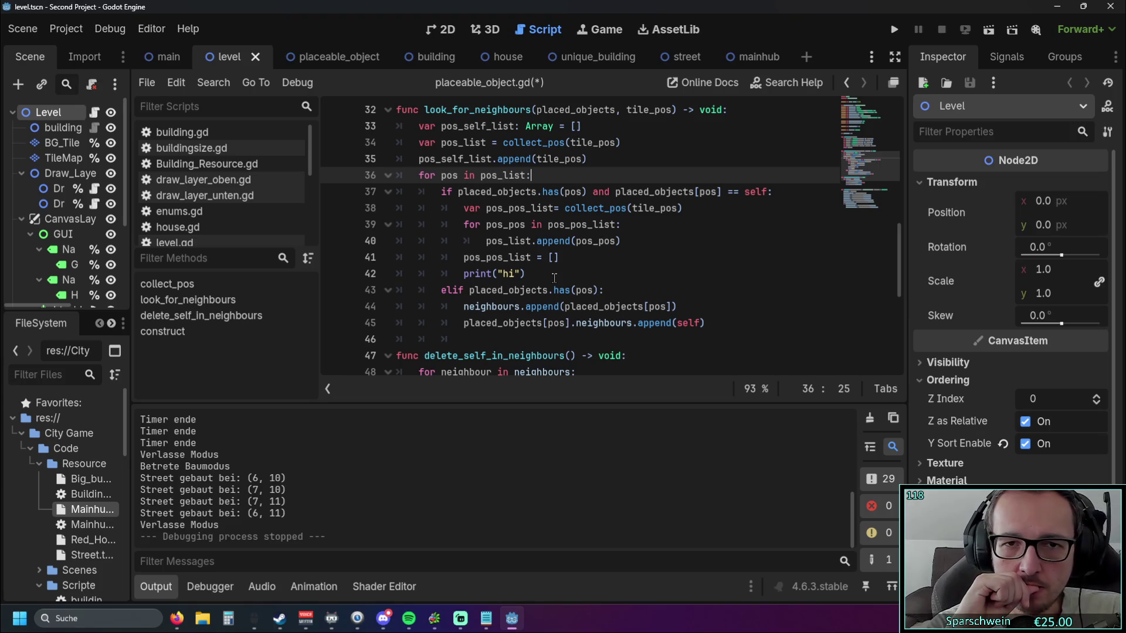
scroll(537, 253, up, 2)
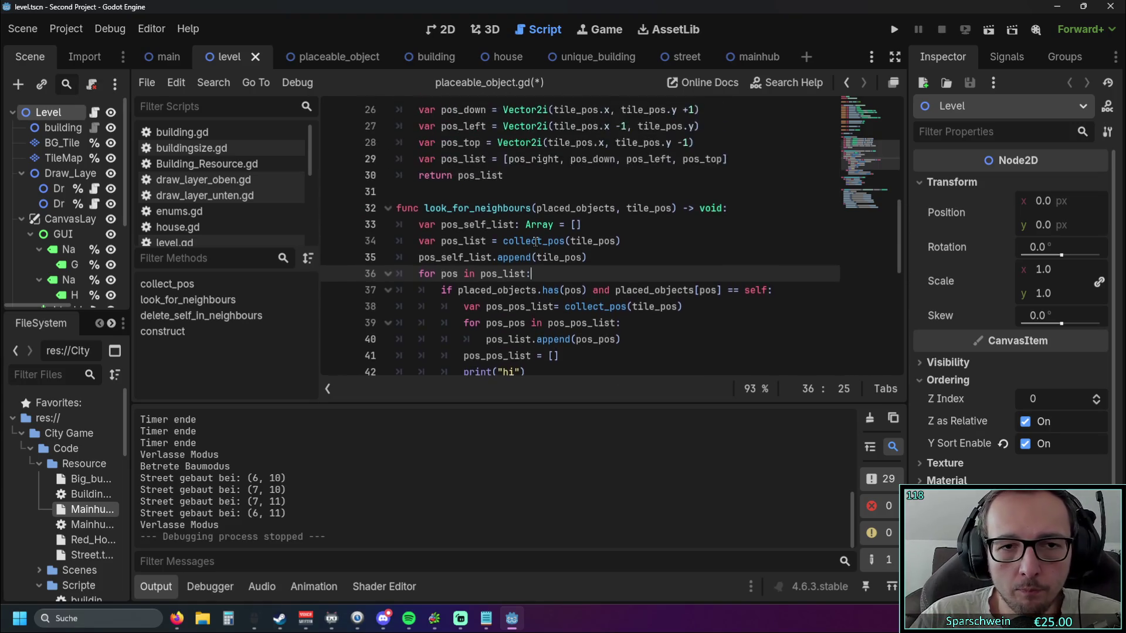
scroll(536, 254, down, 1)
scroll(500, 272, down, 1)
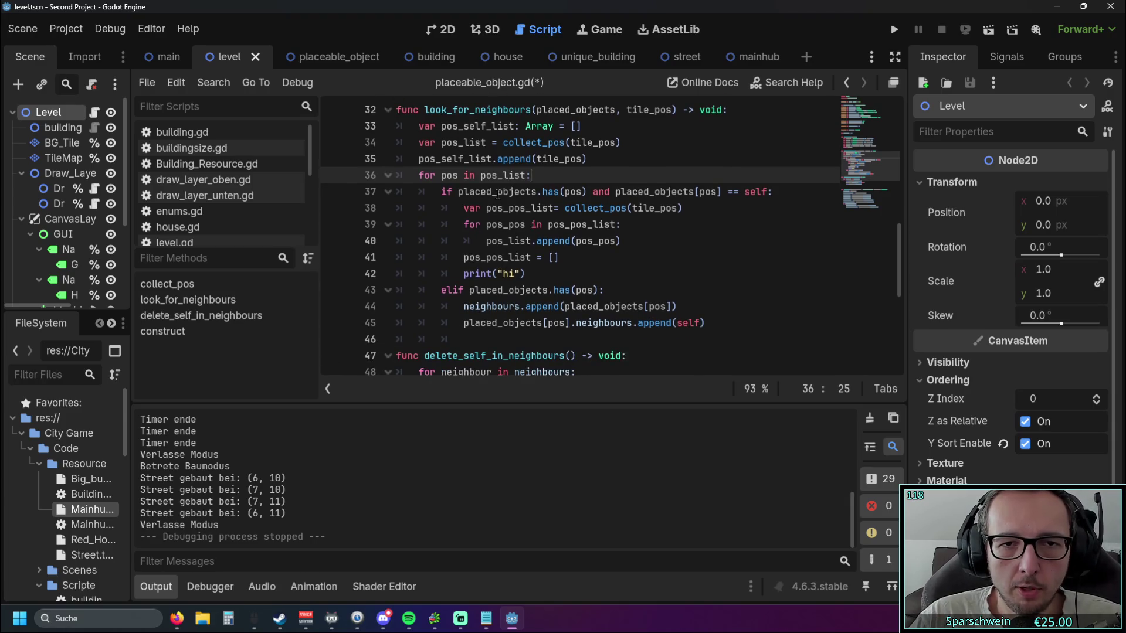
click(595, 192)
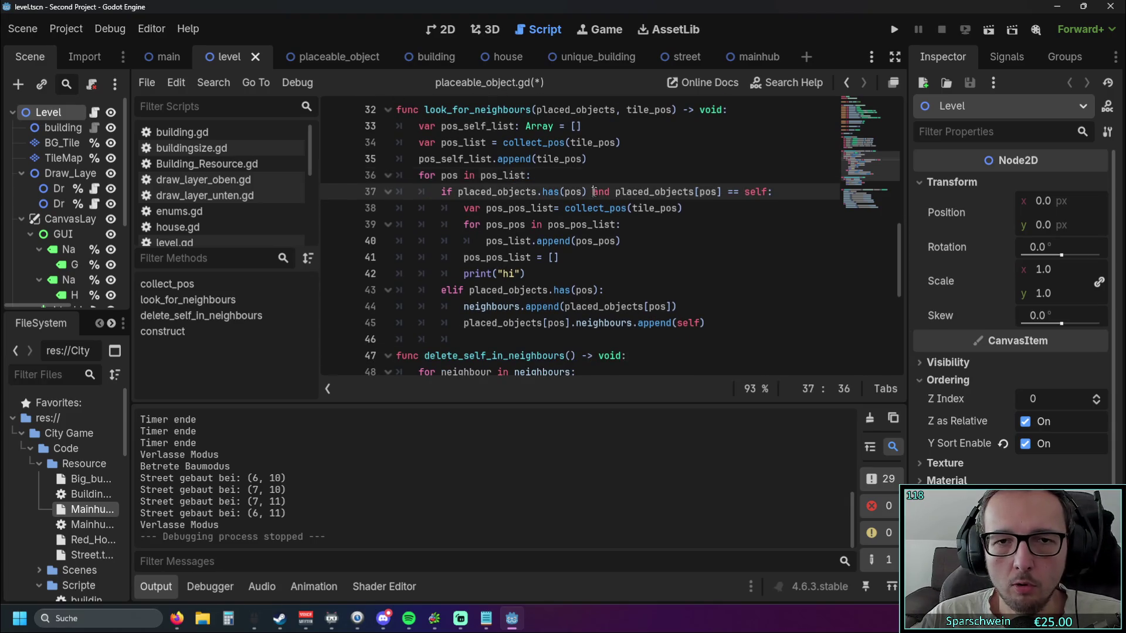
key(Down)
key(Down)
key(End)
drag(615, 197, 724, 192)
key(Down)
key(Down)
key(Down)
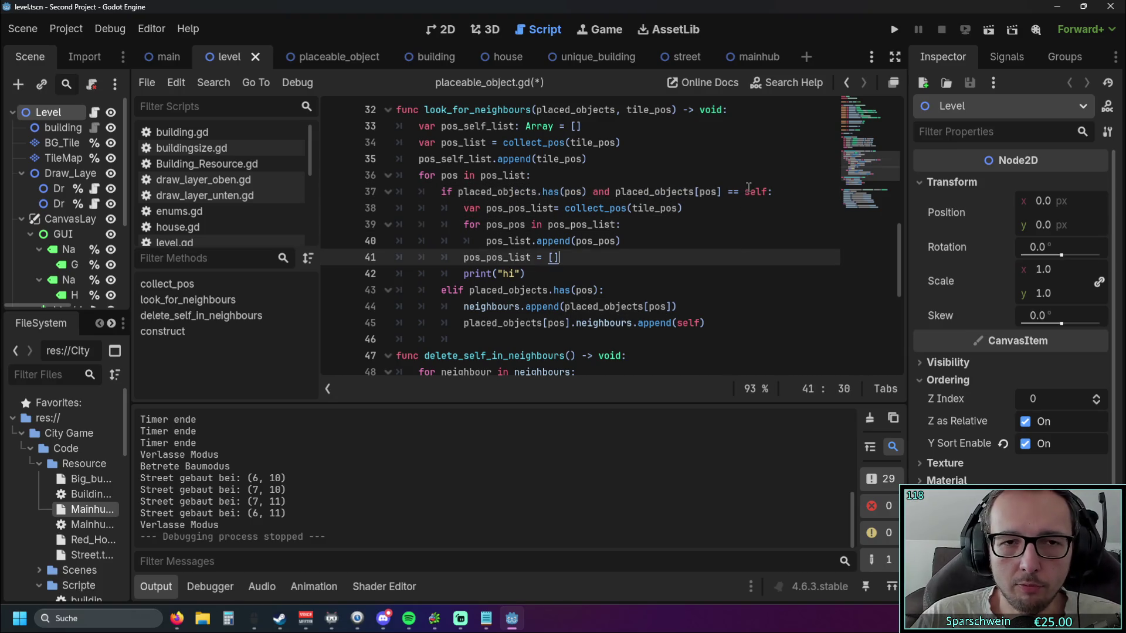
drag(465, 208, 683, 210)
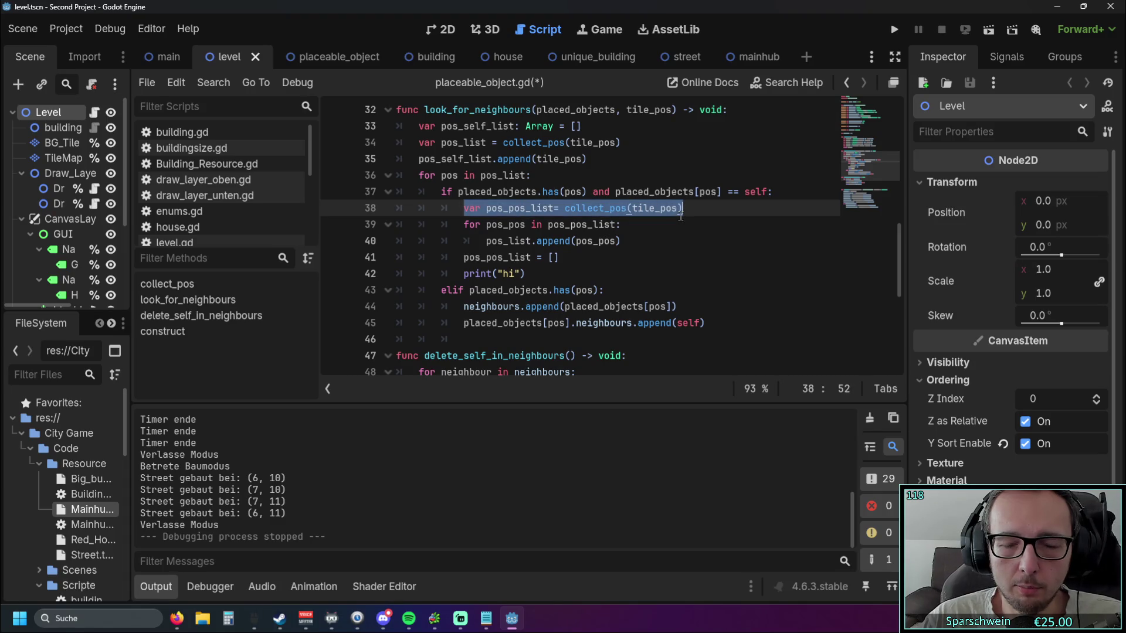
click(688, 242)
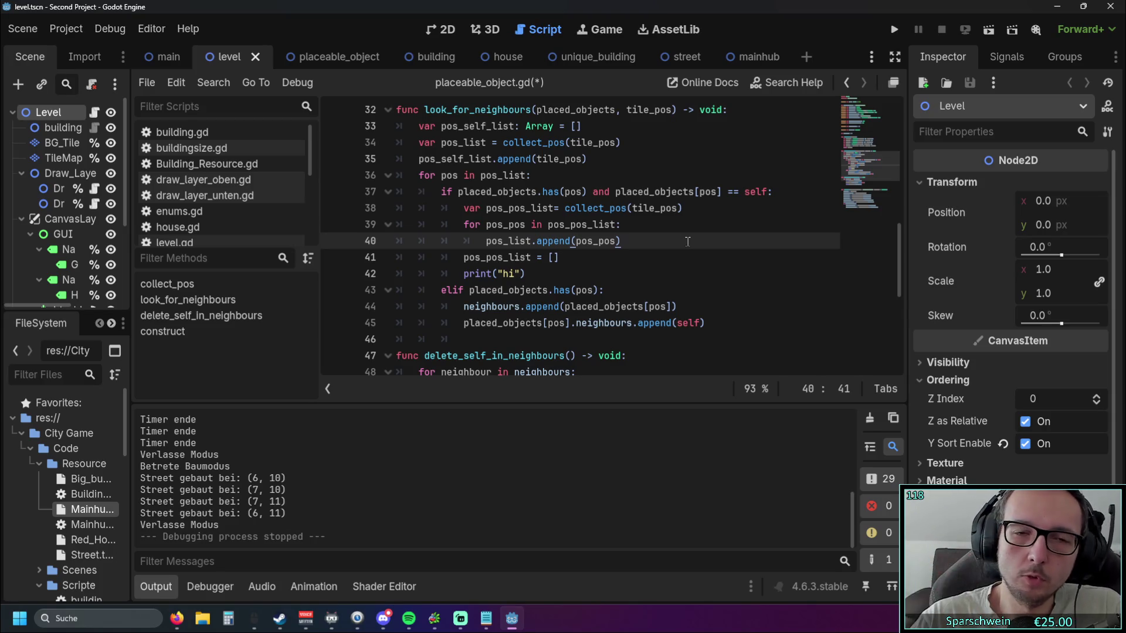
- Declare pos_pos_list on line 38 and pos_list on line 34 with type ': Array'
click(557, 208)
scroll(596, 249, up, 1)
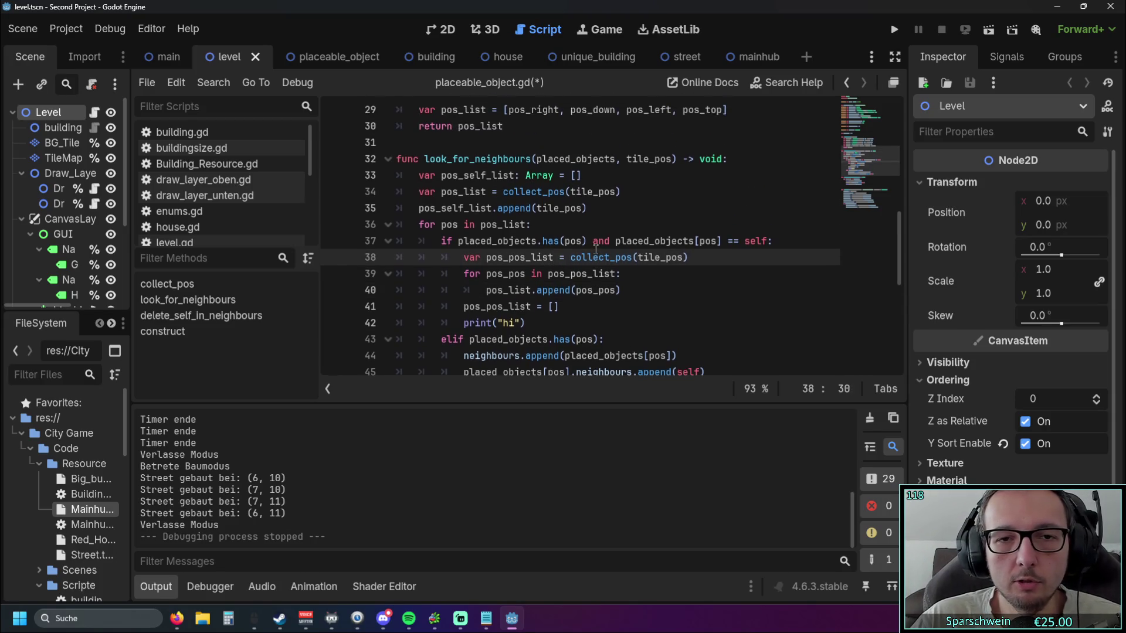
click(554, 257)
text(: Array)
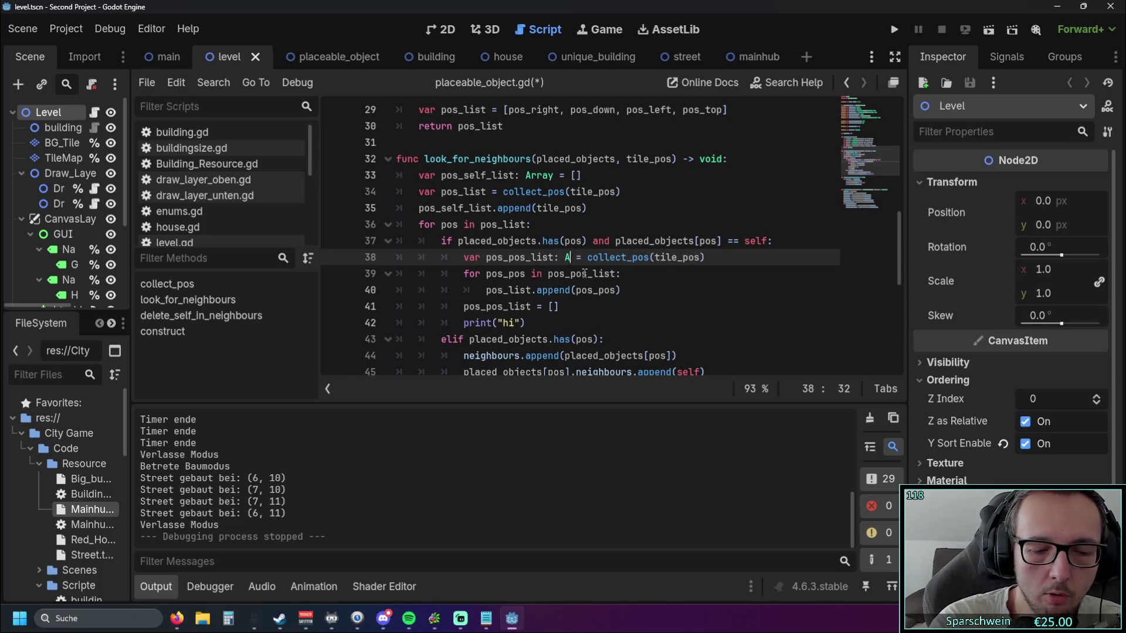
click(493, 192)
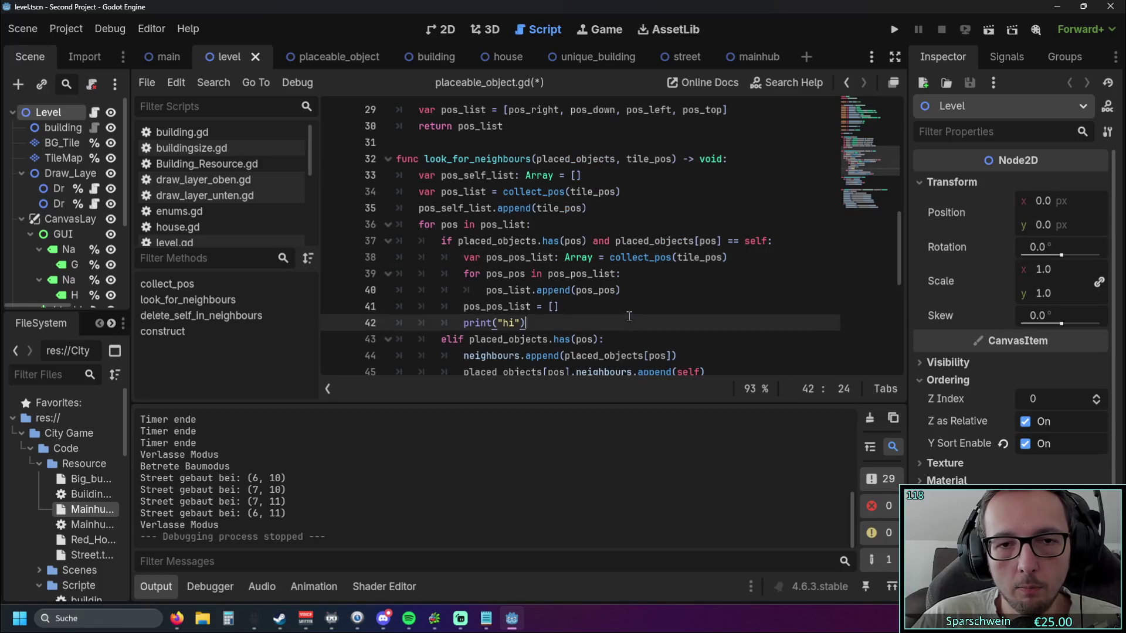
text(: Array)
key(Escape)
key(Up)
key(Up)
key(Up)
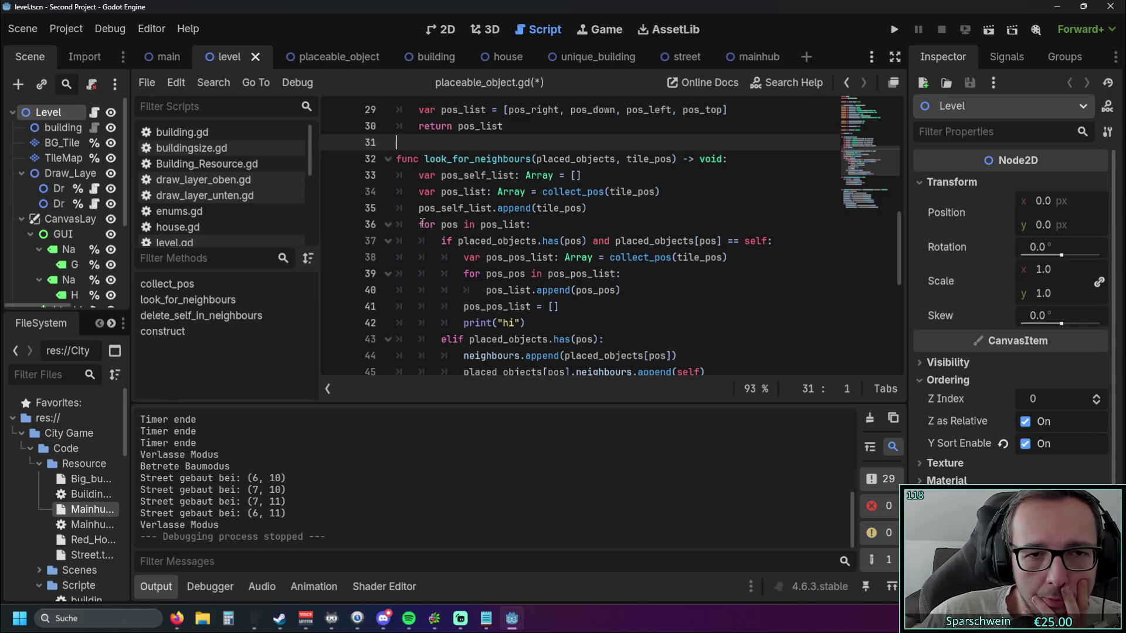
scroll(718, 261, up, 3)
drag(730, 258, 398, 186)
click(701, 241)
drag(695, 241, 399, 188)
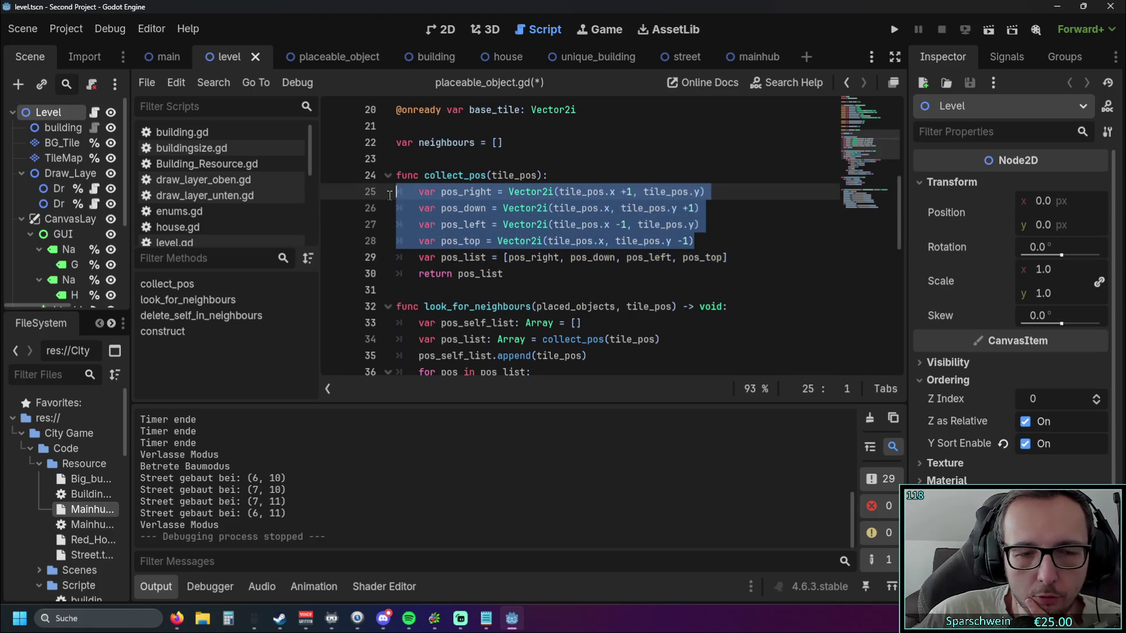
click(584, 261)
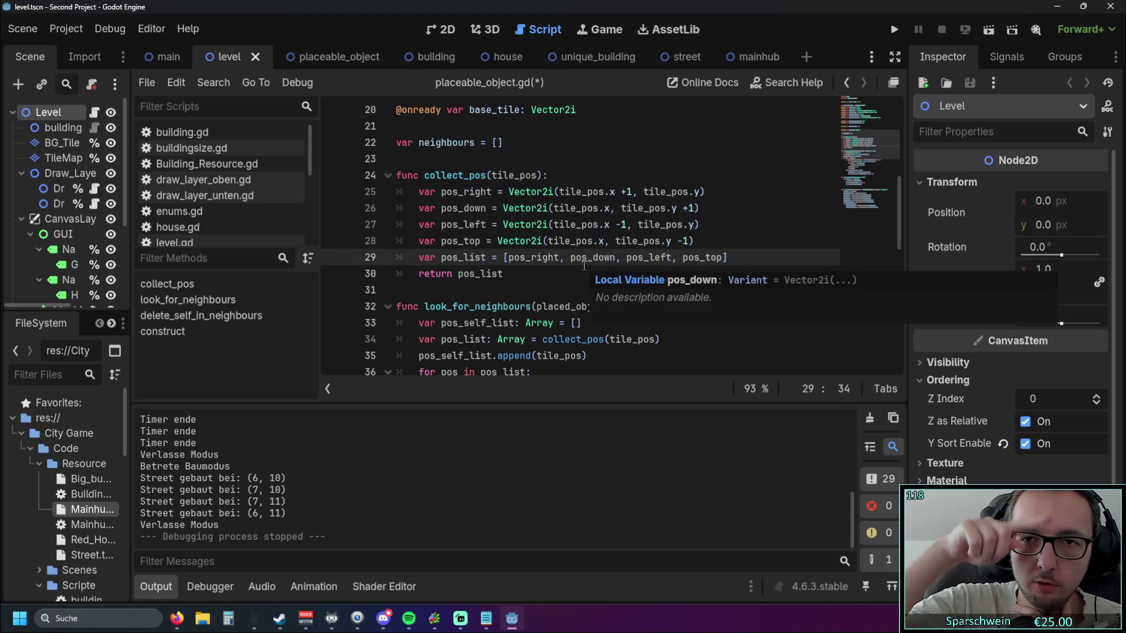
scroll(584, 266, down, 1)
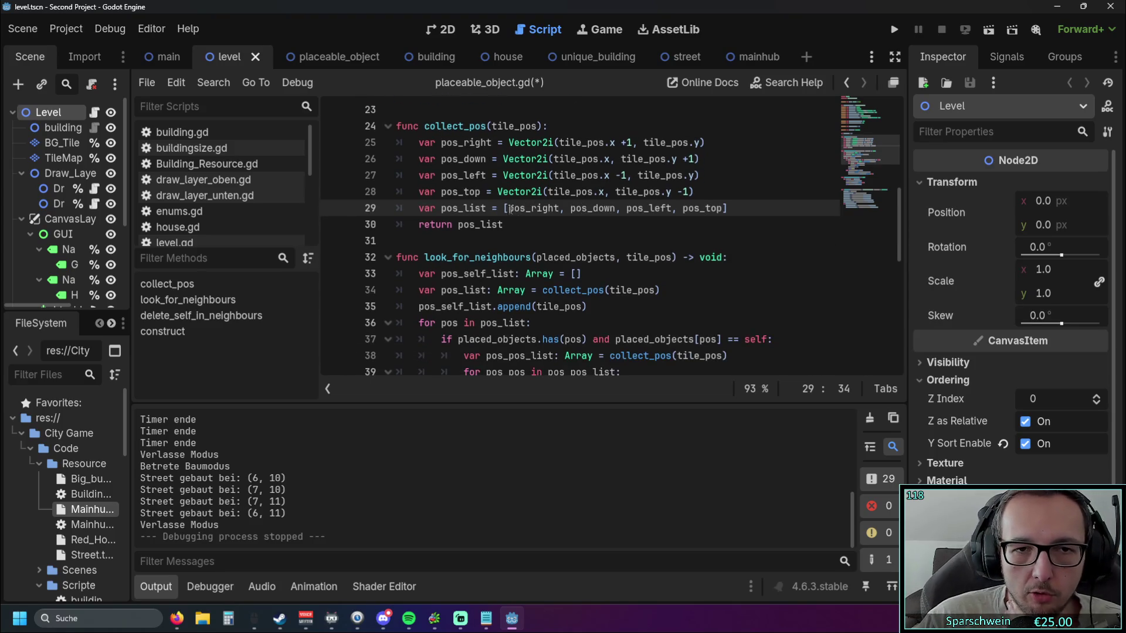
click(569, 216)
click(569, 208)
drag(637, 208, 727, 208)
click(727, 209)
click(592, 238)
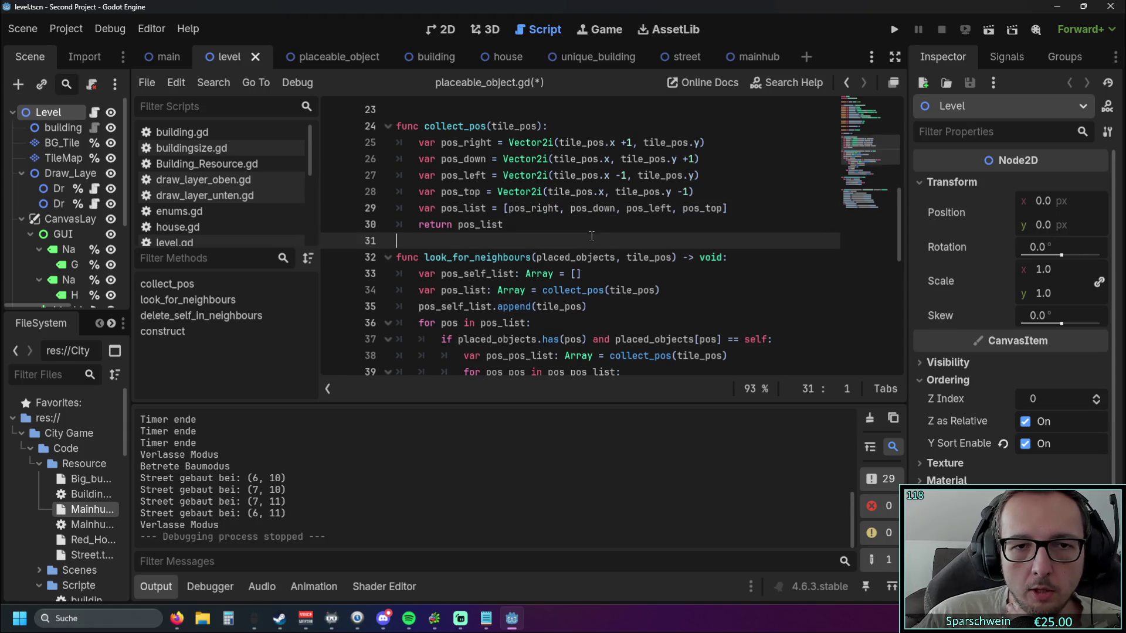
scroll(592, 238, down, 2)
scroll(452, 220, down, 1)
scroll(464, 176, up, 1)
scroll(465, 173, down, 1)
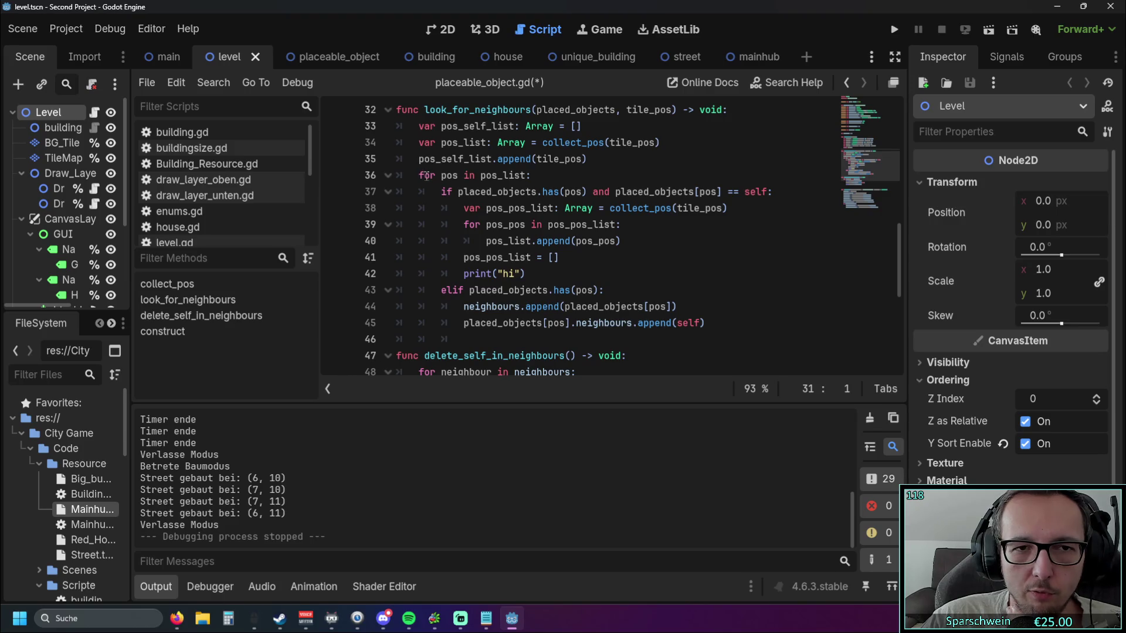
scroll(499, 168, up, 2)
drag(509, 159, 721, 159)
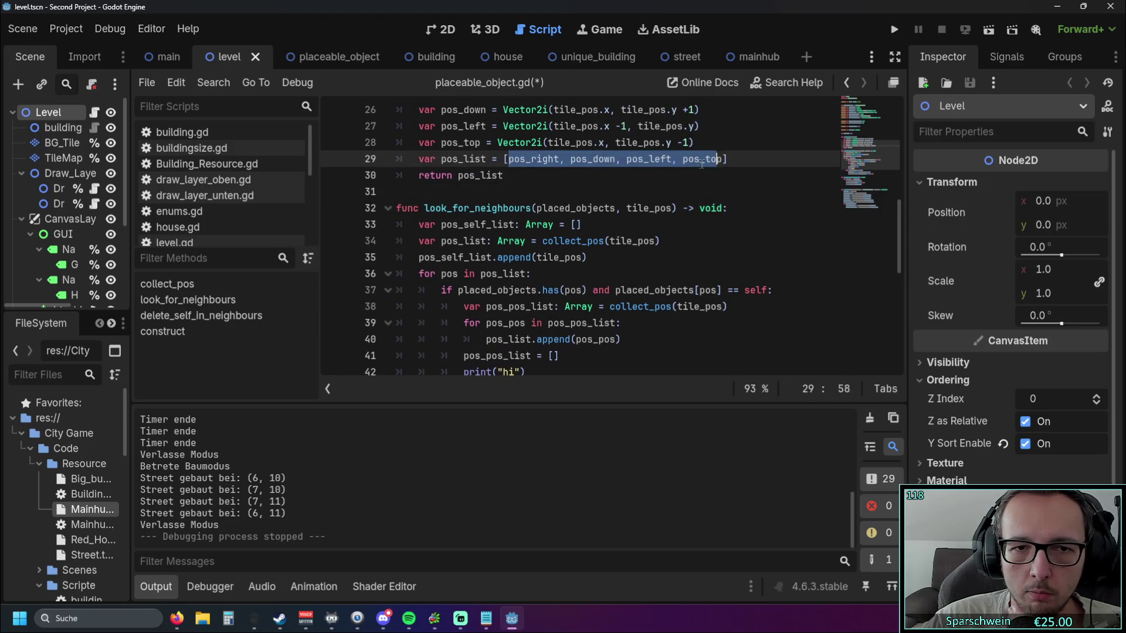
scroll(677, 171, down, 2)
drag(419, 175, 600, 288)
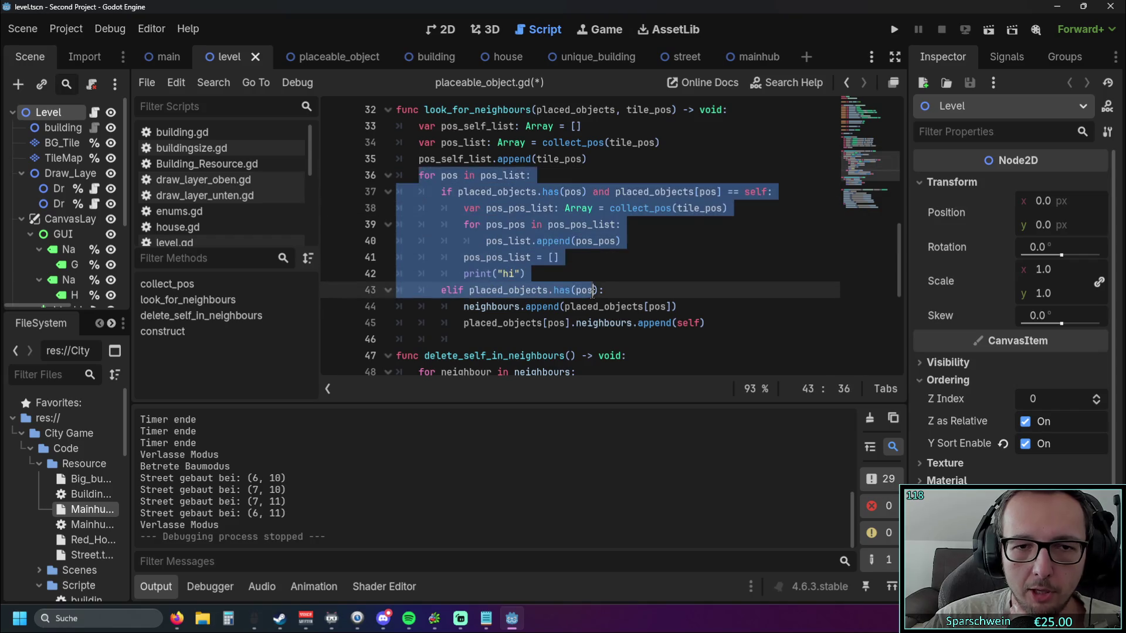
click(600, 273)
click(441, 176)
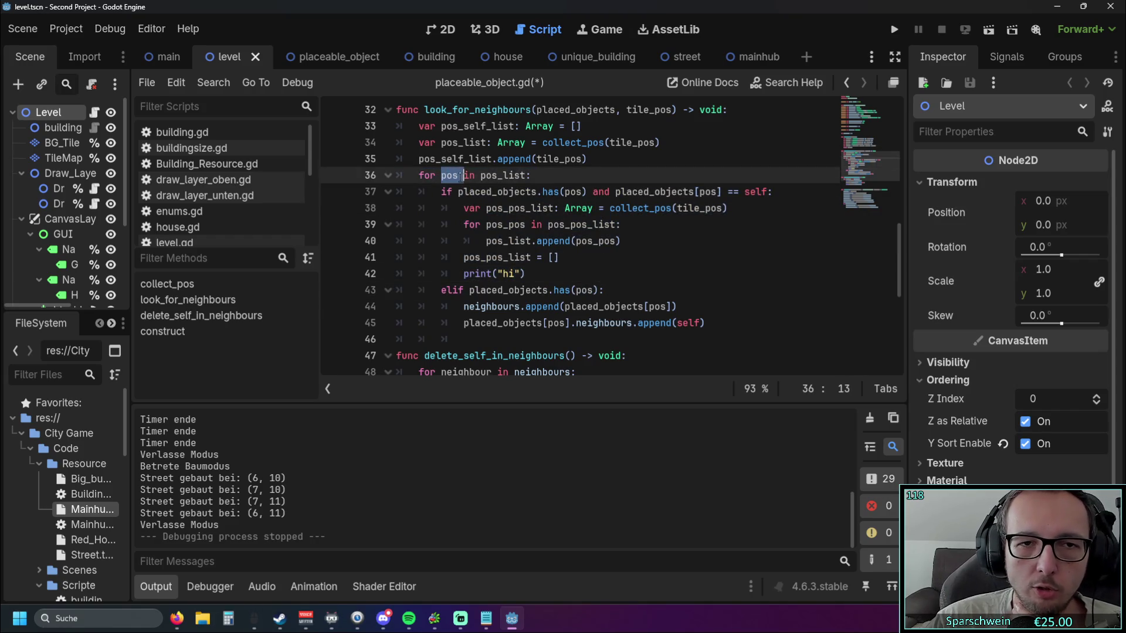
key(Down)
key(Down)
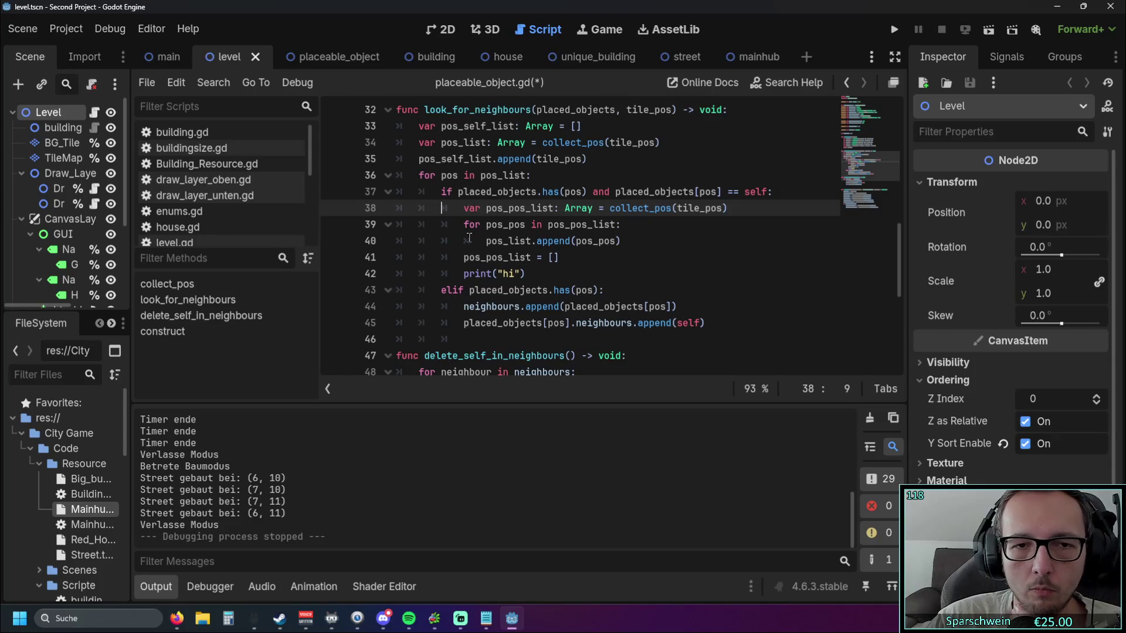
mouse_move(441, 290)
mouse_down()
mouse_move(604, 293)
mouse_move(656, 322)
mouse_move(738, 324)
mouse_up()
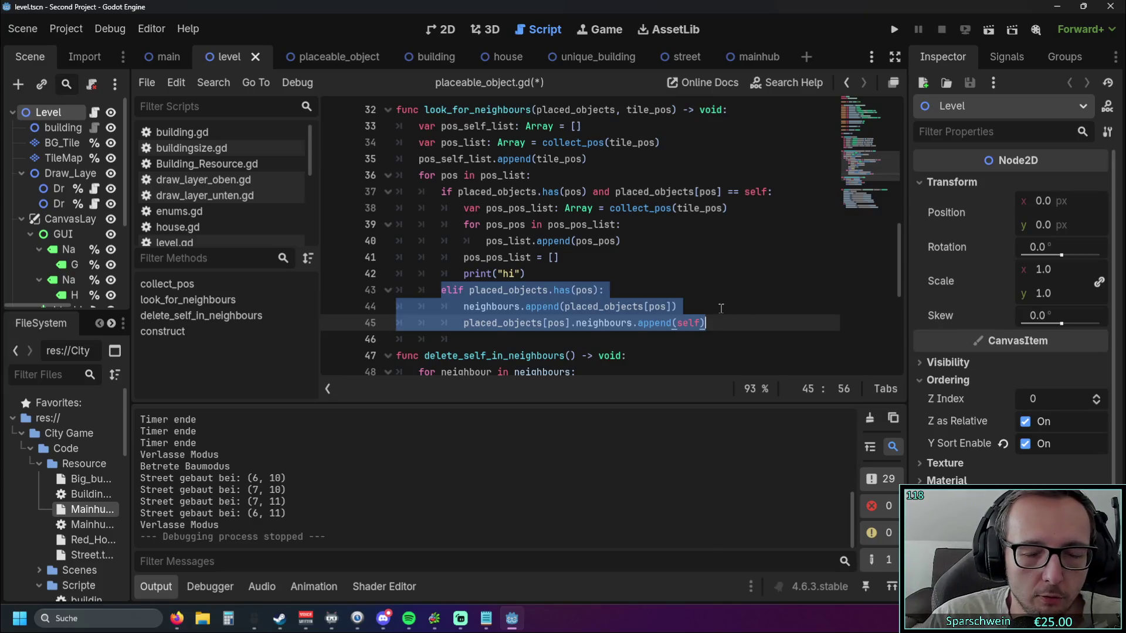
click(721, 307)
scroll(577, 235, up, 2)
double_click(569, 159)
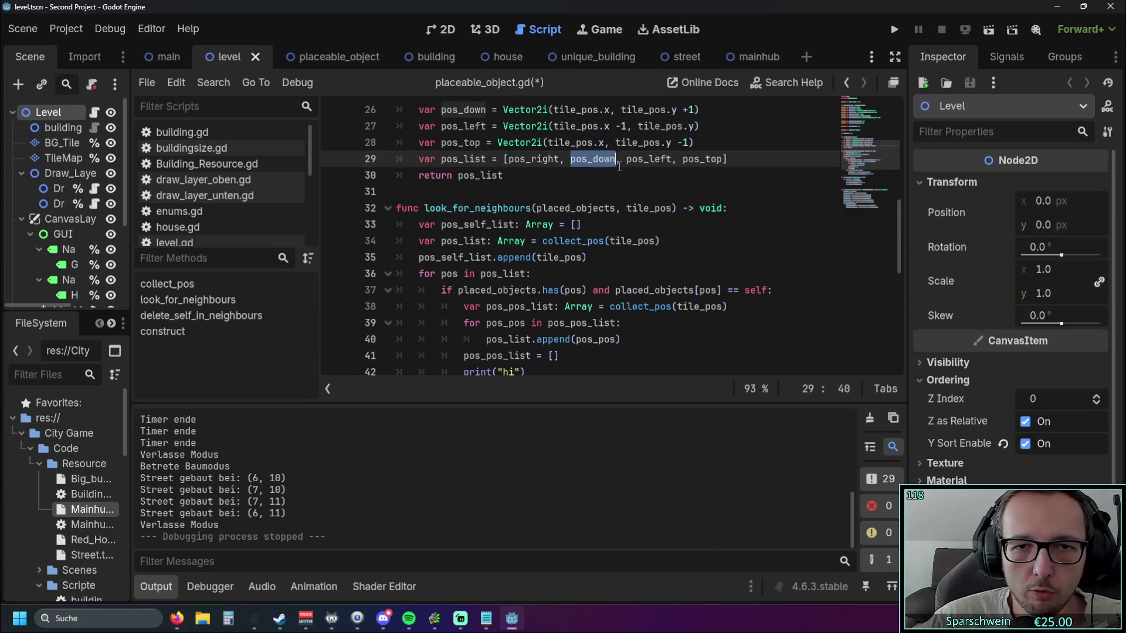
scroll(580, 199, down, 2)
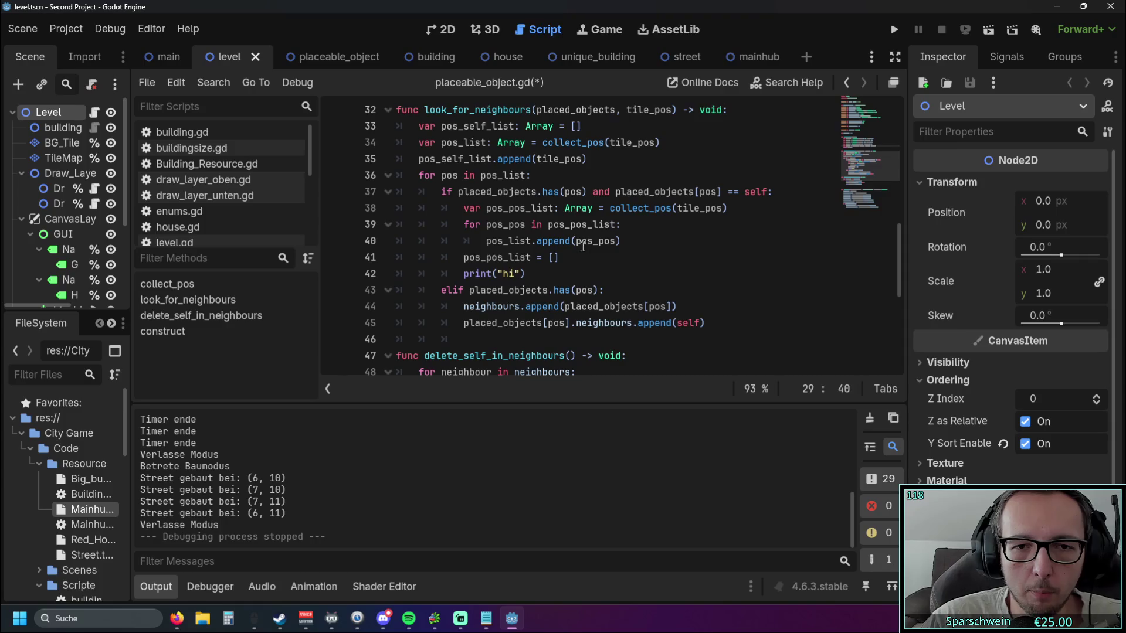
scroll(569, 256, up, 1)
scroll(555, 243, down, 1)
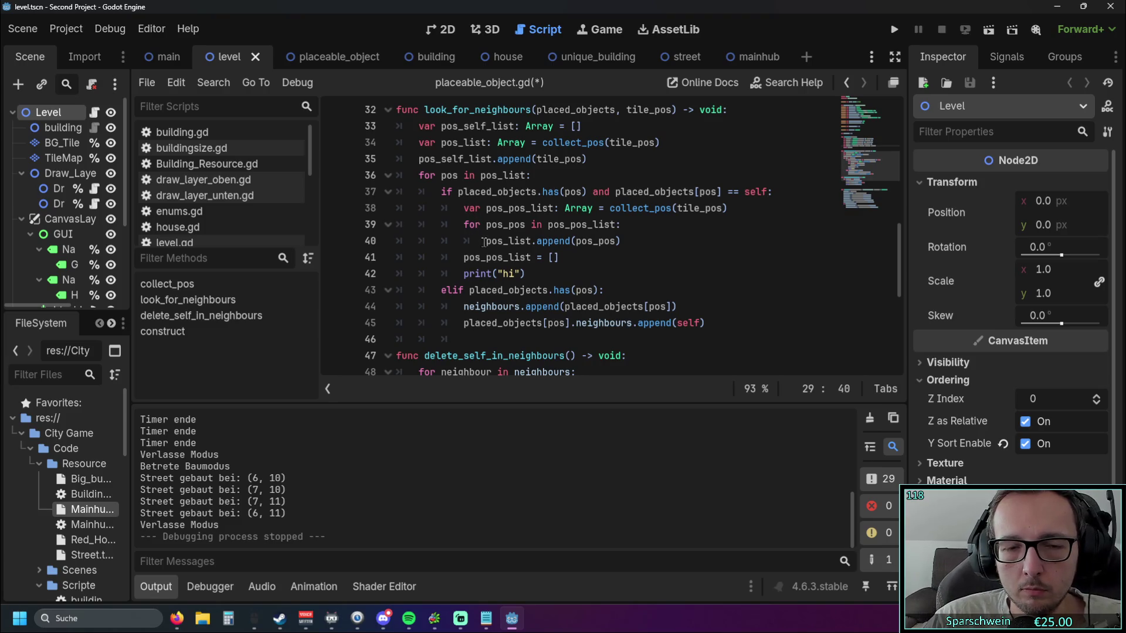
mouse_move(510, 241)
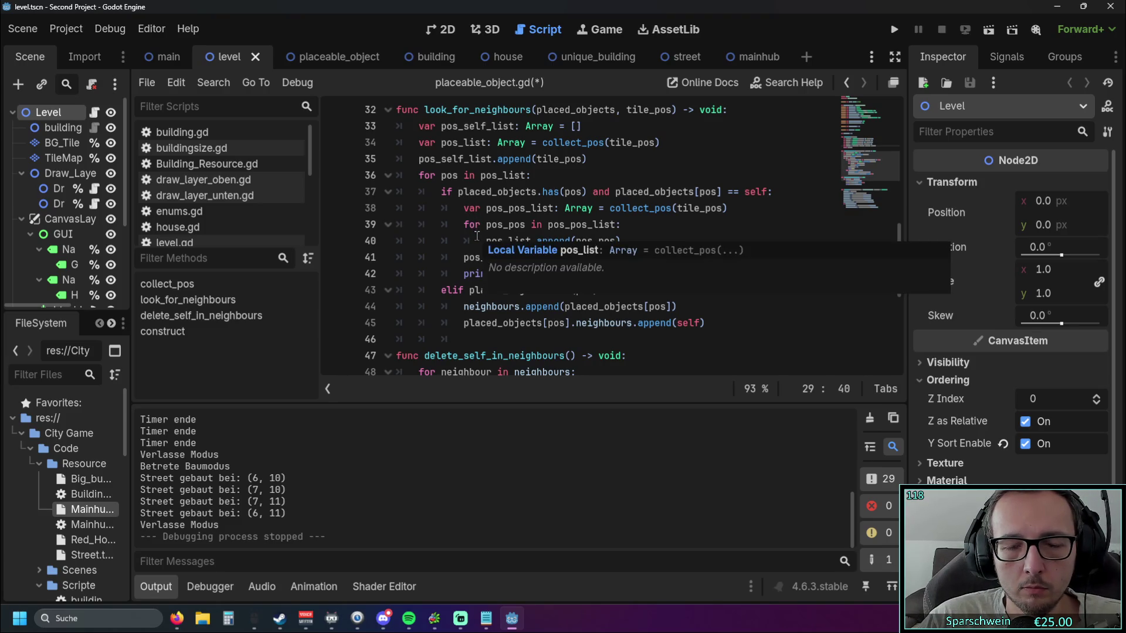
scroll(626, 236, up, 2)
scroll(626, 237, down, 2)
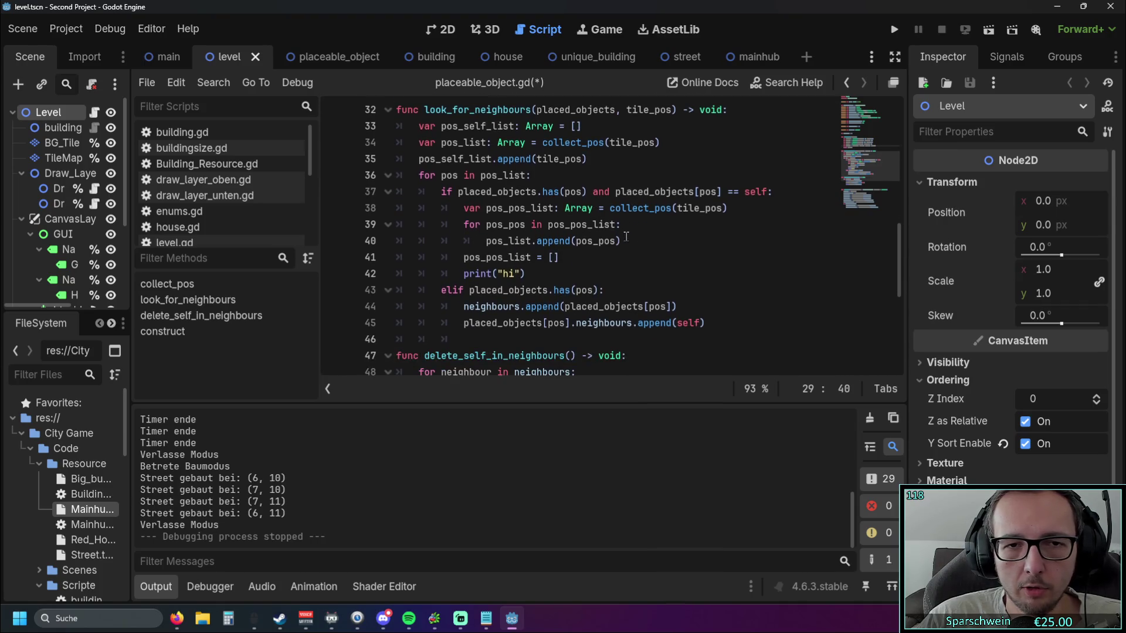
click(445, 192)
scroll(446, 192, up, 1)
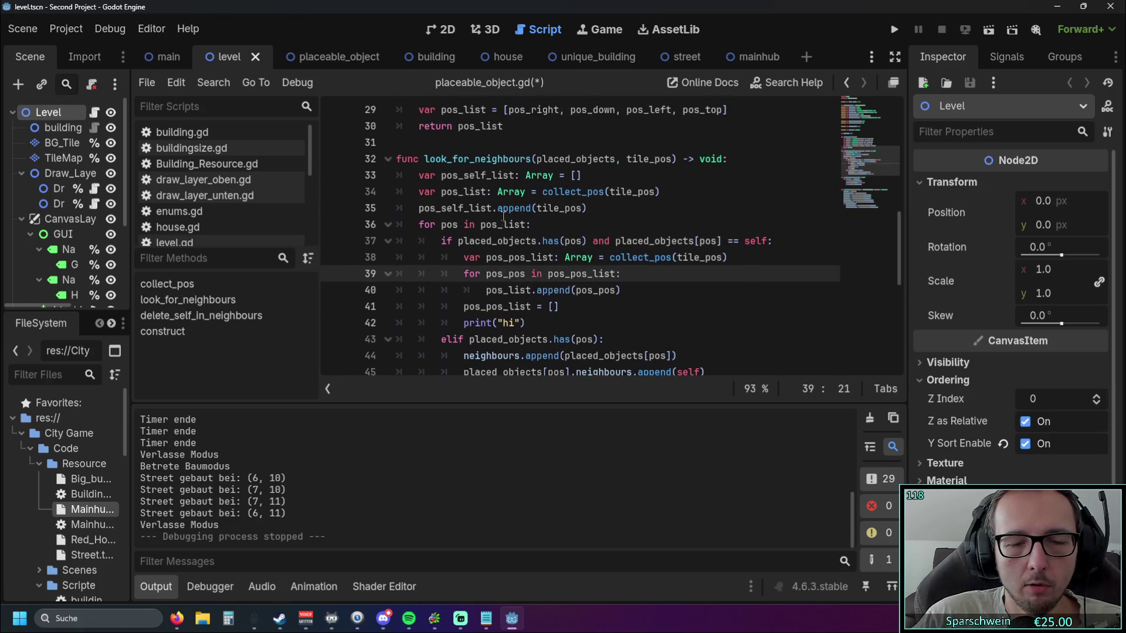
click(458, 241)
drag(458, 241, 587, 241)
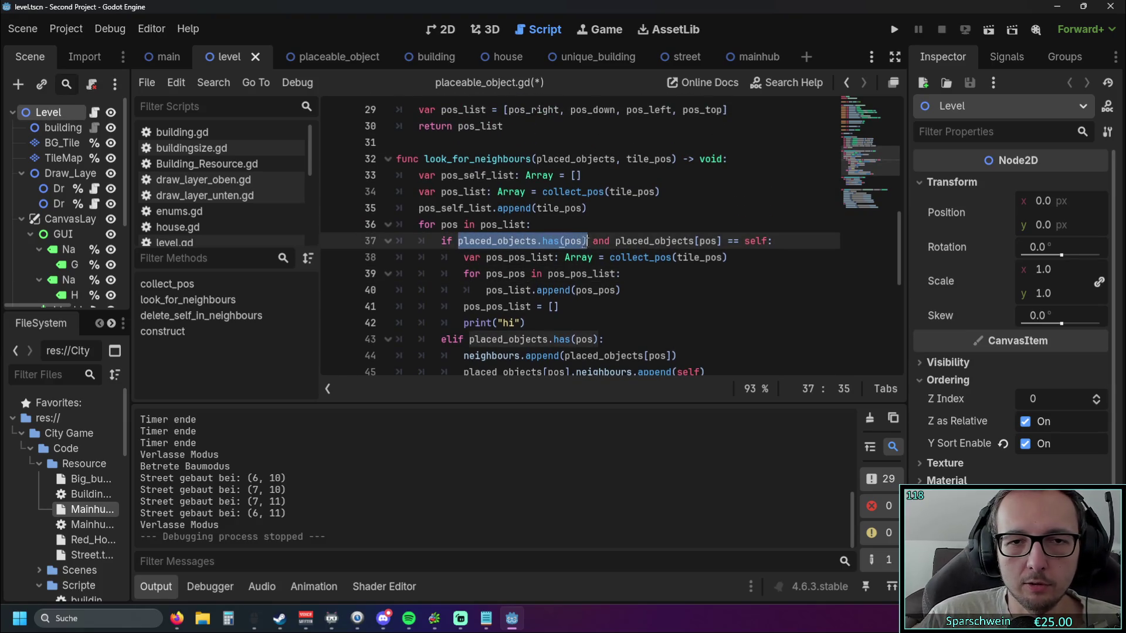
click(628, 301)
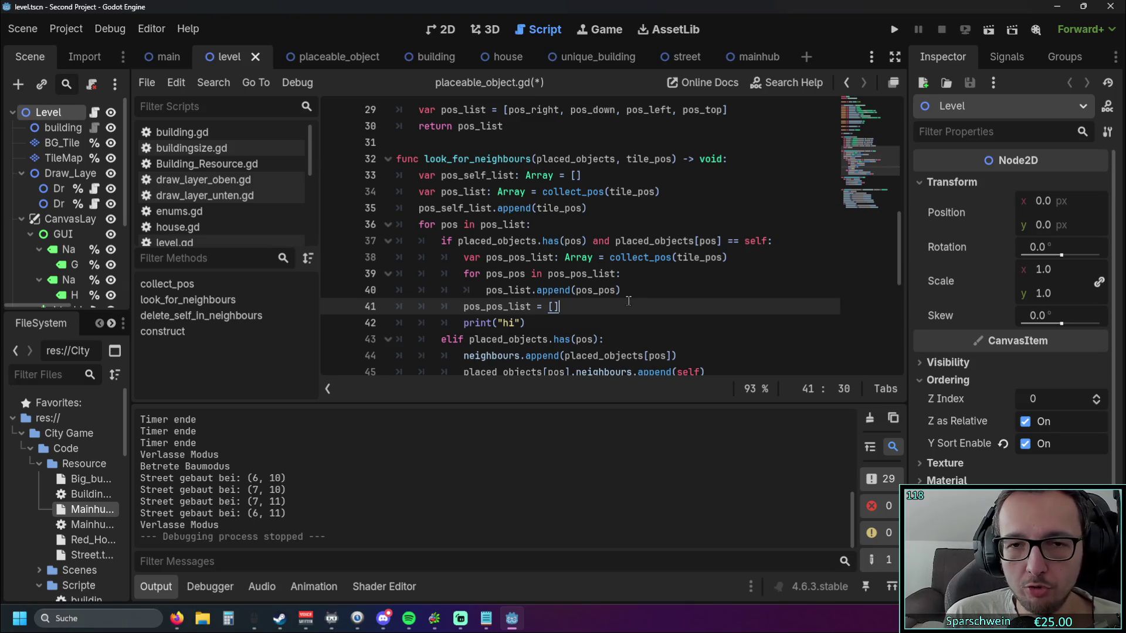
drag(463, 257, 756, 261)
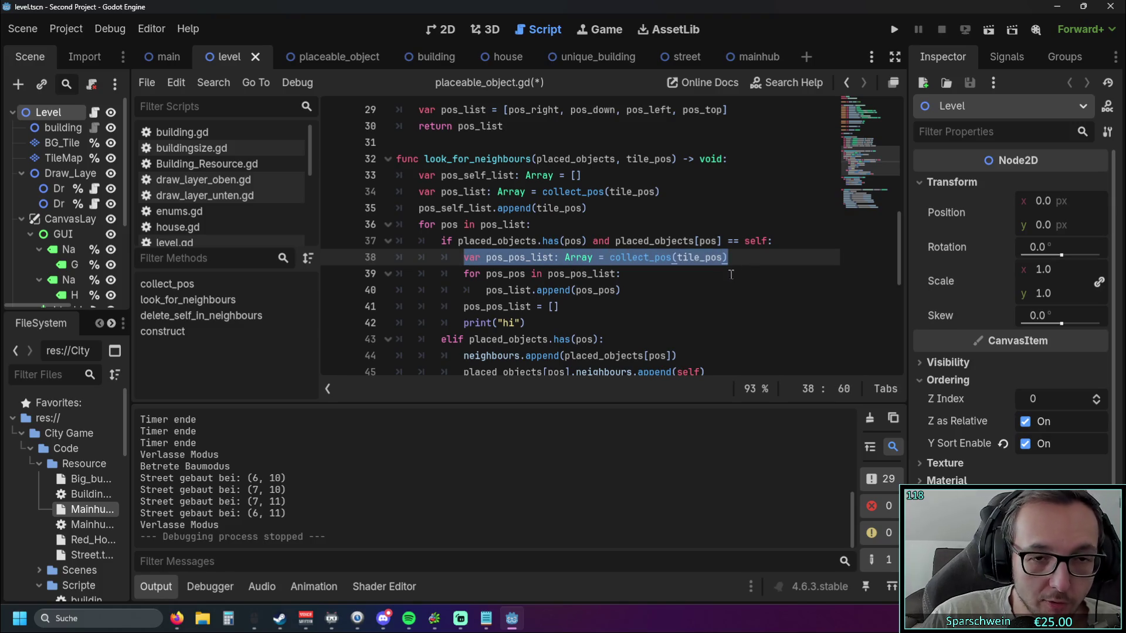
click(732, 274)
scroll(731, 274, down, 1)
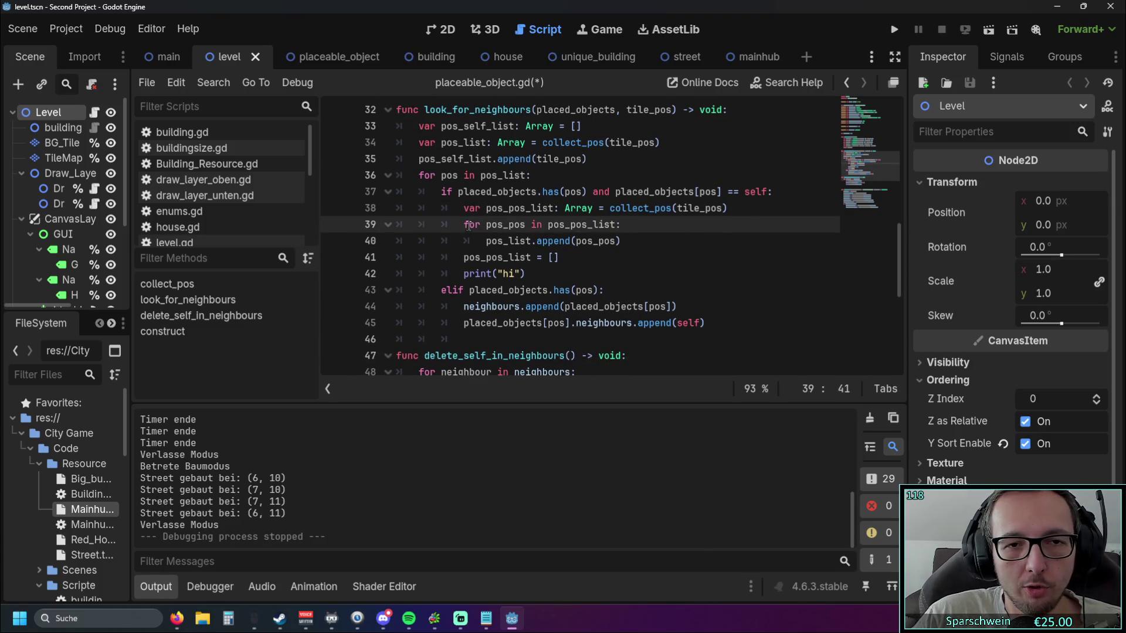
drag(464, 225, 621, 241)
scroll(605, 264, up, 1)
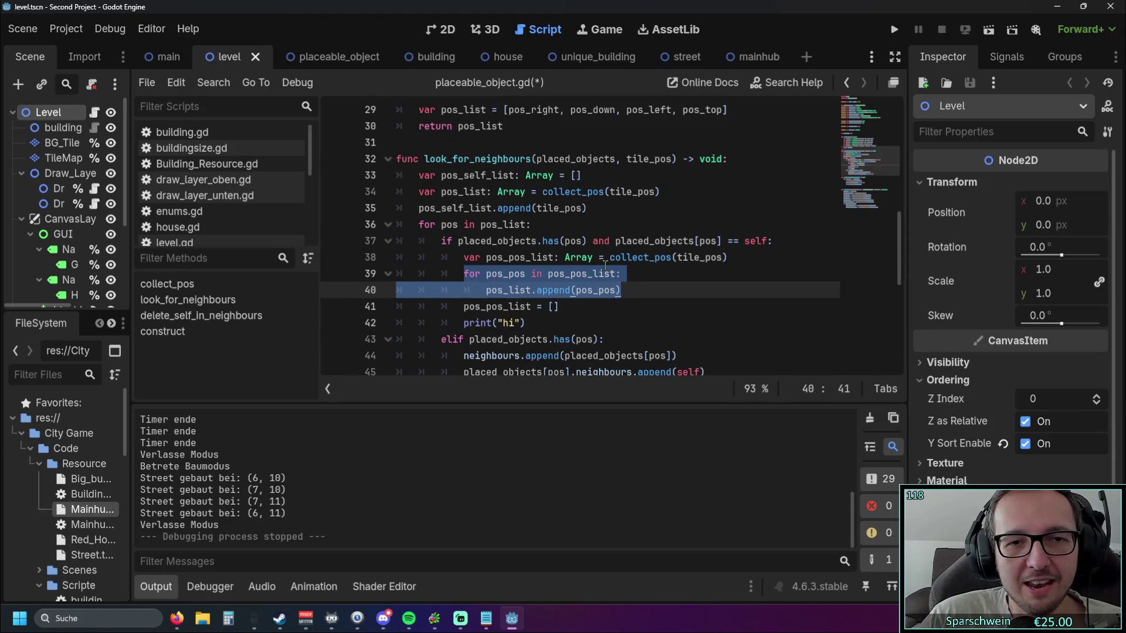
double_click(440, 224)
click(550, 241)
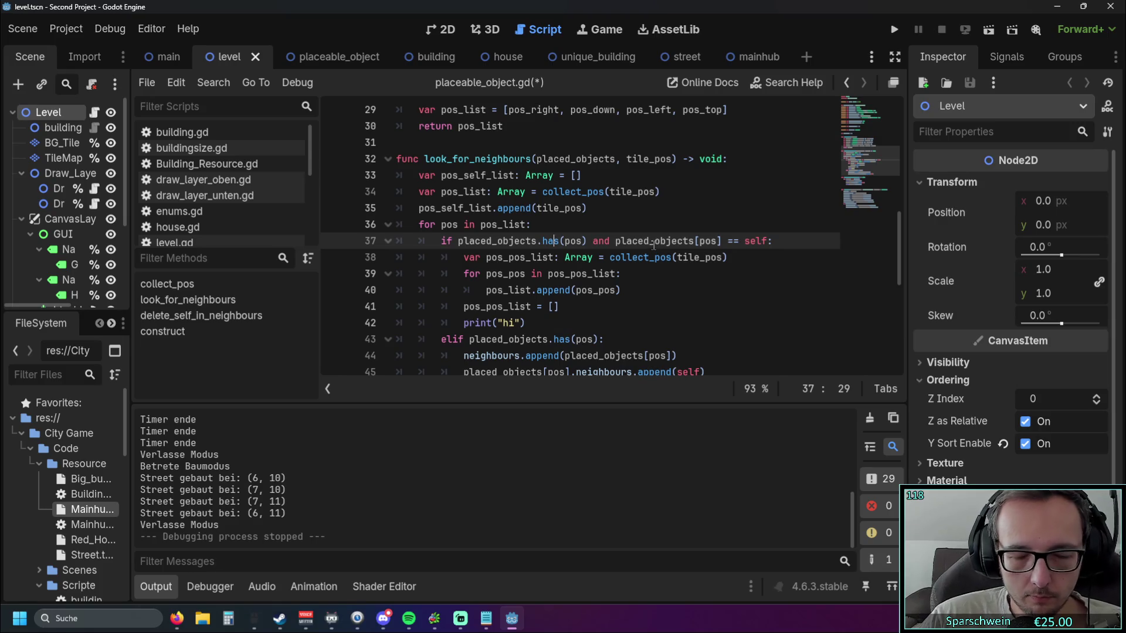
mouse_move(653, 245)
click(685, 177)
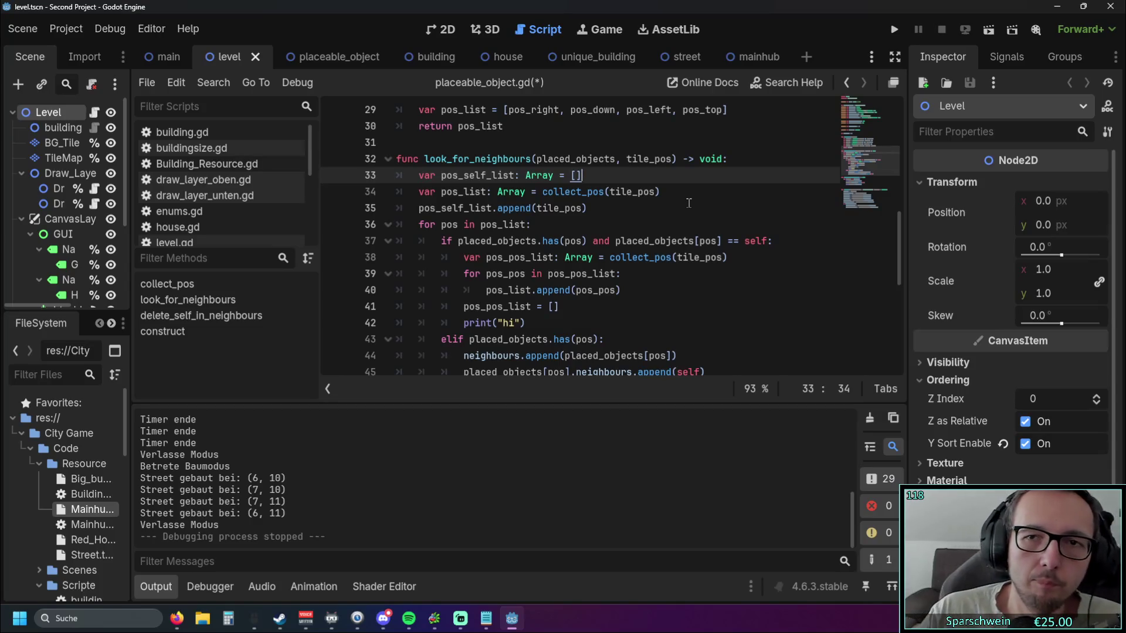
- Run the project to start the Second Project game in a debug window
click(893, 30)
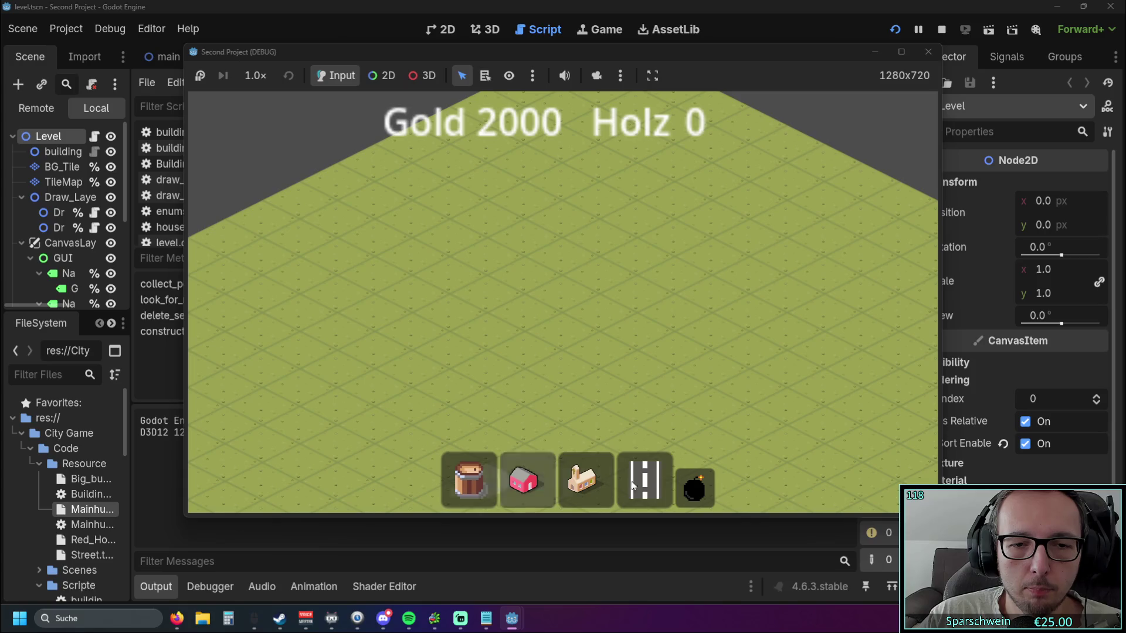
- Place four street tiles in a row on the map
click(633, 486)
click(528, 286)
scroll(551, 334, up, 3)
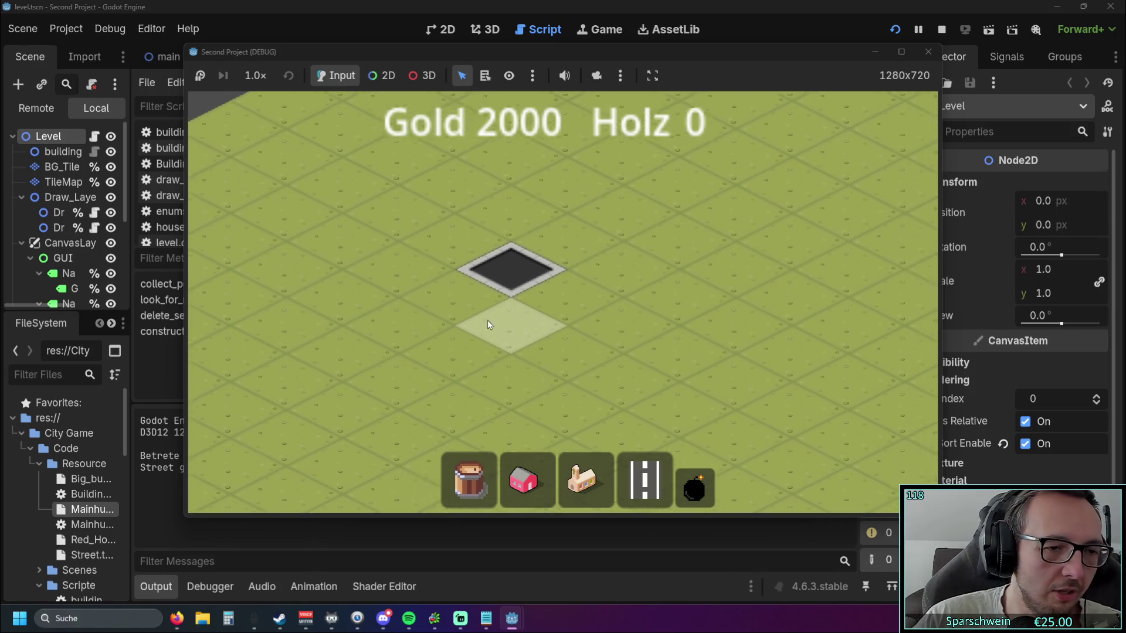
click(537, 300)
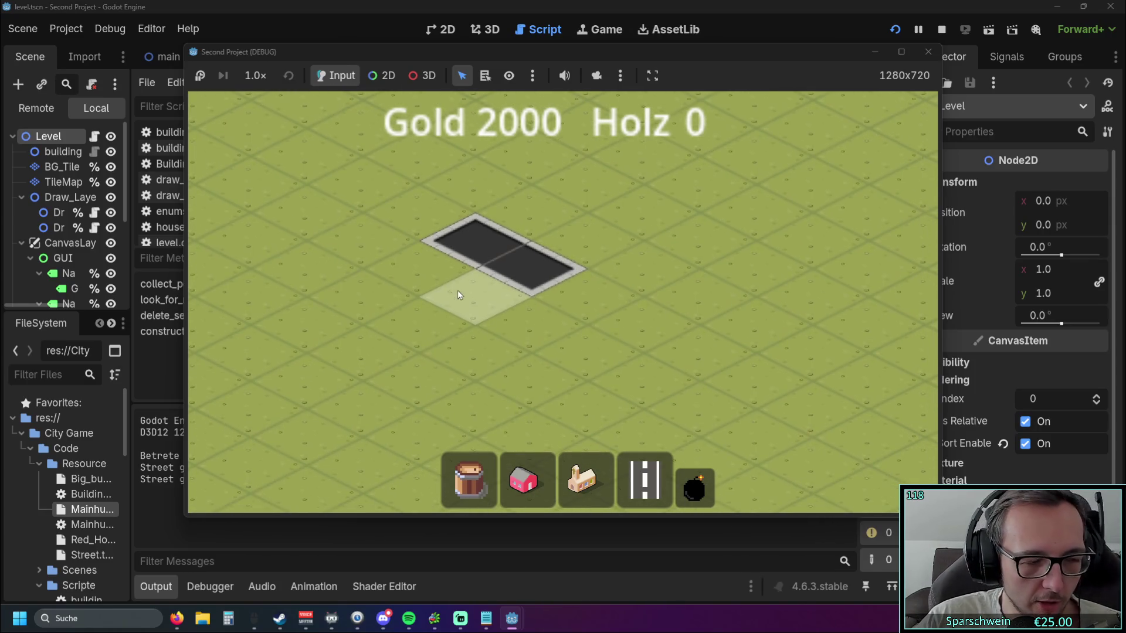
click(566, 286)
click(585, 353)
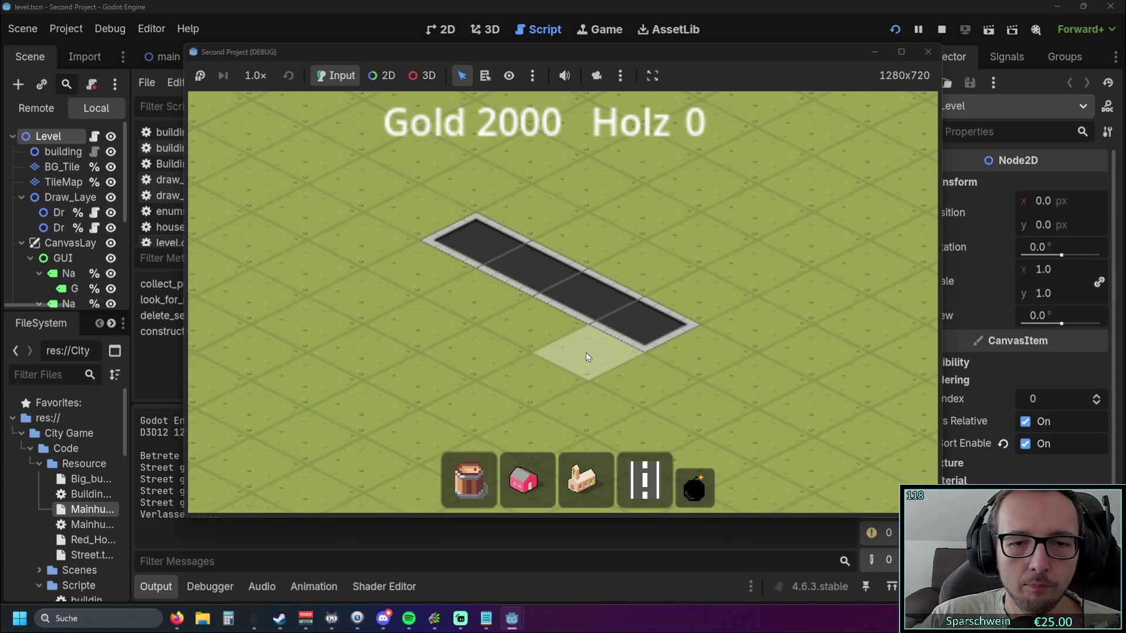
- Cancel a church placement, then drag out a 2x2 block of streets and exit build mode
click(583, 478)
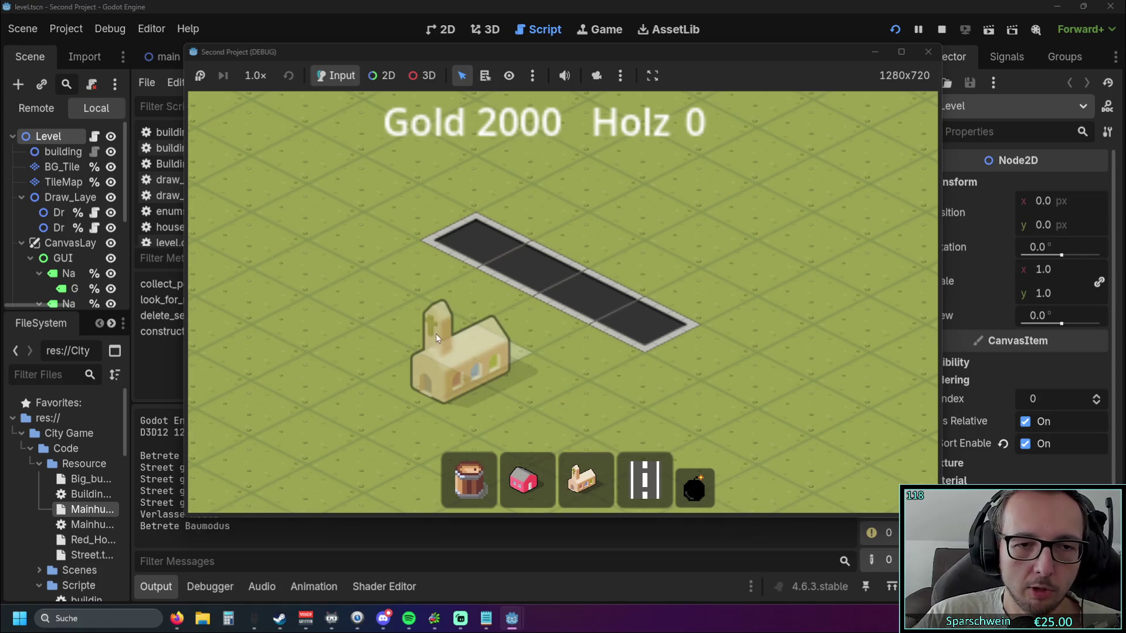
right_click(495, 352)
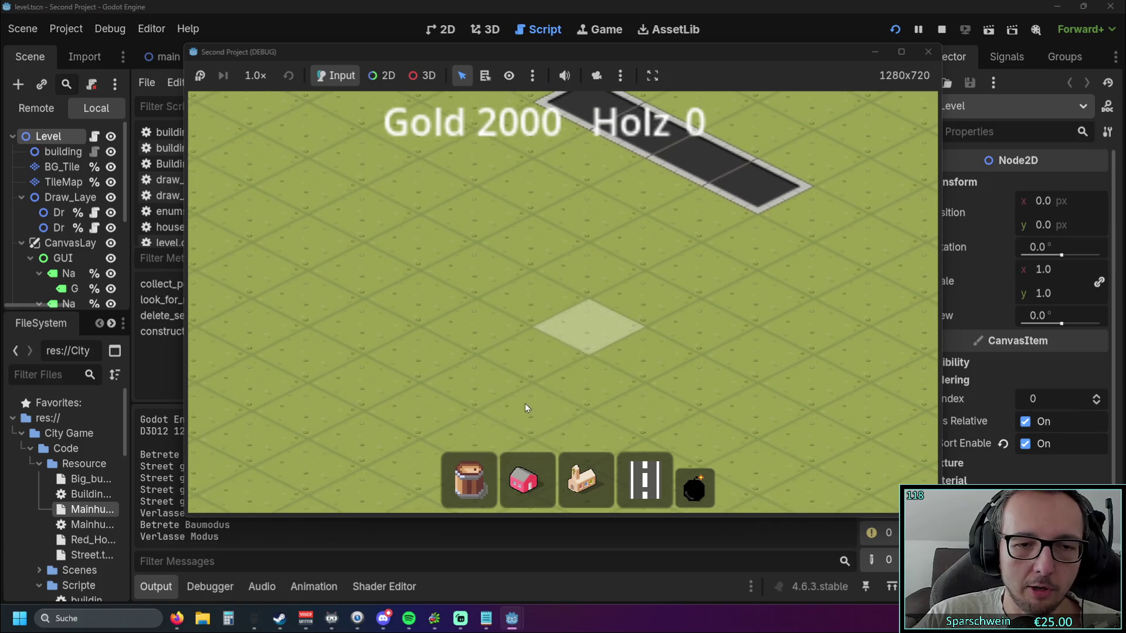
click(645, 478)
mouse_move(527, 301)
mouse_down()
mouse_move(512, 308)
mouse_move(540, 371)
mouse_up()
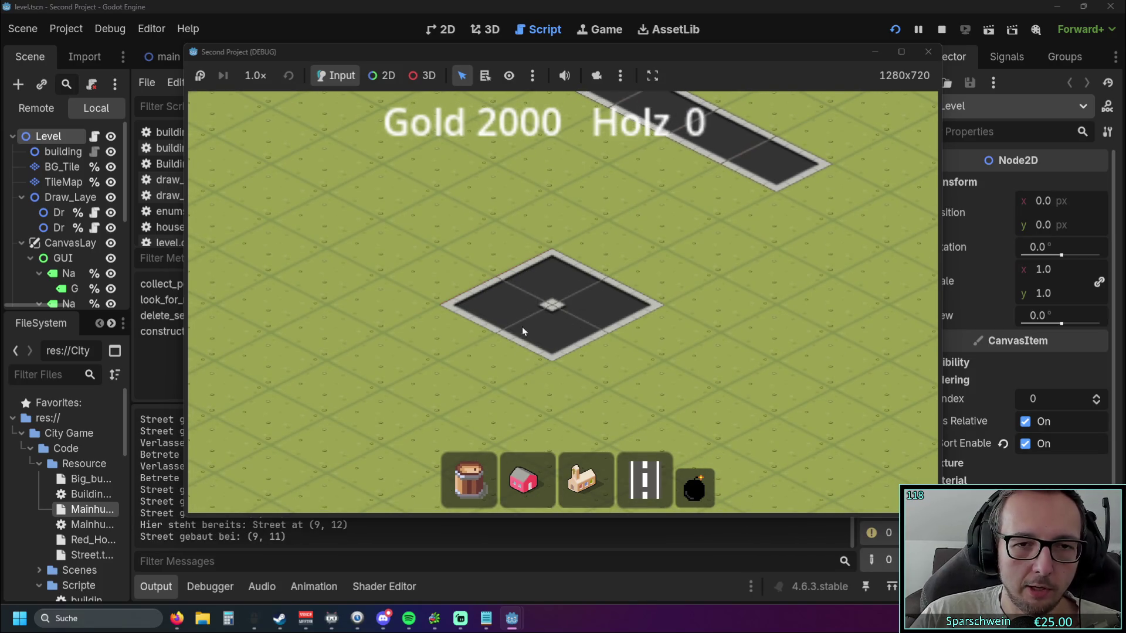
right_click(565, 339)
drag(554, 289, 554, 305)
scroll(537, 290, up, 2)
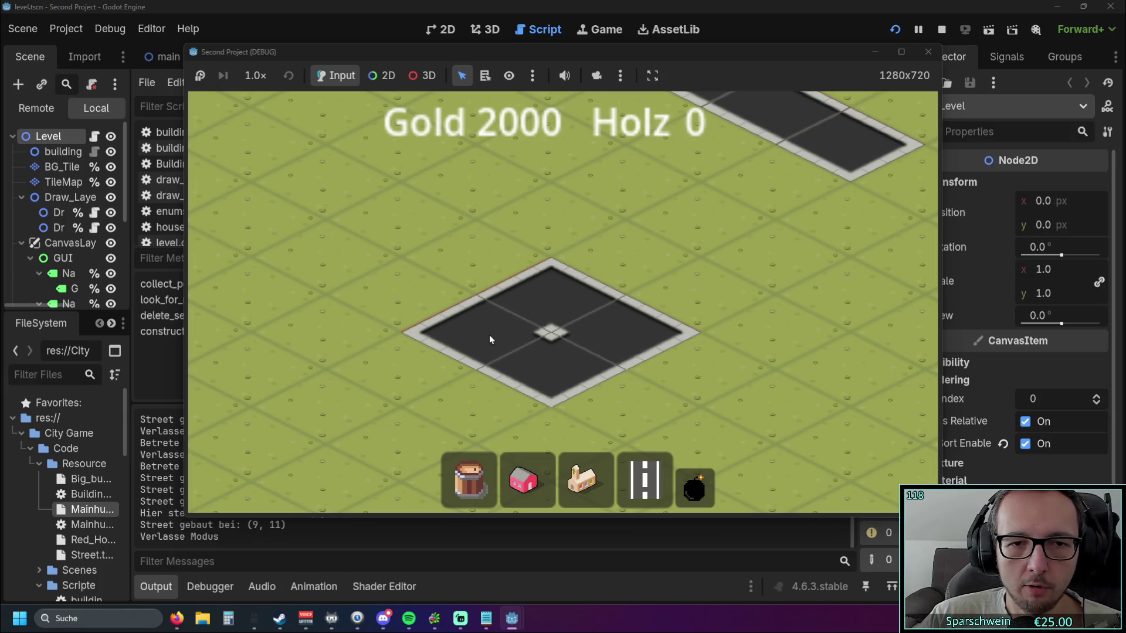
- Pan around the placed street block, then close the game window to stop debugging
key(s)
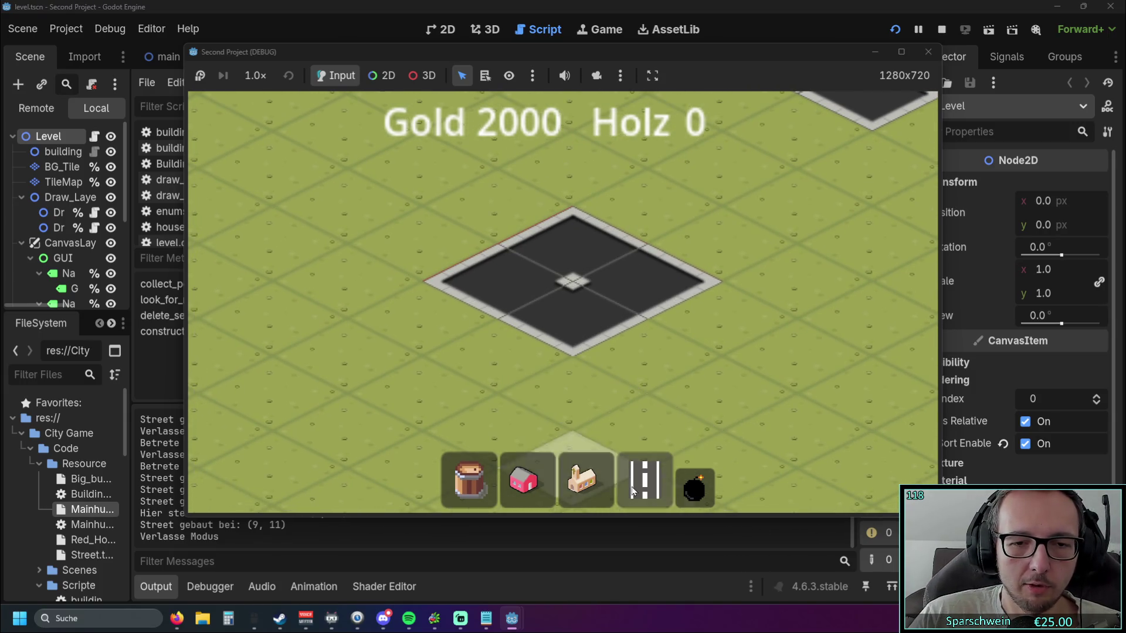
click(633, 491)
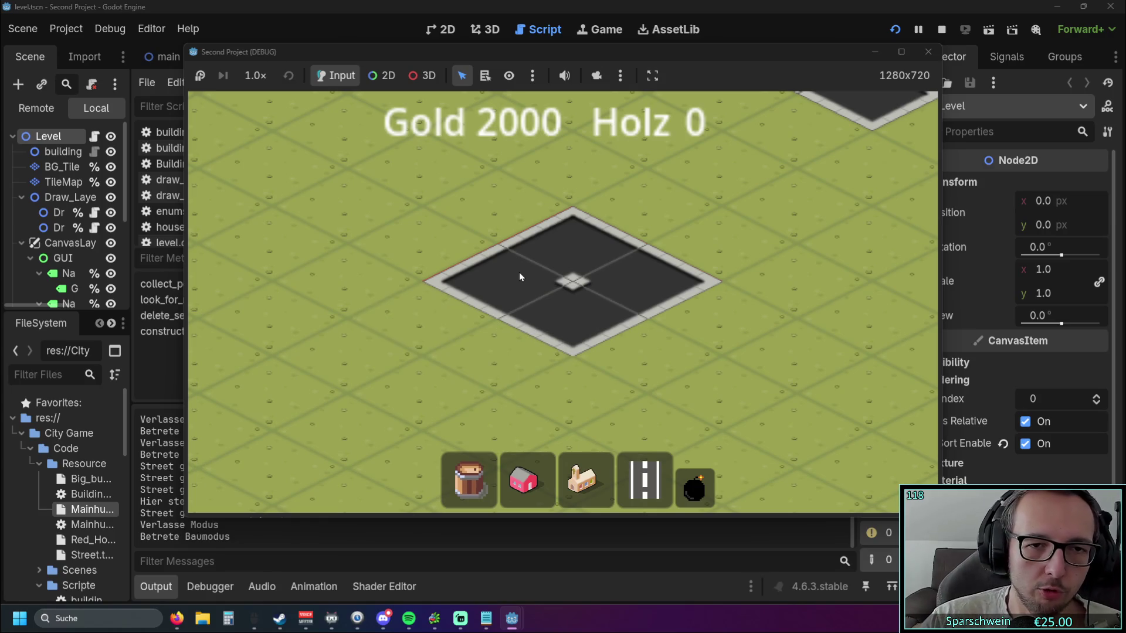
drag(519, 272, 504, 307)
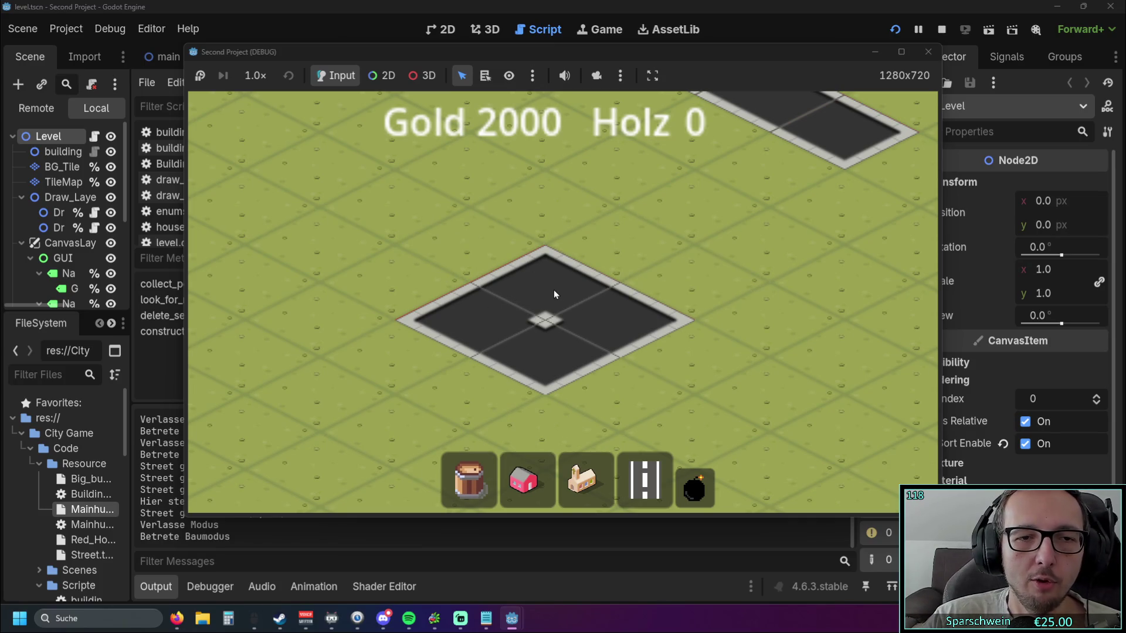
key(Left)
key(Down)
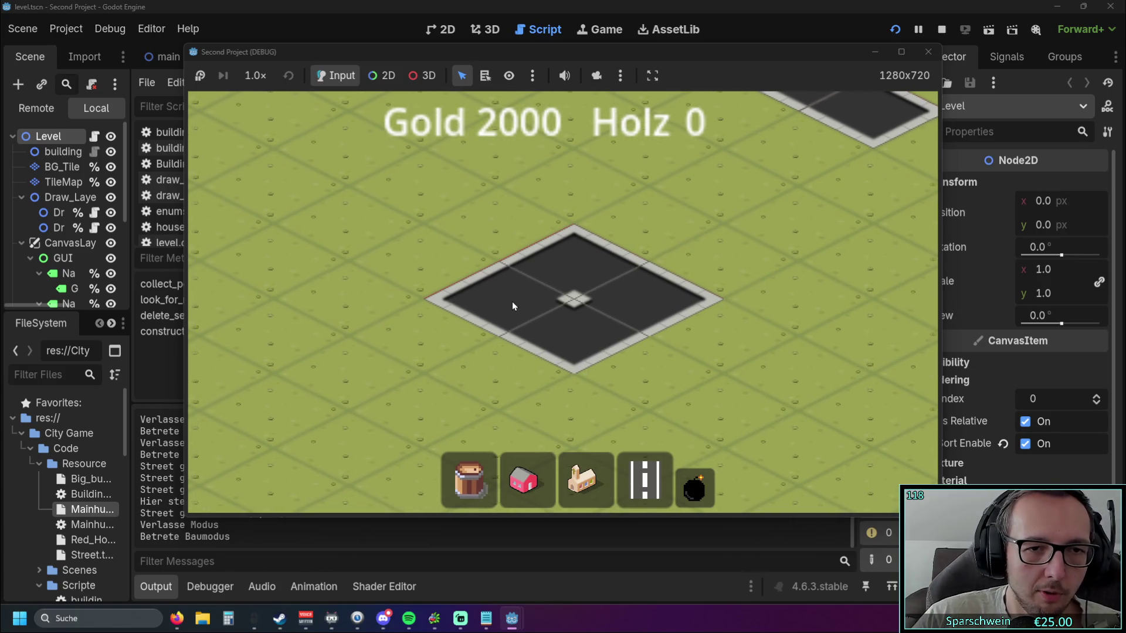
key(Left)
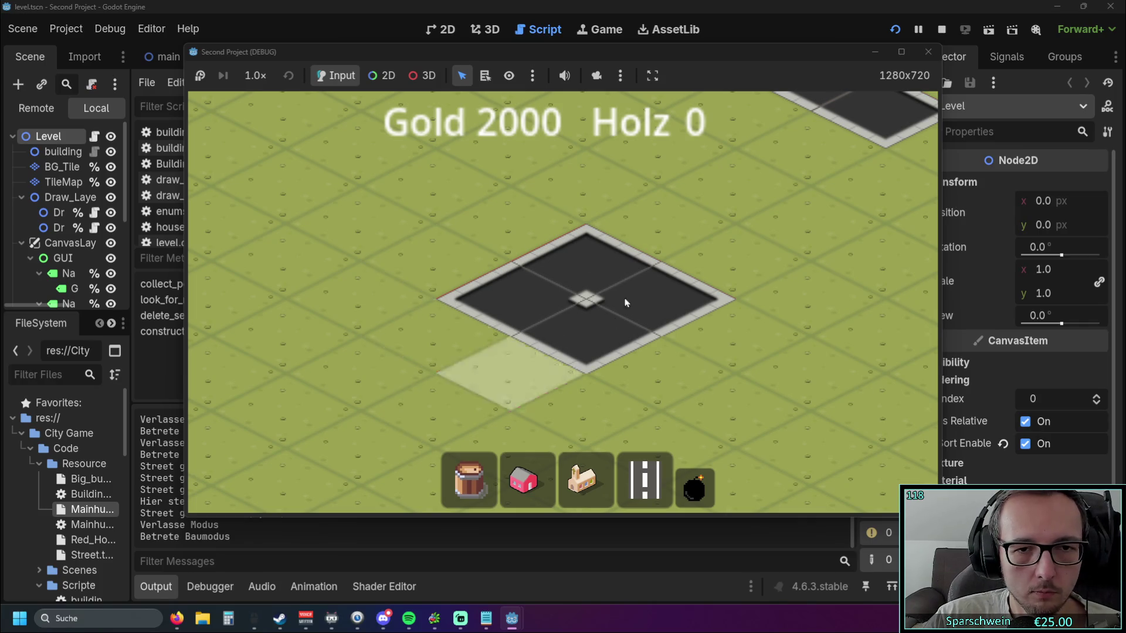
drag(538, 289, 479, 294)
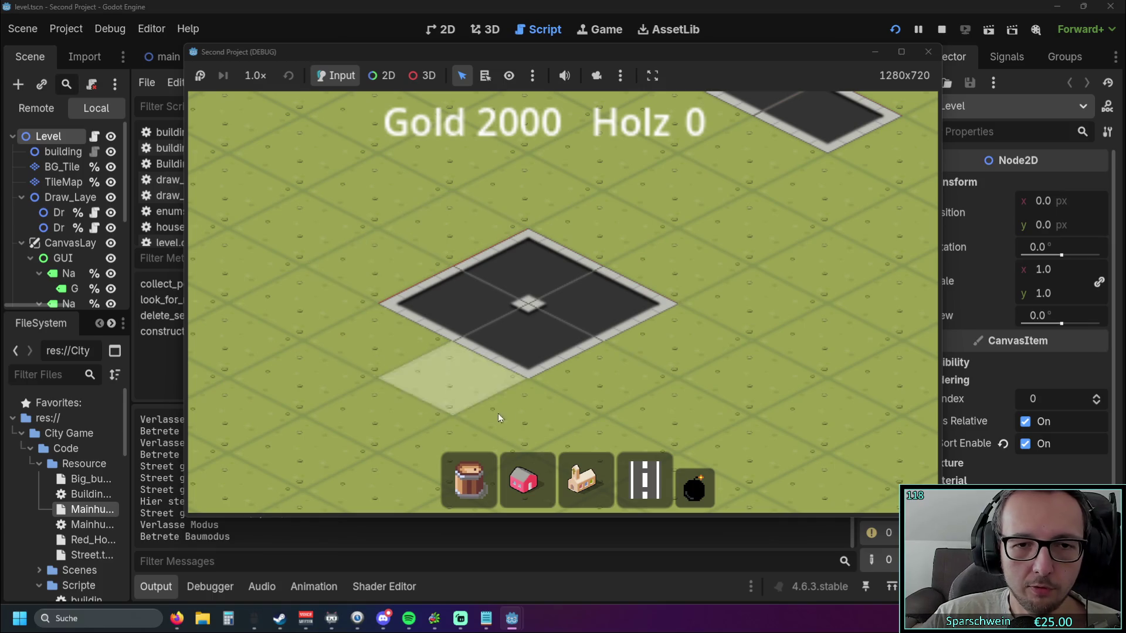
click(921, 55)
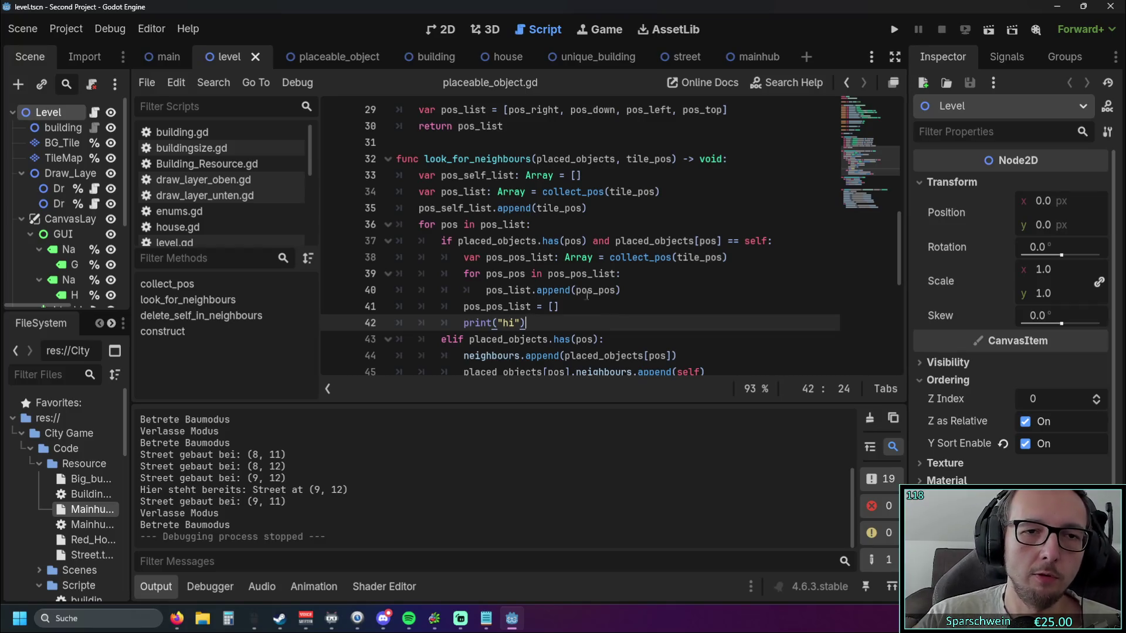
scroll(587, 294, up, 2)
drag(554, 221, 368, 140)
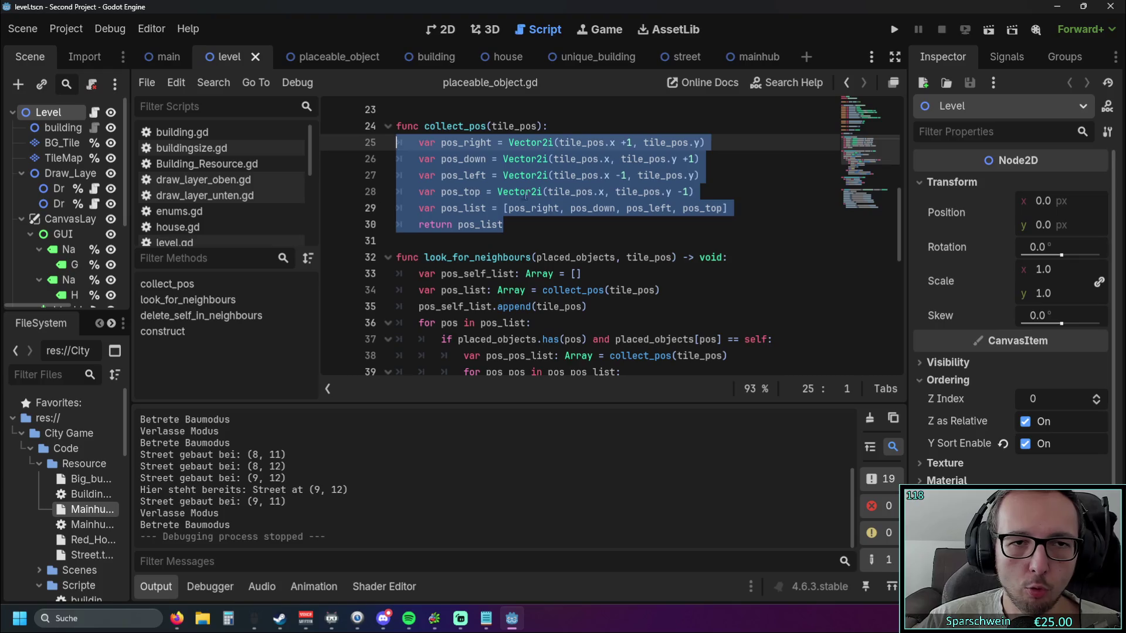
key(Right)
shift+click(396, 125)
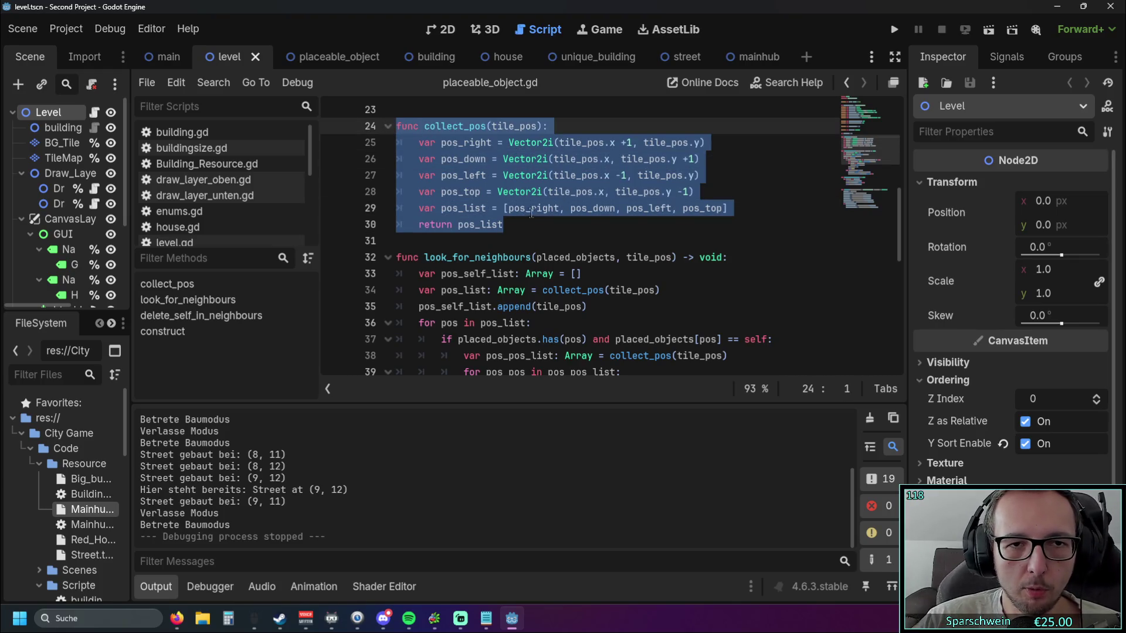
scroll(533, 208, down, 2)
click(565, 258)
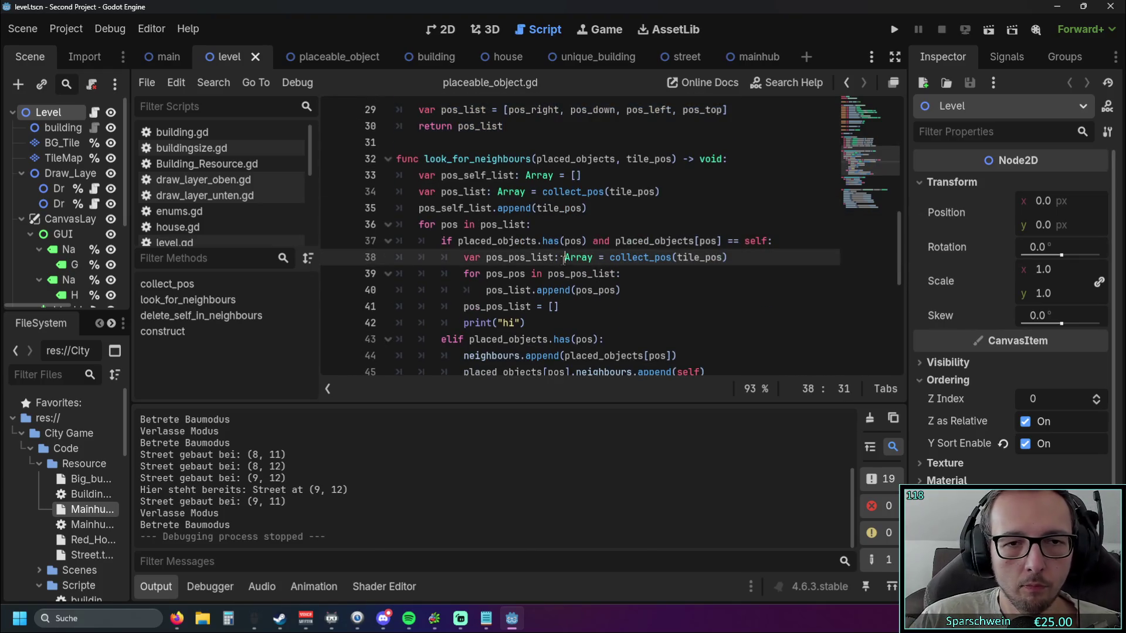
click(634, 292)
scroll(638, 285, up, 1)
scroll(639, 281, down, 1)
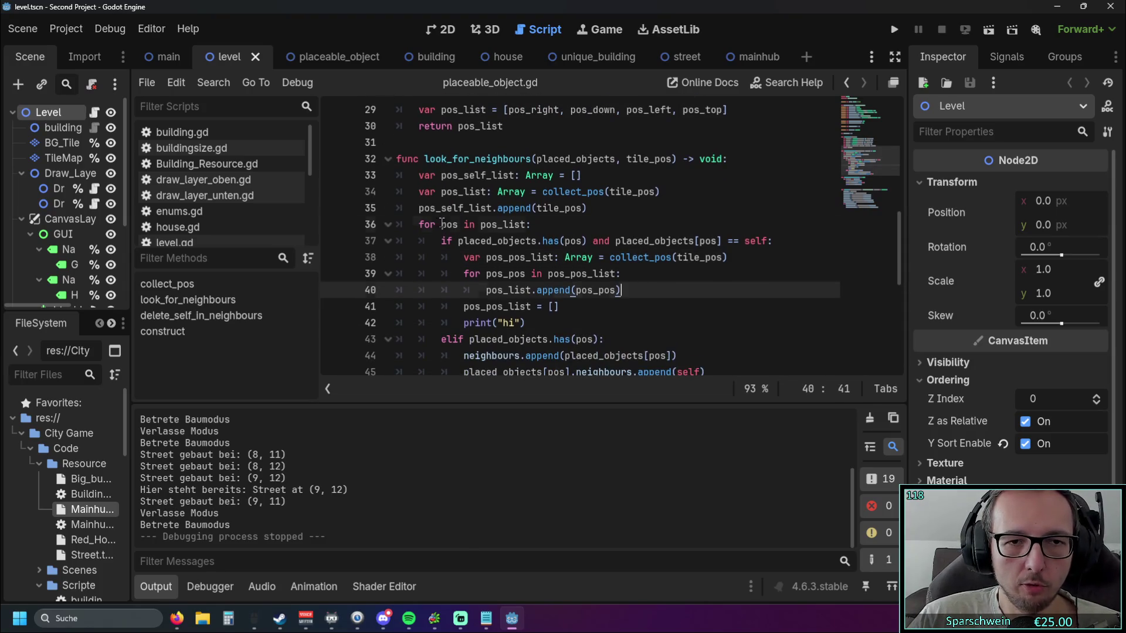
drag(441, 224, 539, 223)
scroll(542, 226, down, 1)
scroll(531, 226, up, 1)
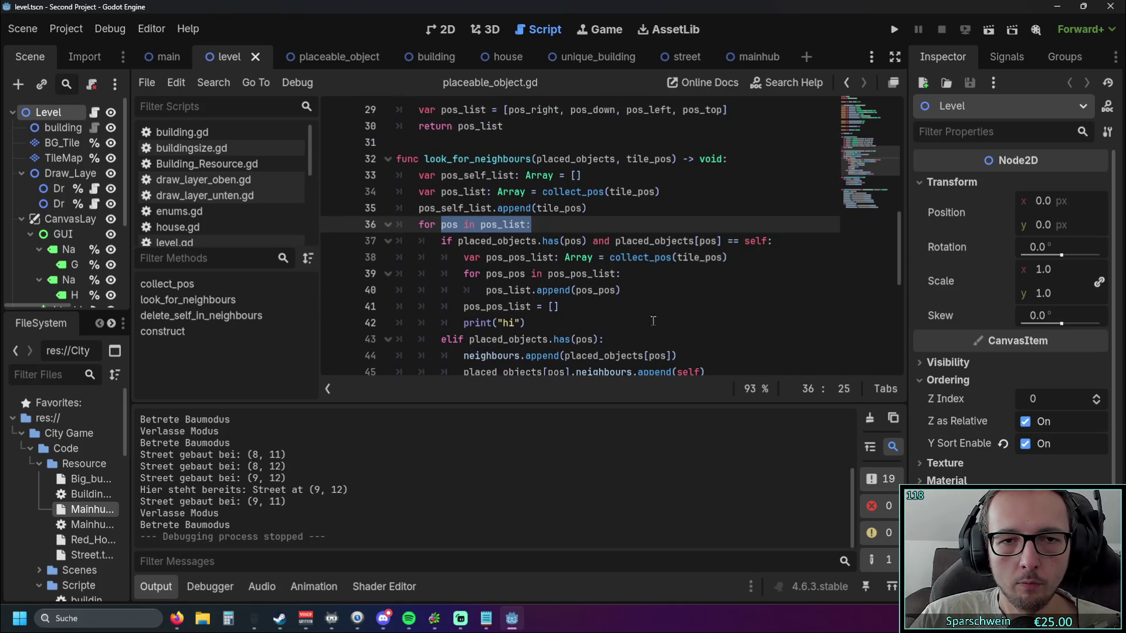
drag(441, 241, 774, 240)
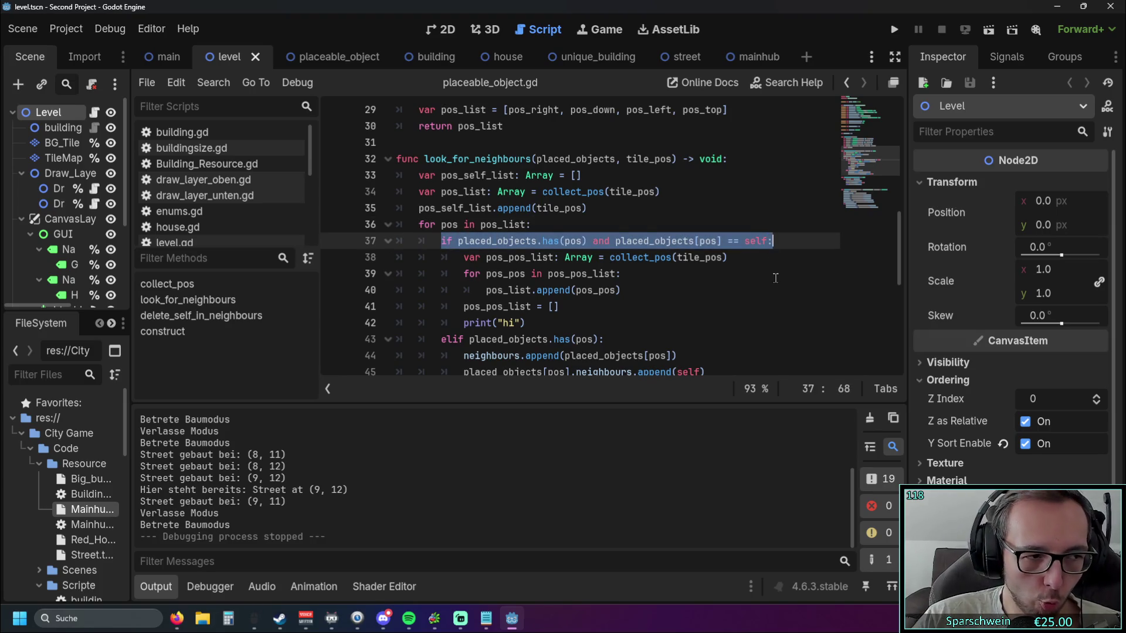
click(729, 275)
drag(772, 242, 441, 241)
scroll(625, 285, up, 1)
scroll(625, 286, down, 1)
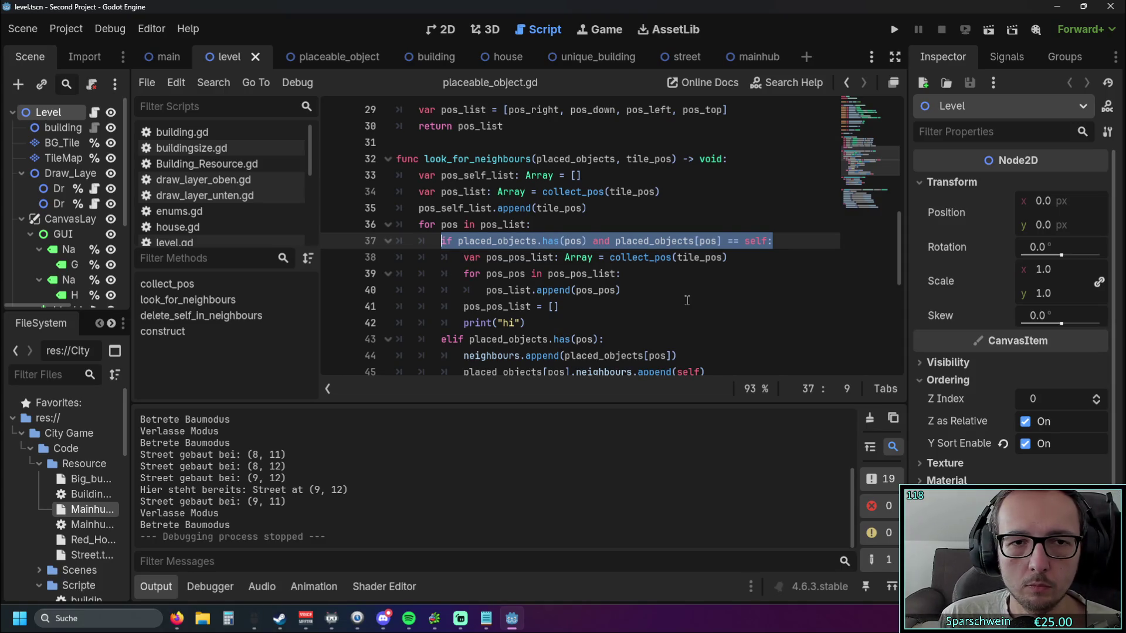
click(665, 290)
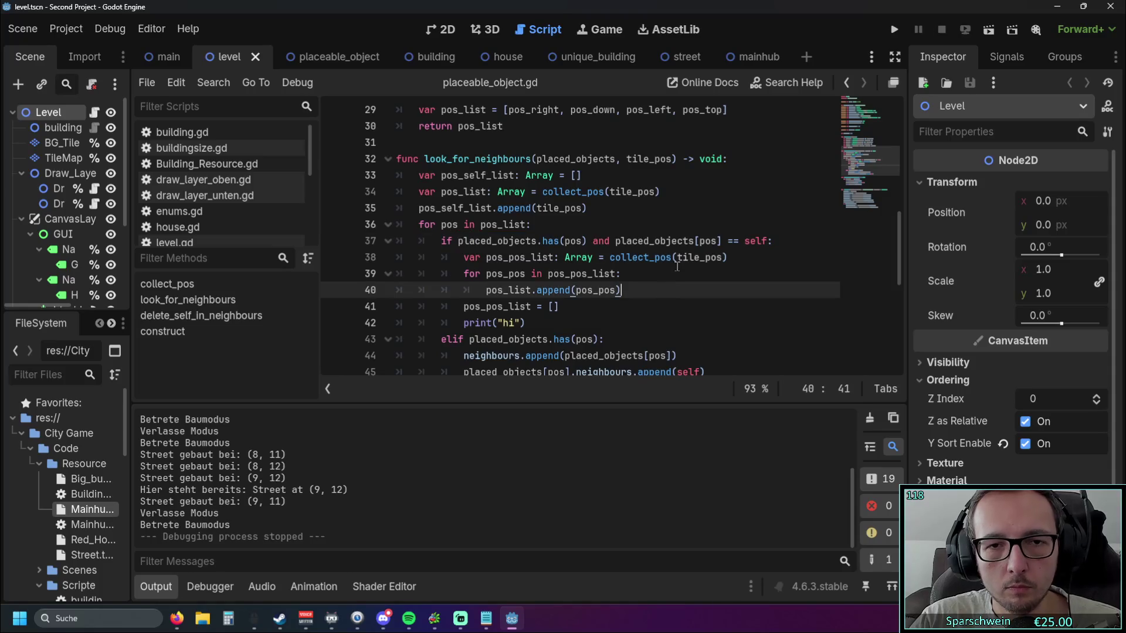
- Replace tile_pos with pos in the collect_pos call on line 38
drag(677, 258, 722, 259)
text(pos)
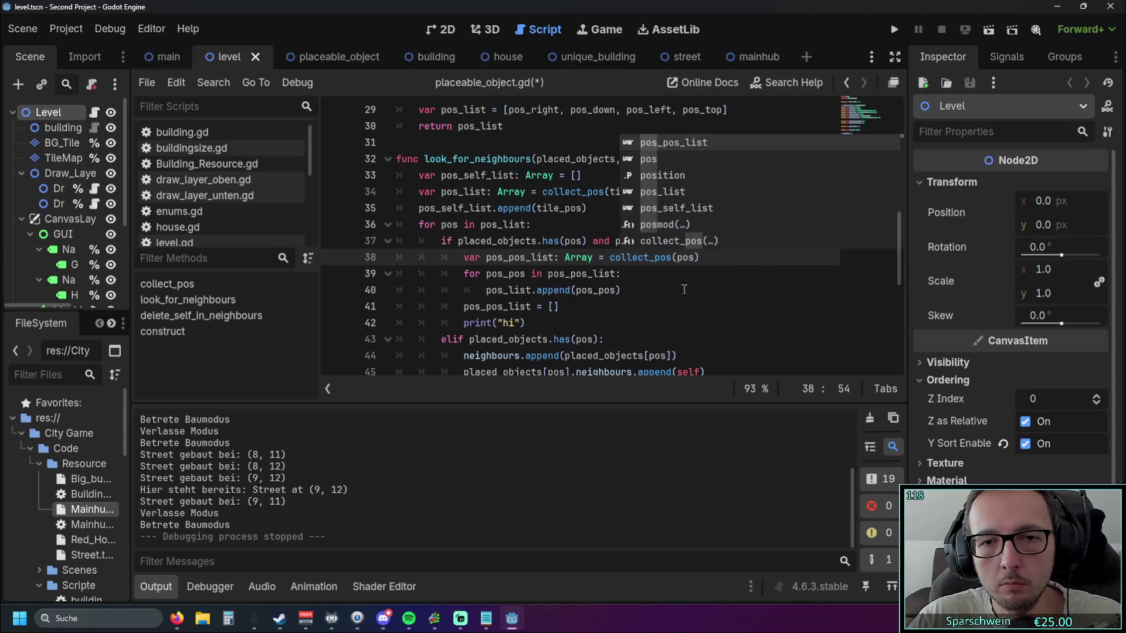
click(681, 289)
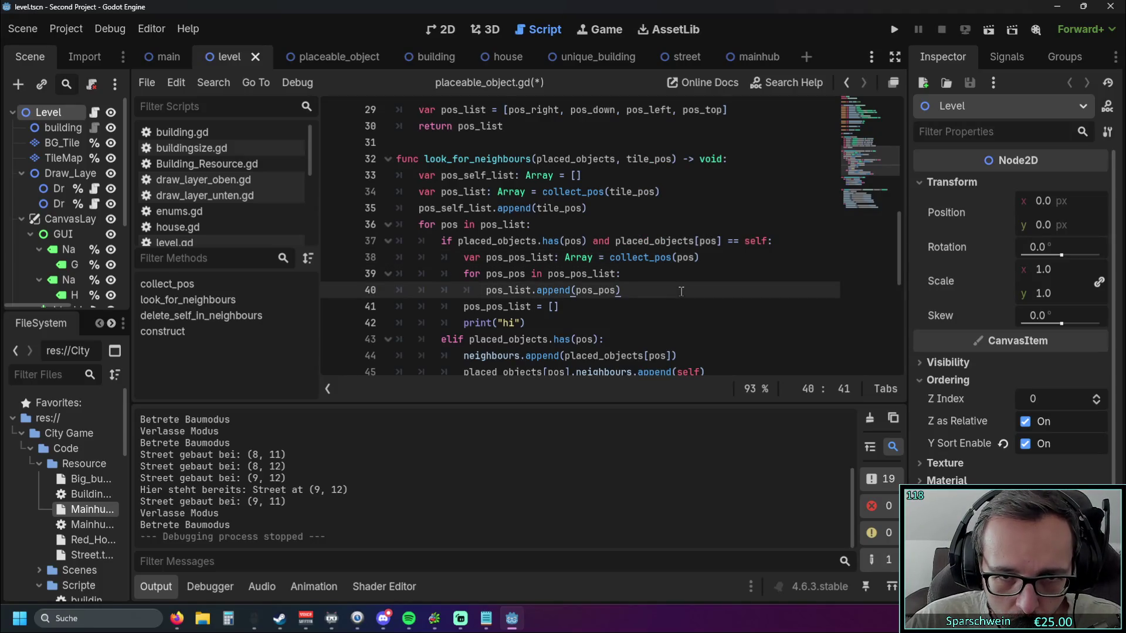
scroll(681, 290, down, 1)
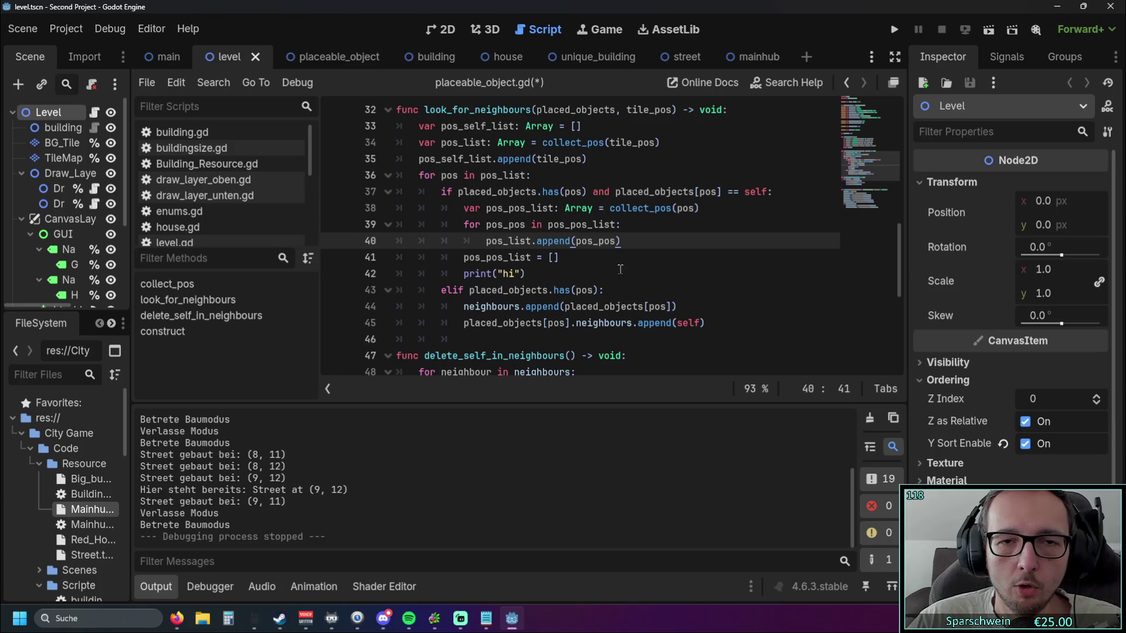
drag(464, 208, 700, 208)
scroll(671, 268, up, 1)
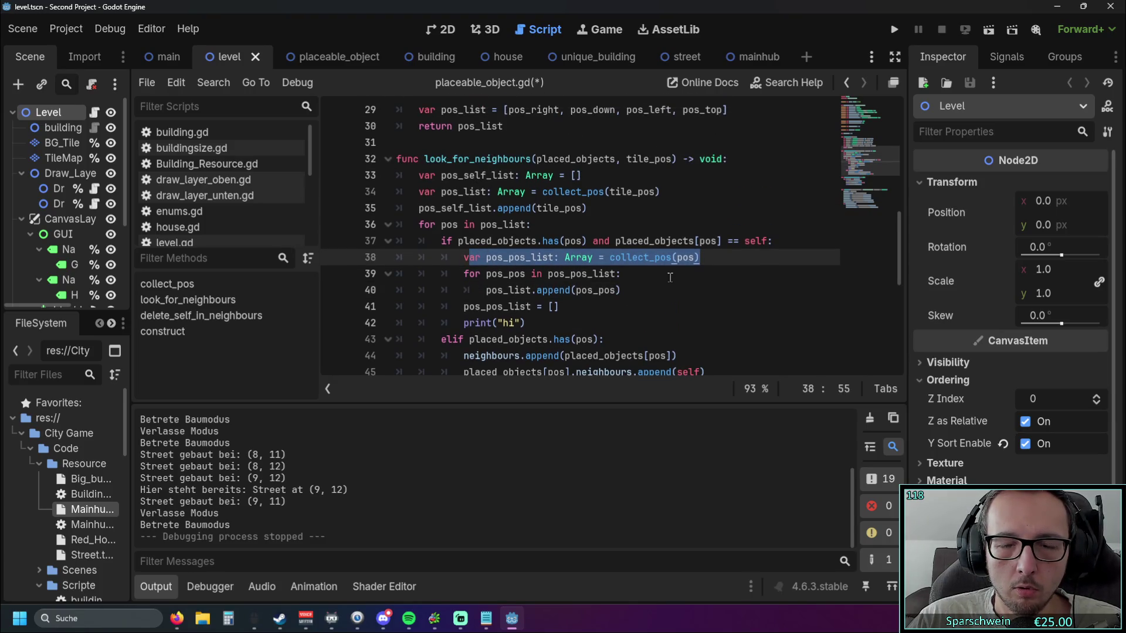
click(670, 278)
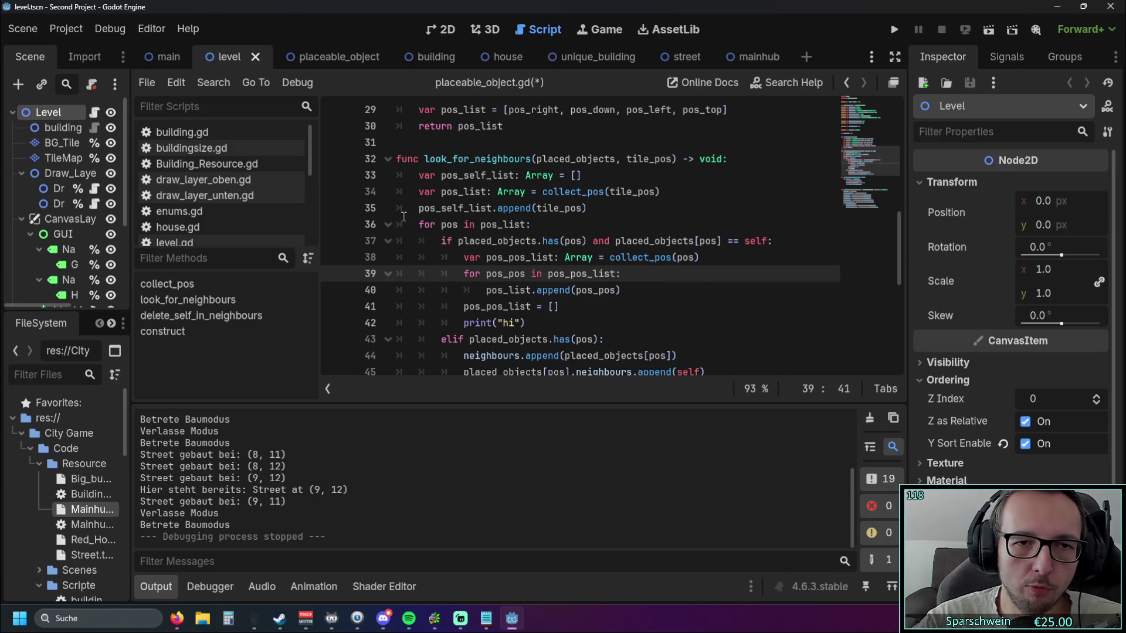
- Review the for-loop and pos_self_list append lines, then place the caret in the line 37 condition
triple_click(438, 225)
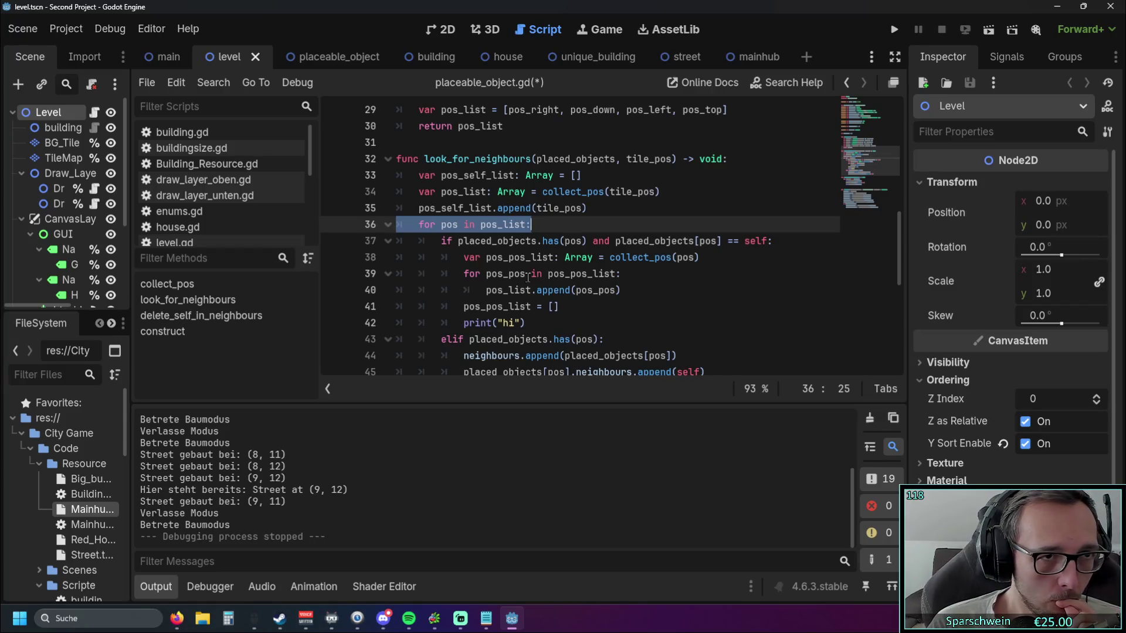
drag(587, 208, 419, 209)
click(577, 227)
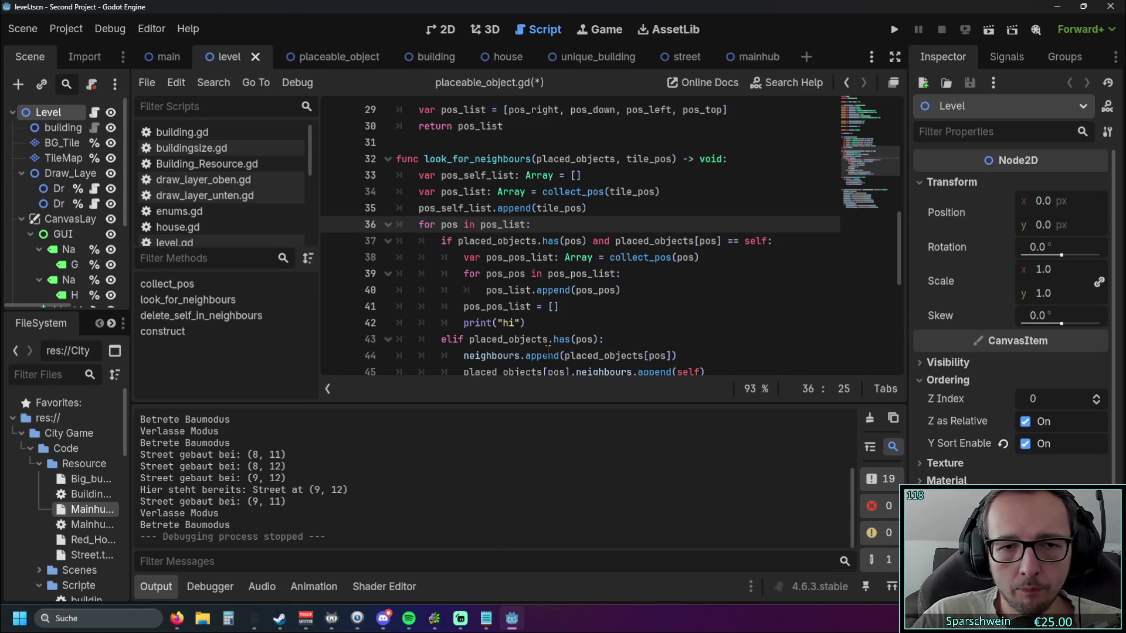
click(461, 241)
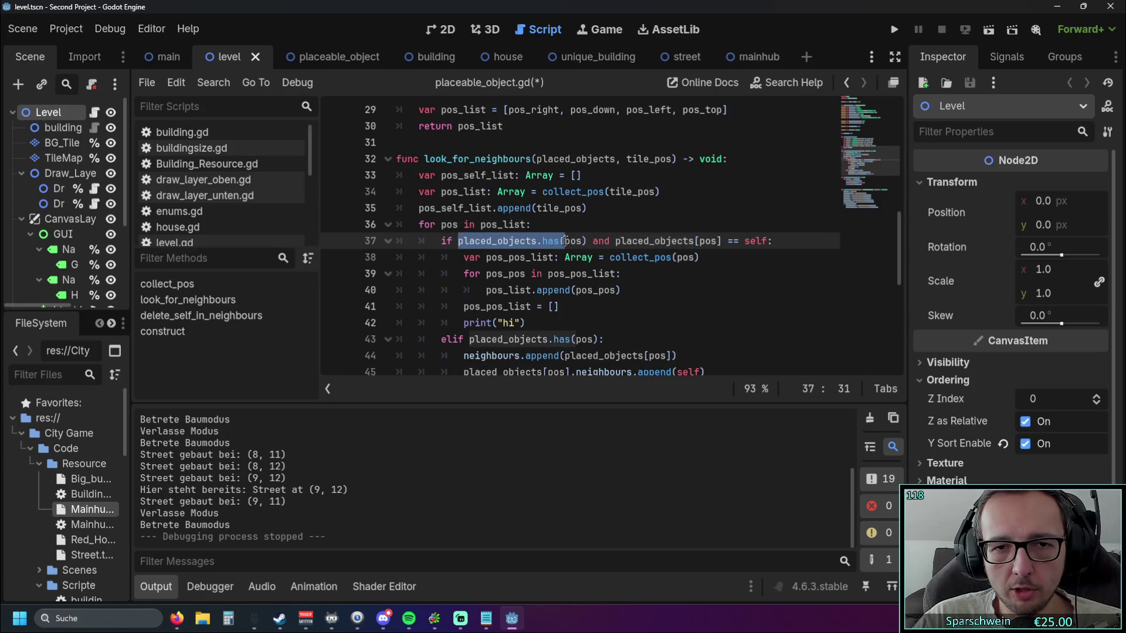
click(647, 274)
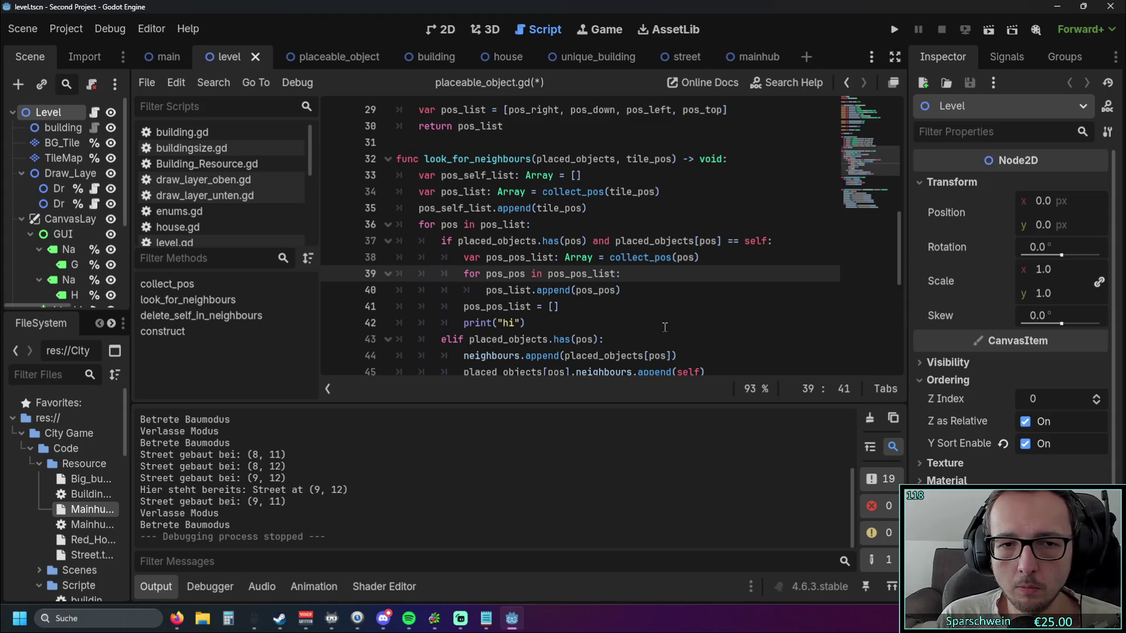
scroll(465, 340, down, 1)
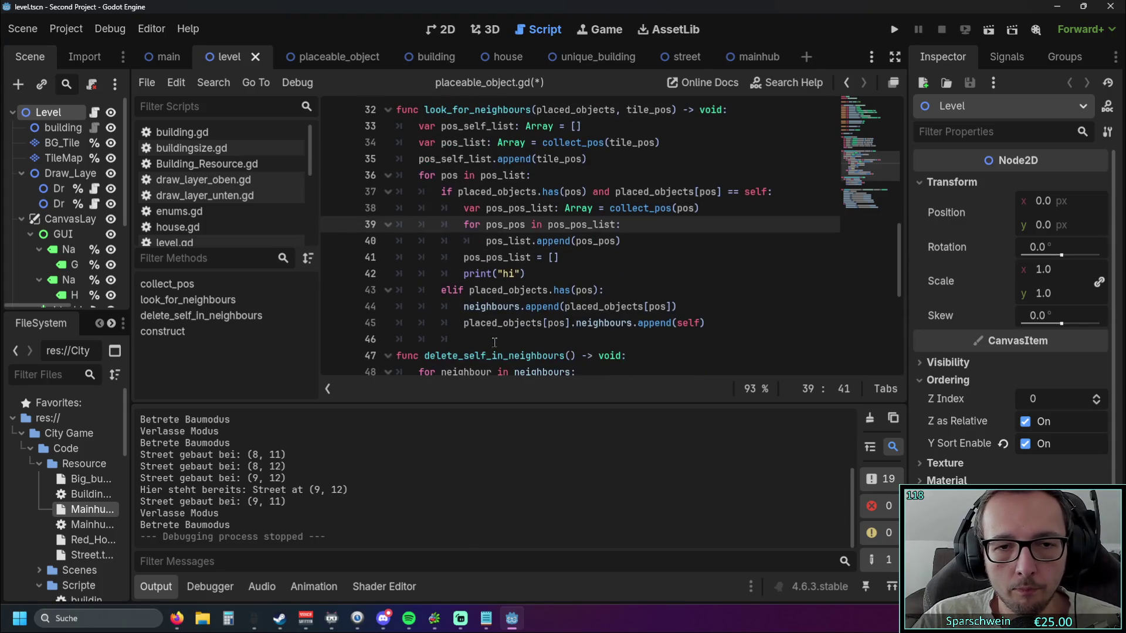
scroll(631, 328, up, 1)
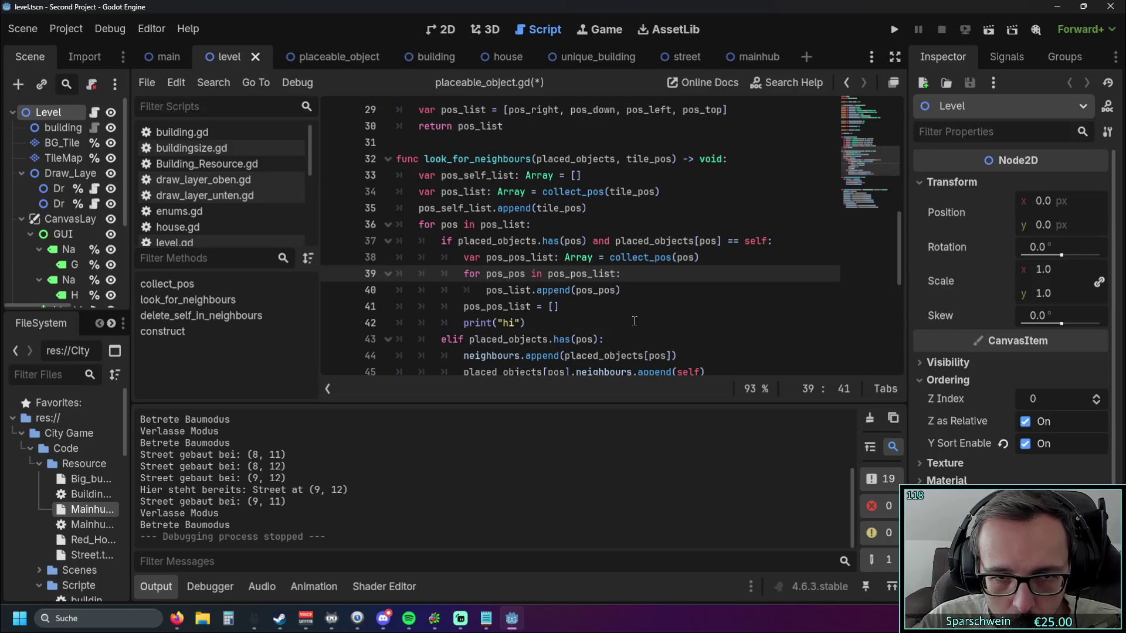
scroll(636, 315, down, 1)
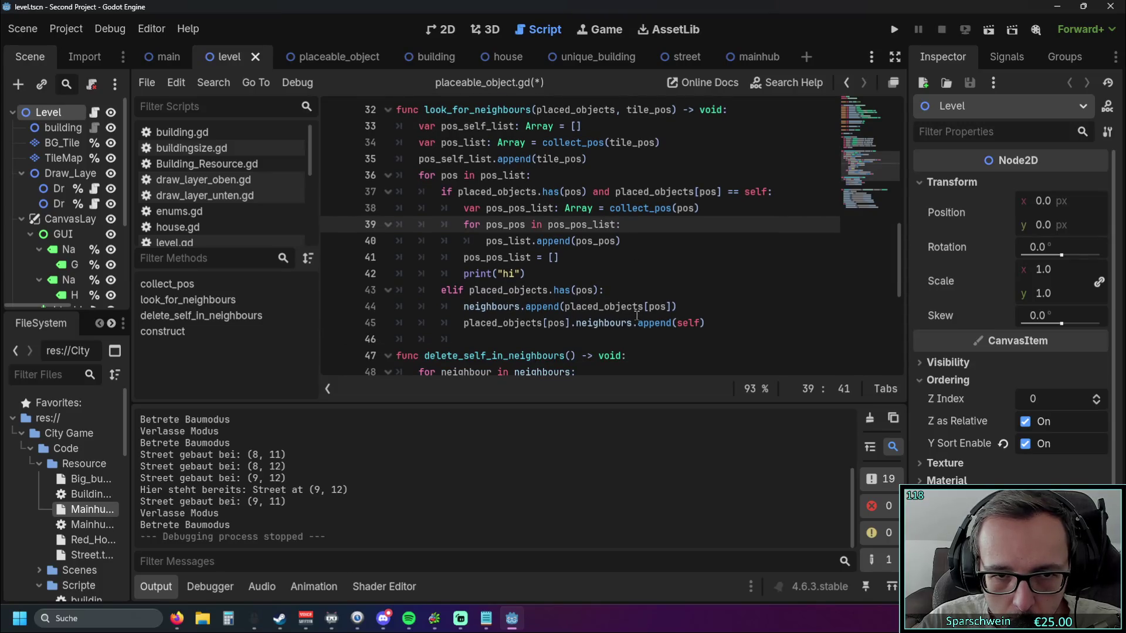
scroll(636, 316, up, 1)
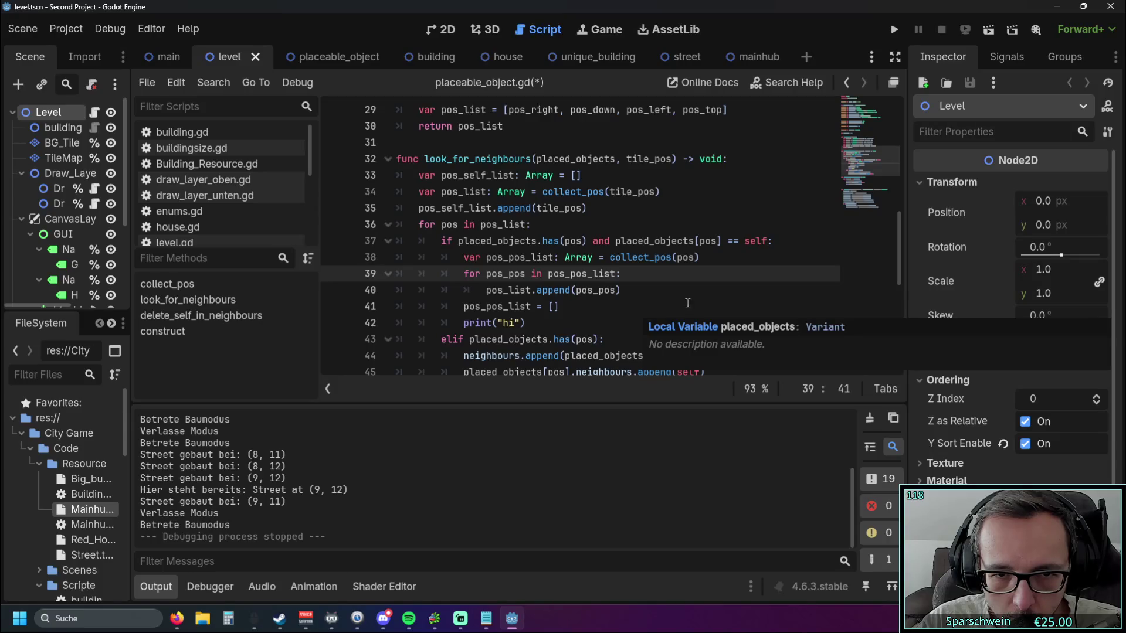
click(769, 243)
- Extend the line 37 condition with 'and not pos_self_list.has(pos)' and drag the script list divider left
text(and)
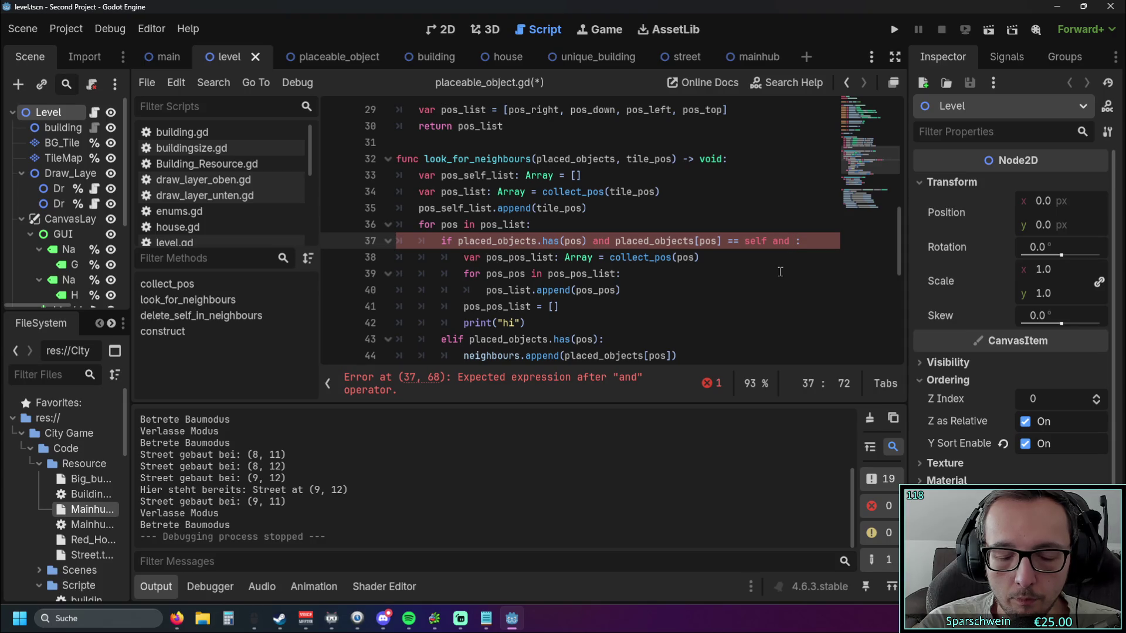
text(not )
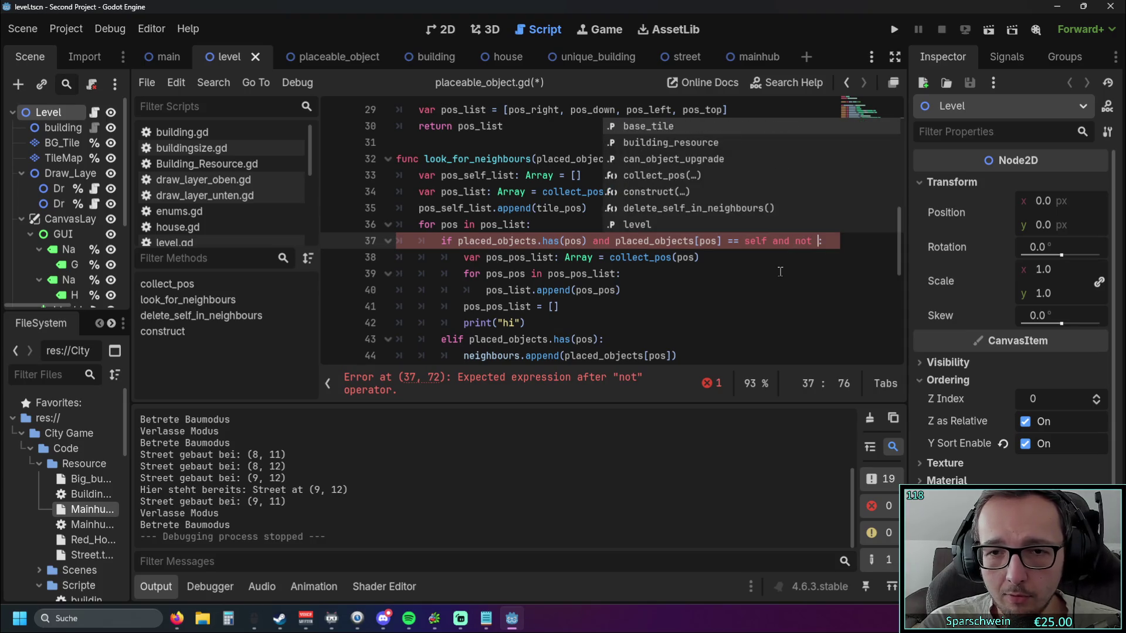
text(pos_s)
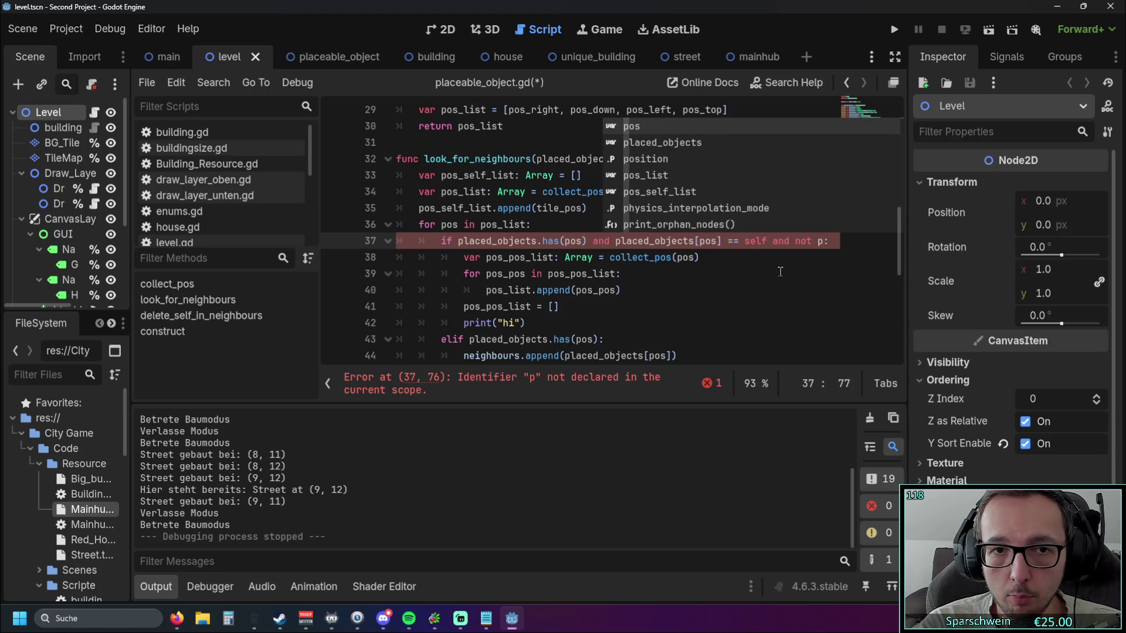
text(elf_list)
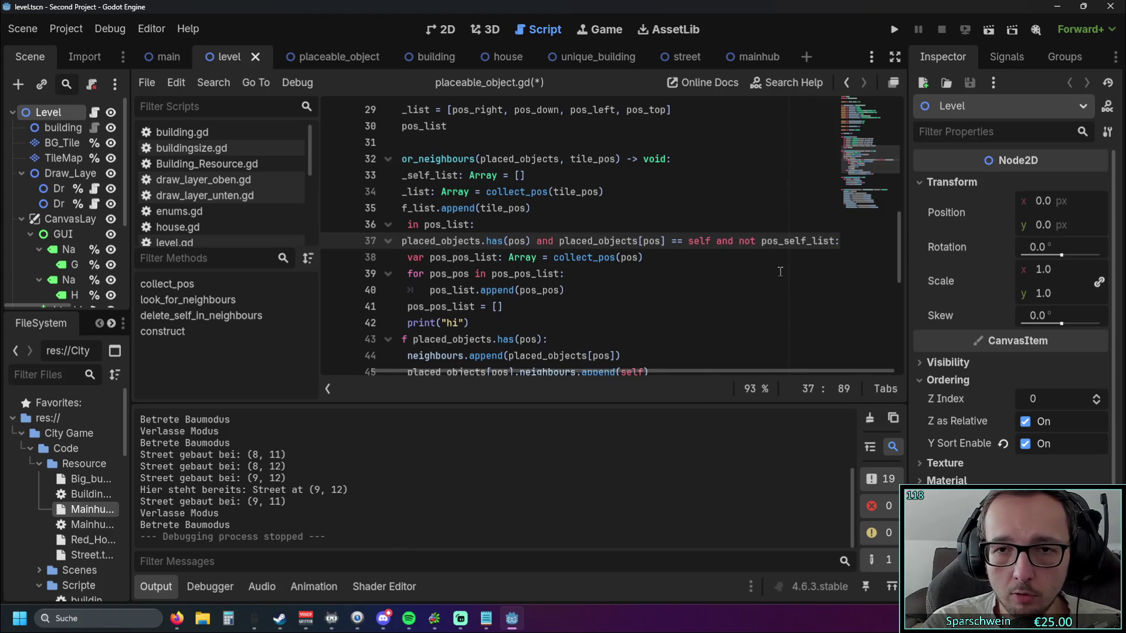
text(.has(pos)
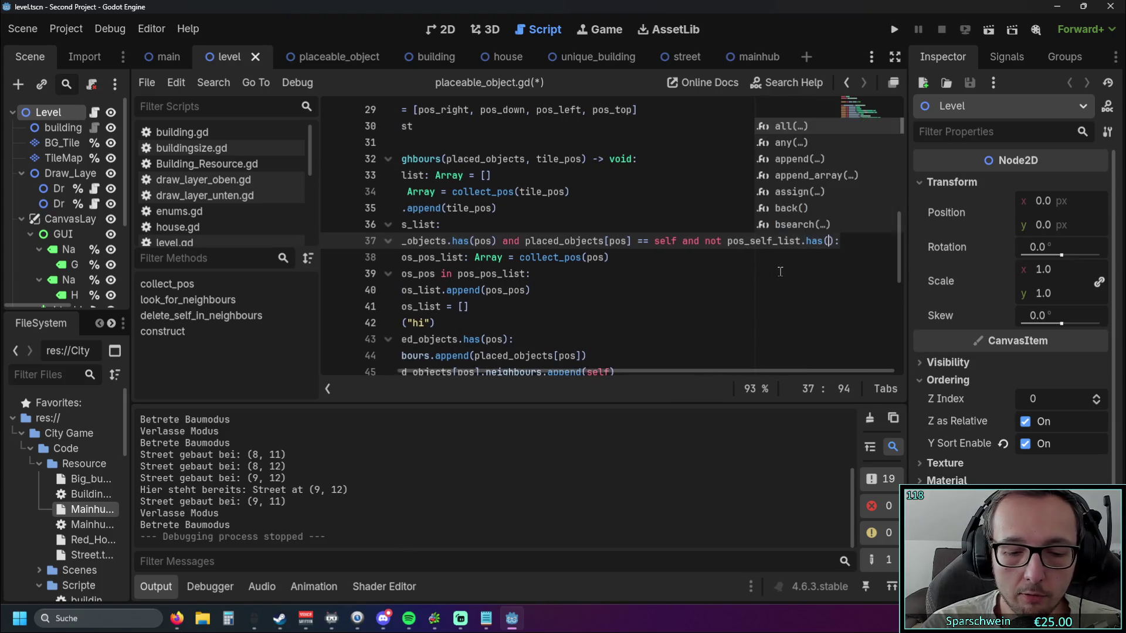
text())
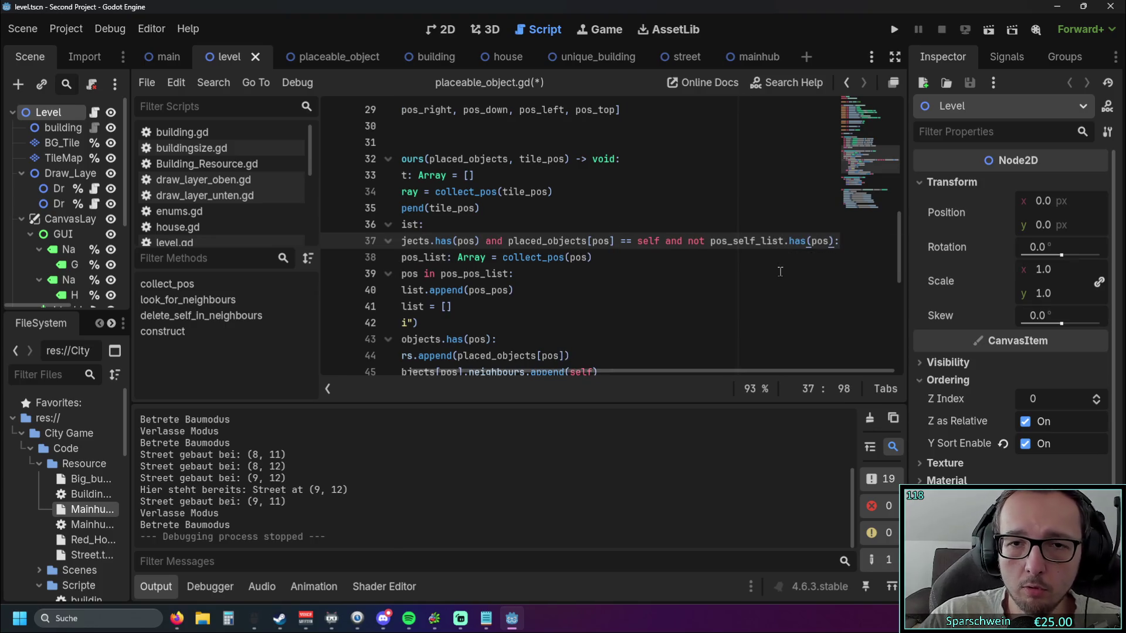
click(722, 301)
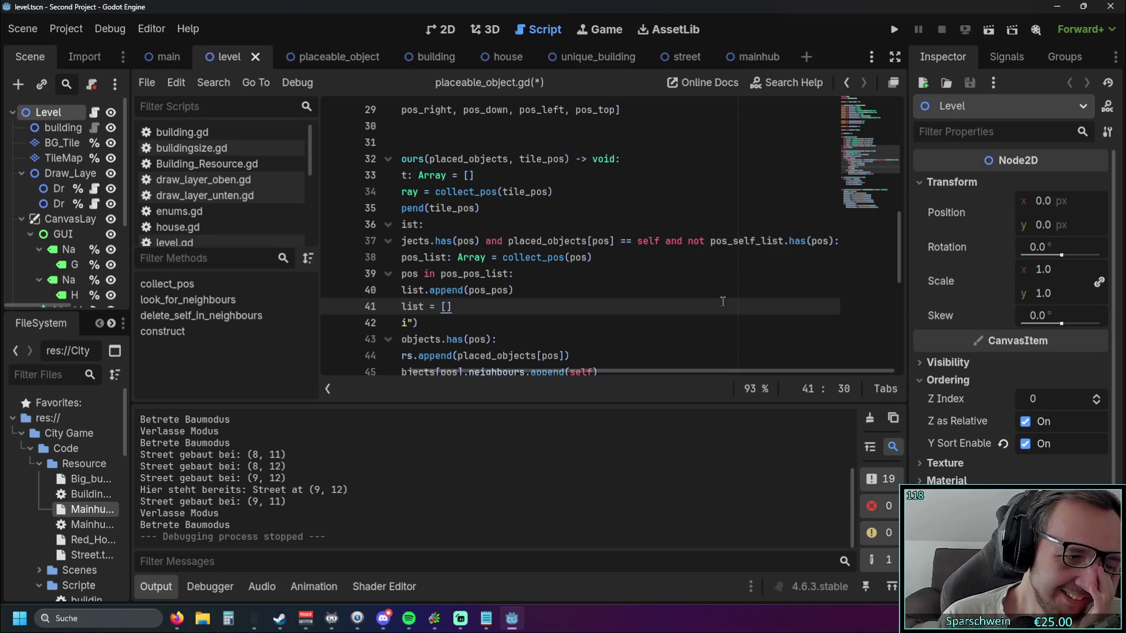
drag(679, 374, 591, 375)
drag(320, 305, 191, 306)
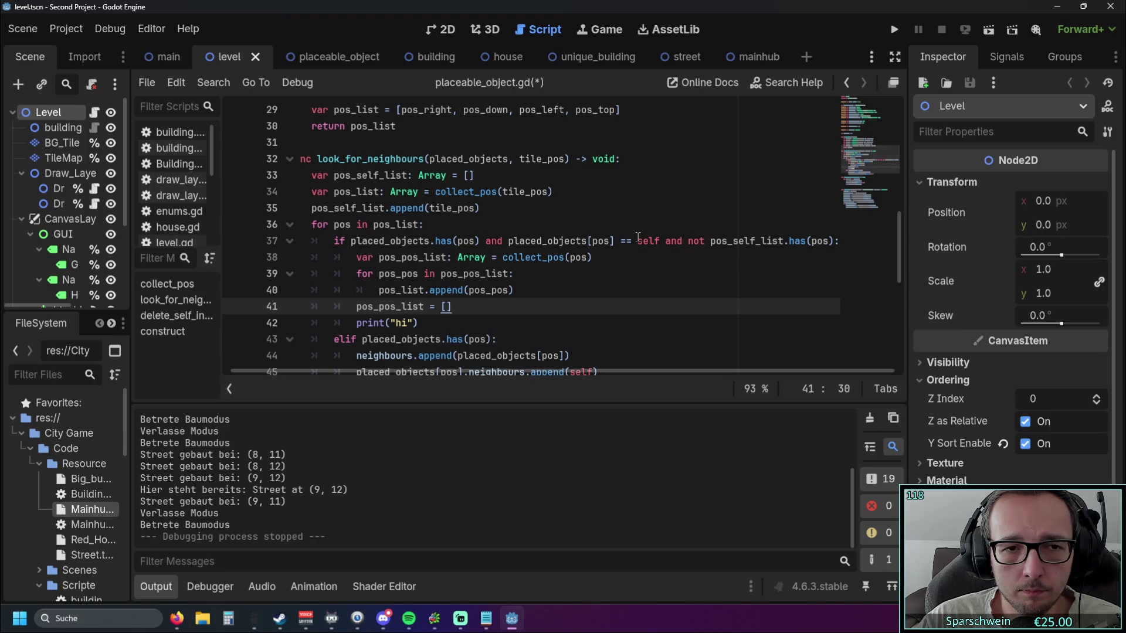
scroll(400, 283, down, 1)
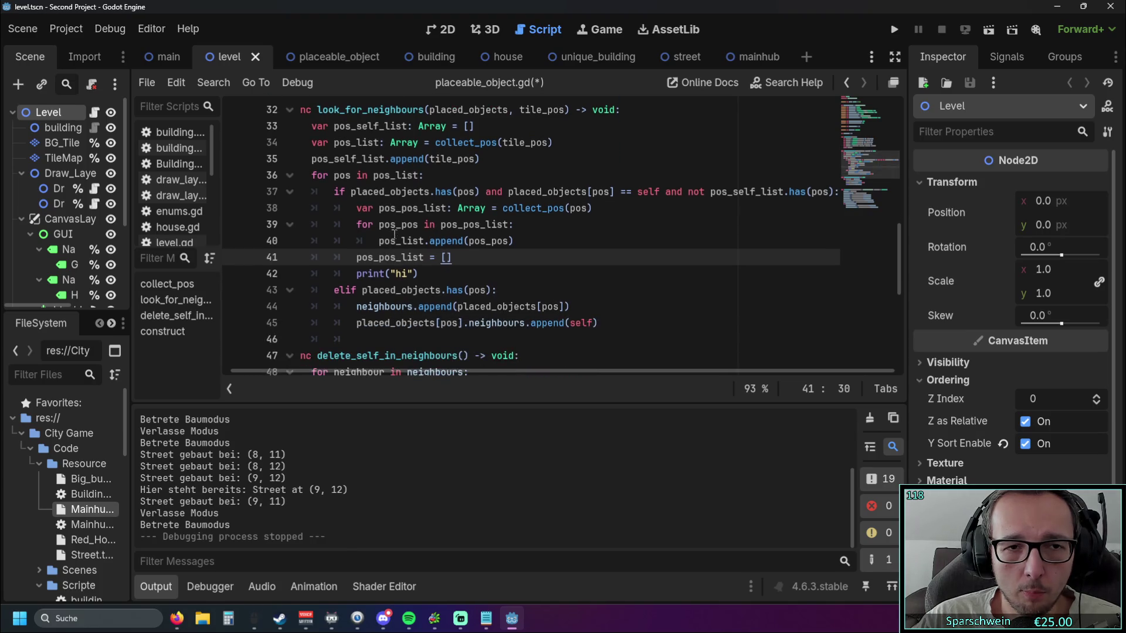
drag(357, 208, 503, 209)
click(602, 229)
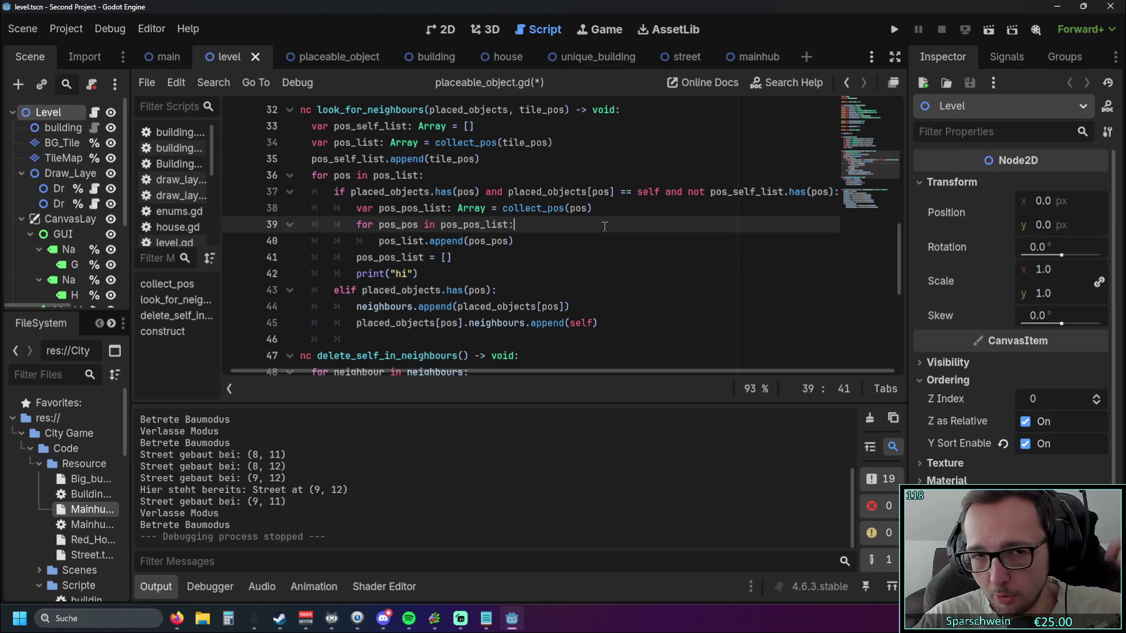
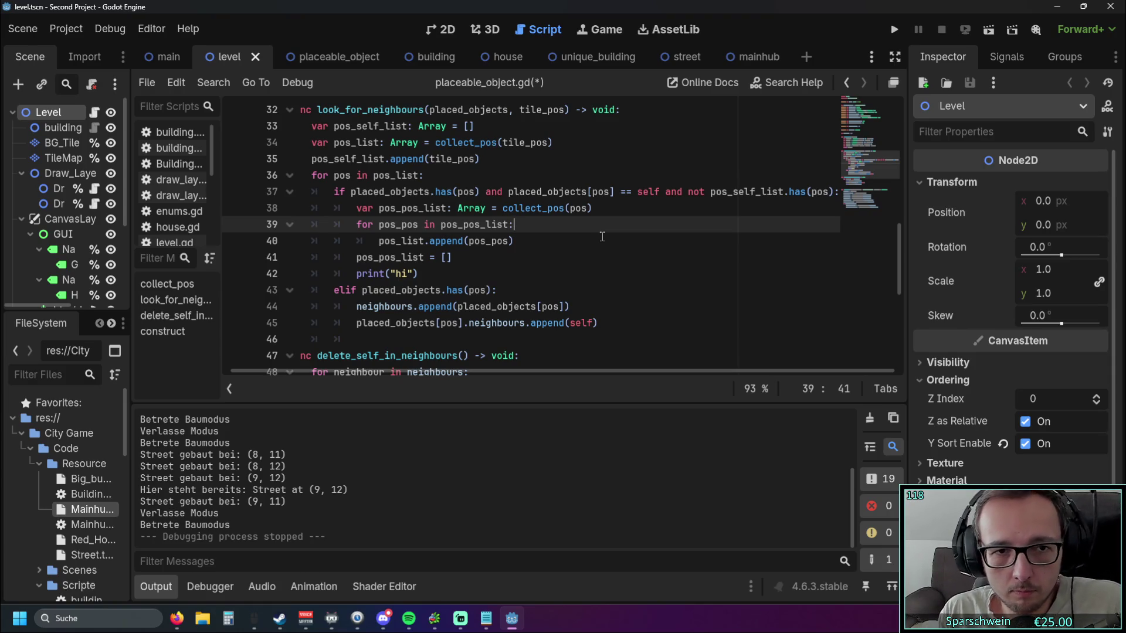
- Add a new line under 'for pos_pos in pos_pos_list:' beginning with 'if'
key(Return)
text(if pos)
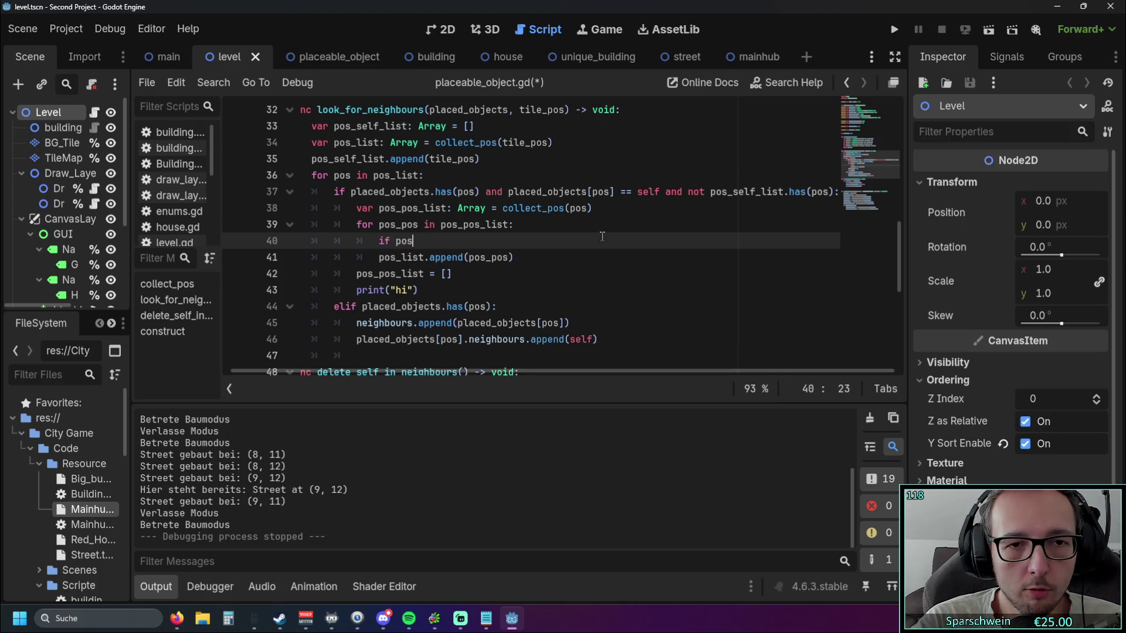
text(_pos)
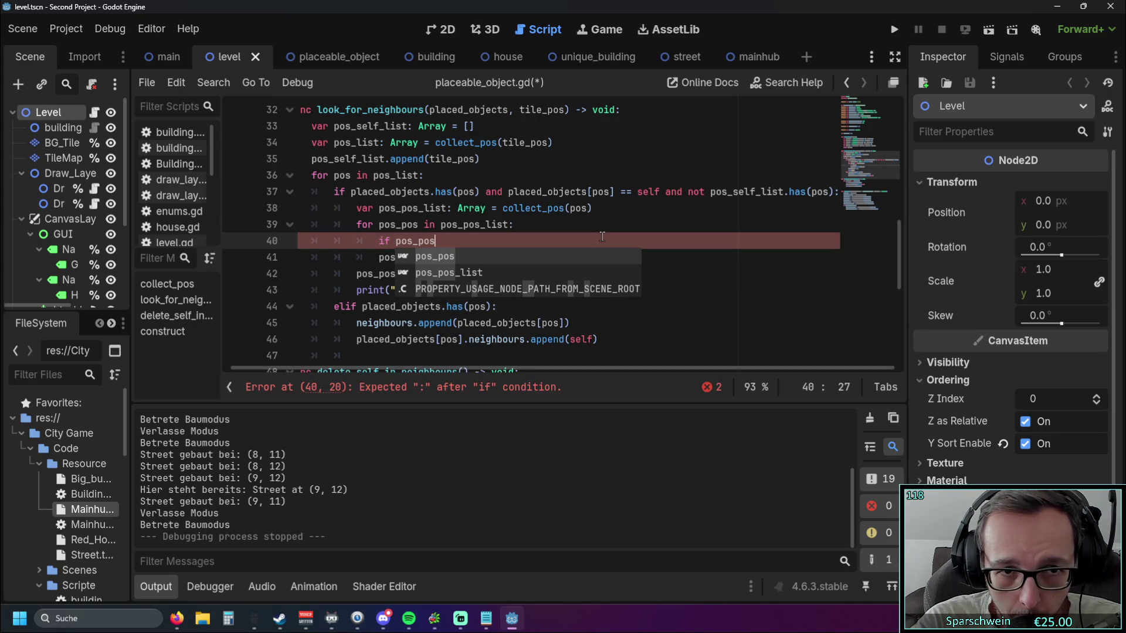
key(BackSpace)
key(BackSpace)
key(BackSpace)
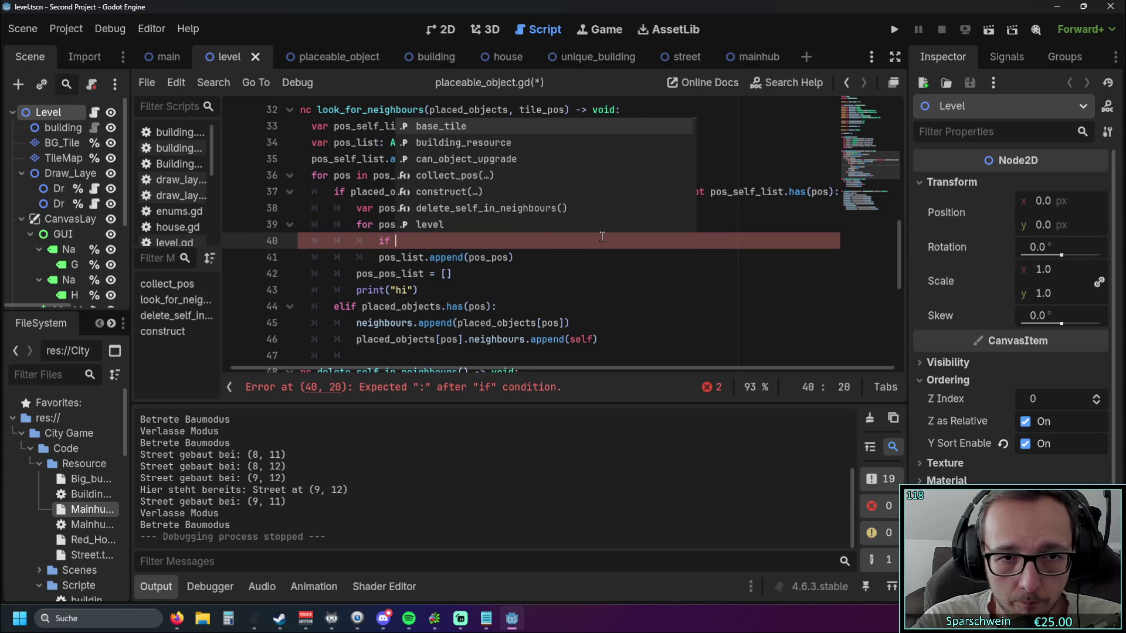
click(522, 257)
- Look over the surrounding code and locate the existing self condition on line 37
scroll(481, 326, up, 1)
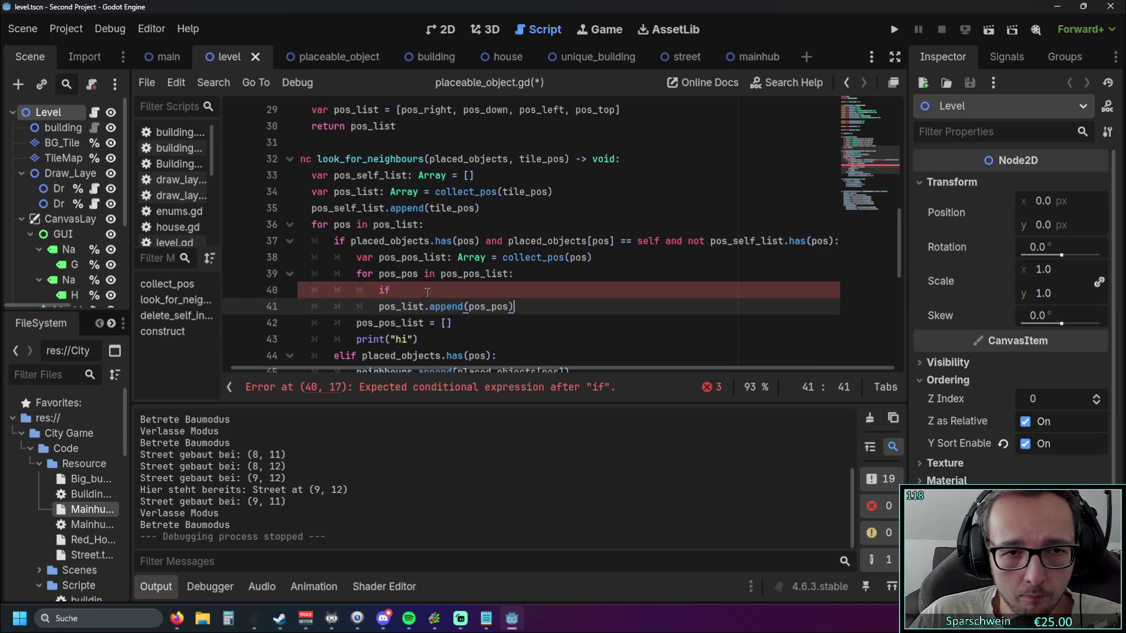
scroll(427, 288, down, 1)
scroll(419, 244, up, 1)
scroll(436, 274, down, 1)
click(420, 241)
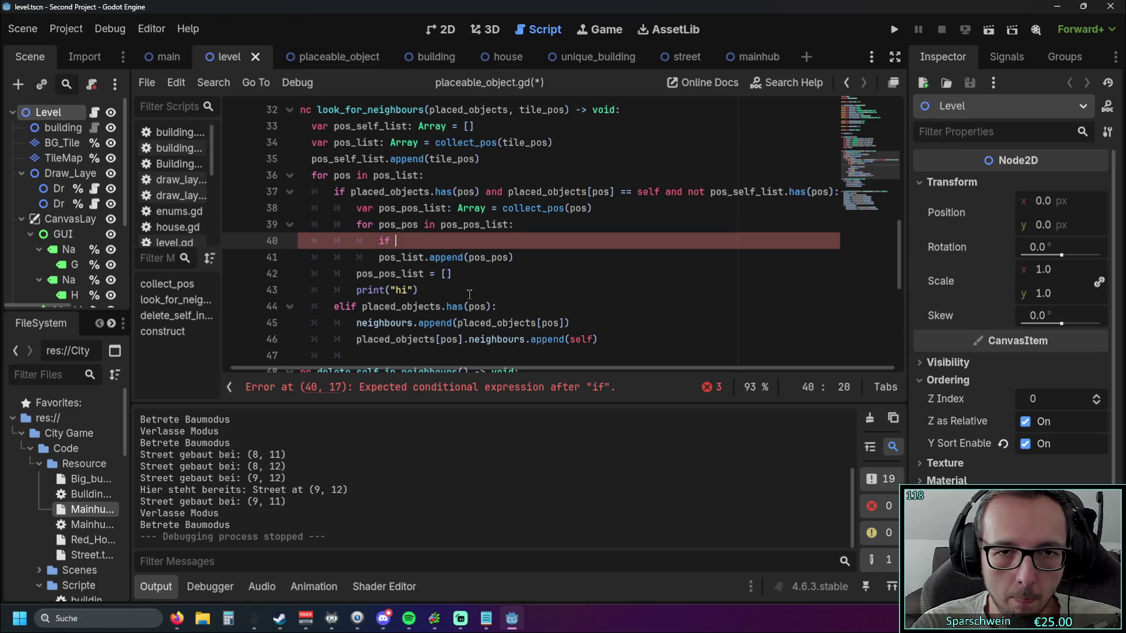
click(508, 191)
- Reuse line 37's condition so line 40 reads 'if placed_objects[pos_pos] == self'
drag(508, 191, 660, 191)
key(ctrl+c)
click(414, 246)
key(ctrl+v)
click(502, 246)
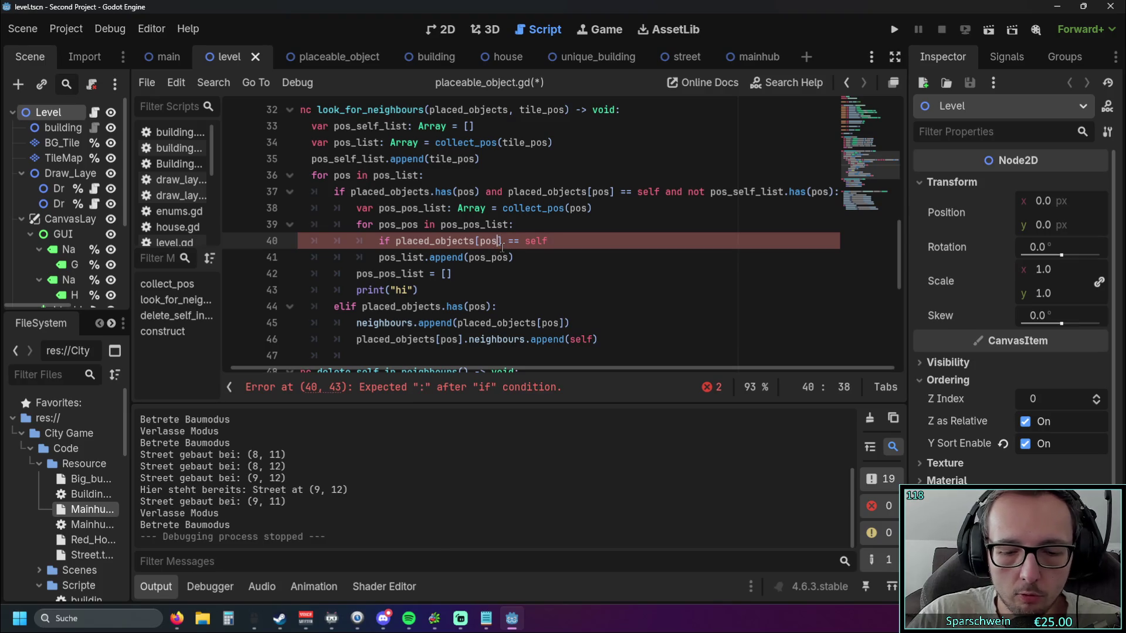
text(_pos)
- Give the if block the body pos_self_list.append(pos_pos)
key(End)
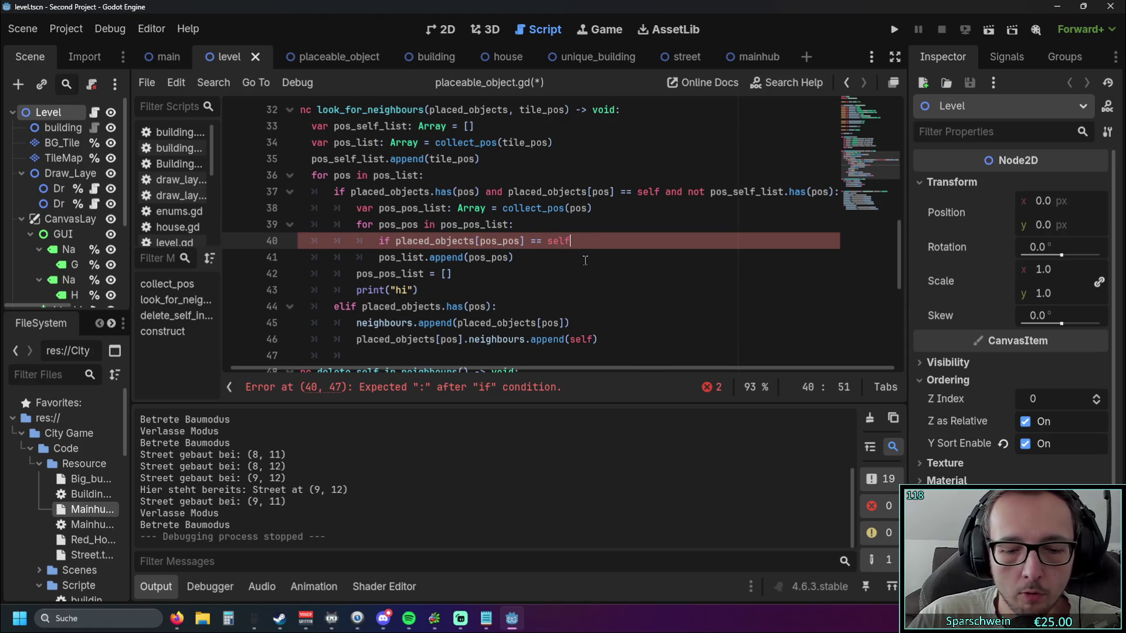
text(:)
key(Return)
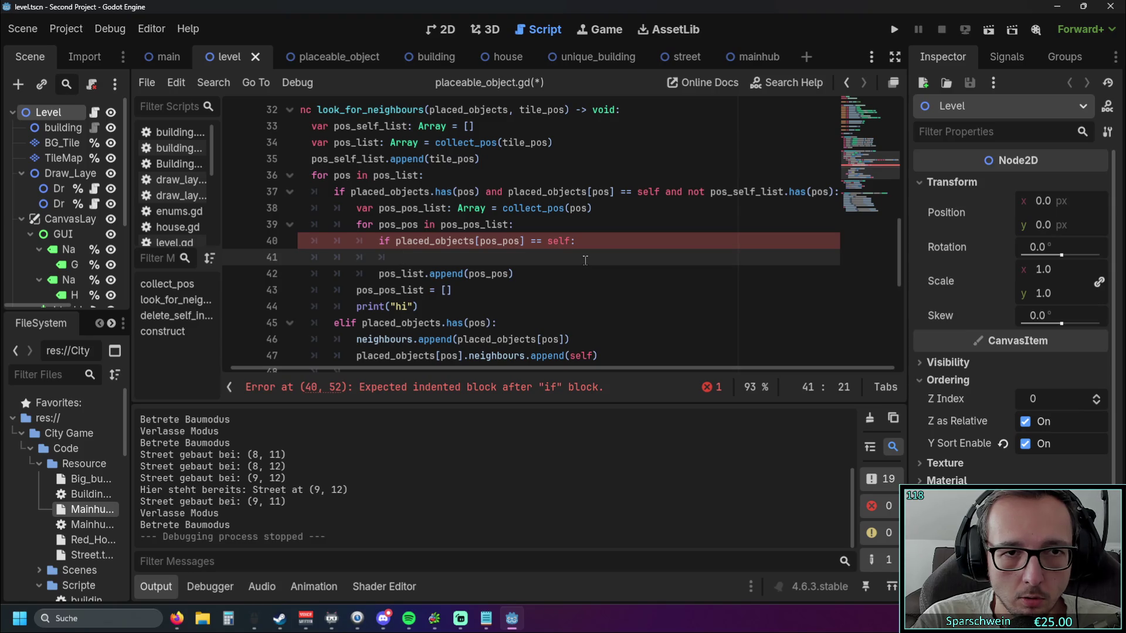
text(pos_self)
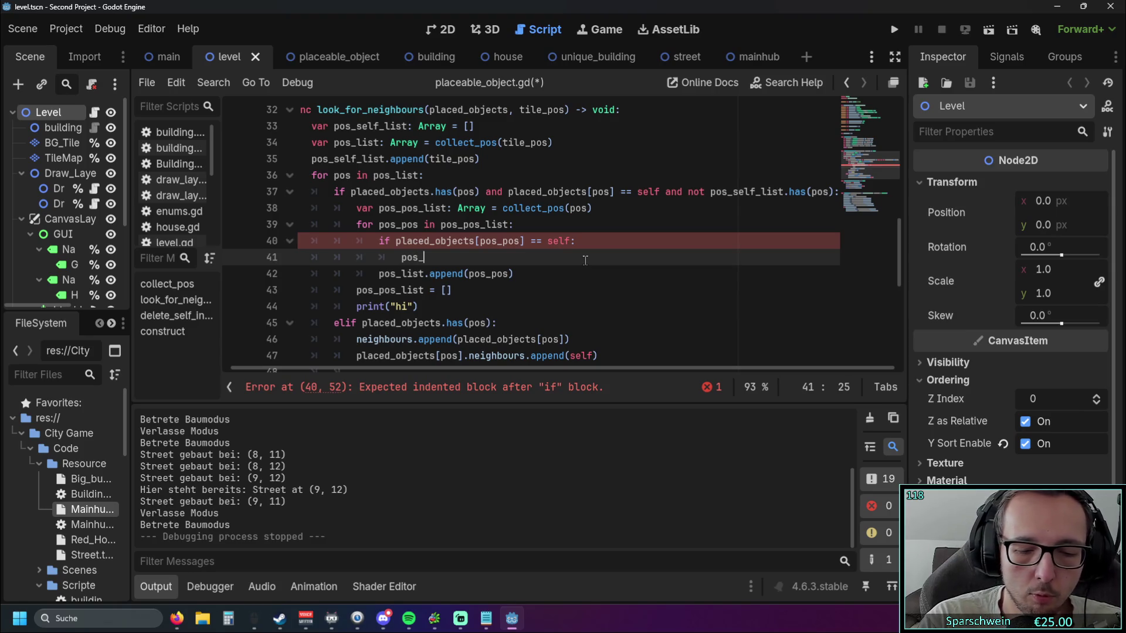
key(Return)
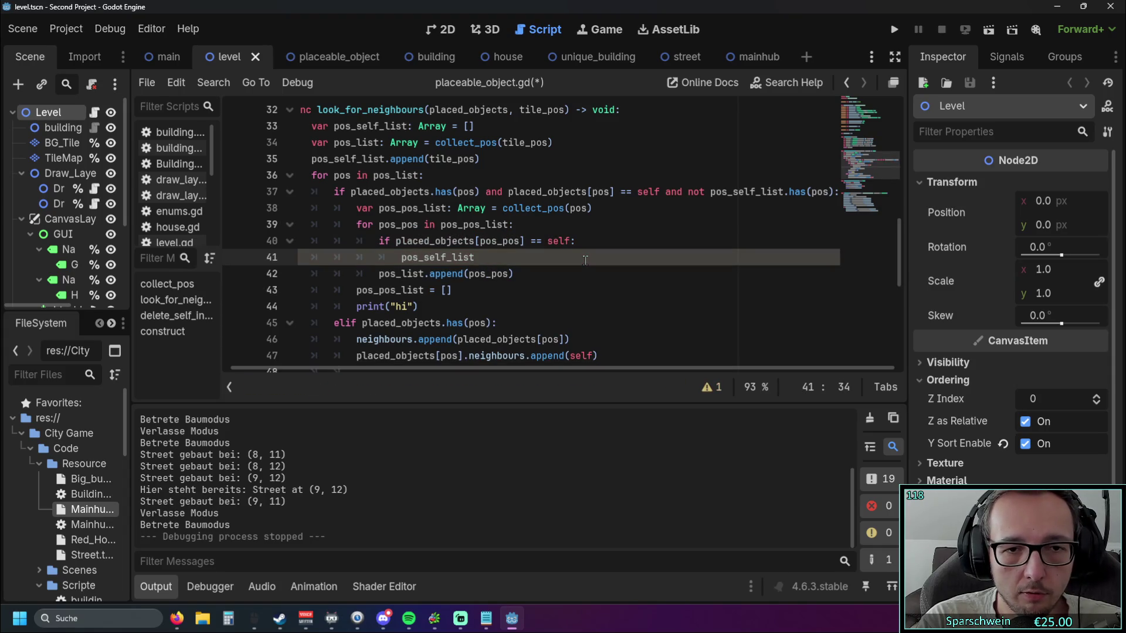
text(.append()
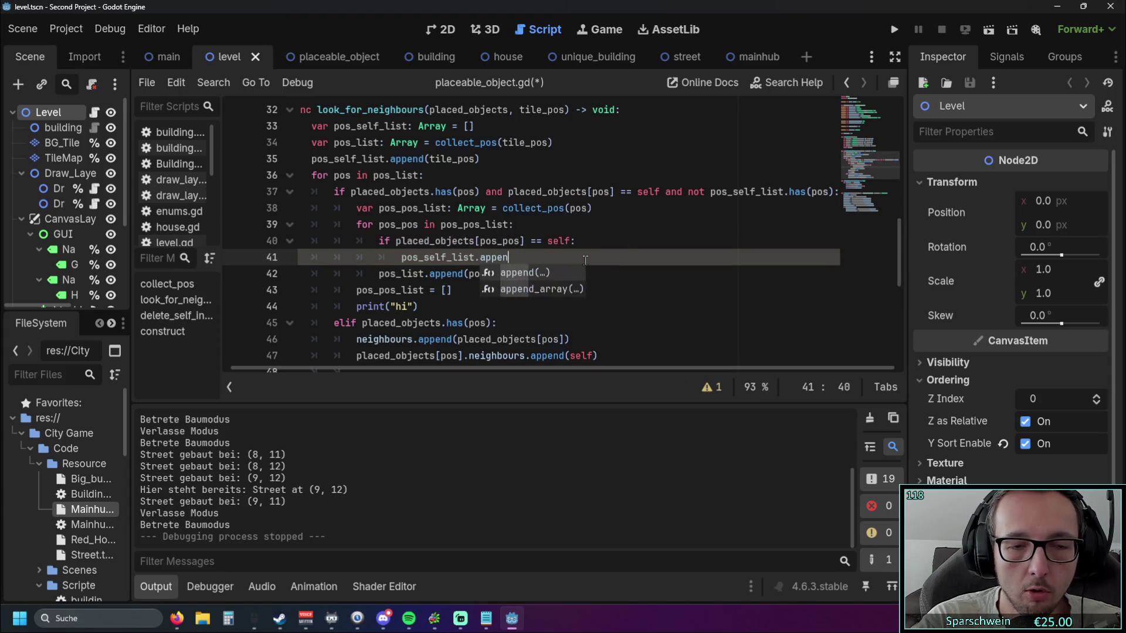
text(pos_pos)
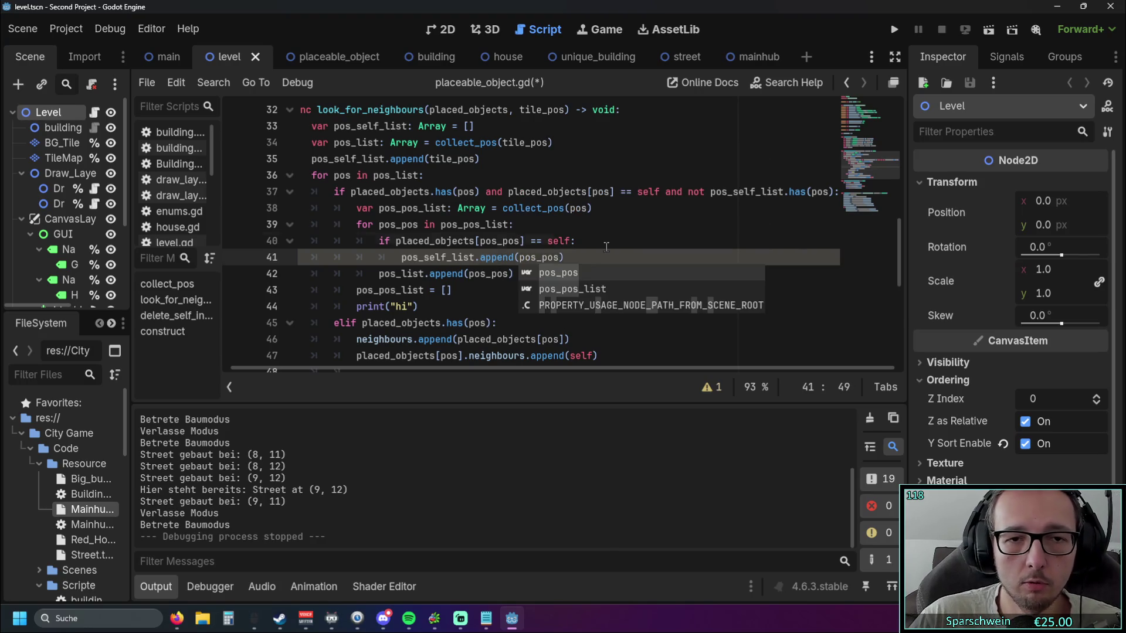
click(606, 247)
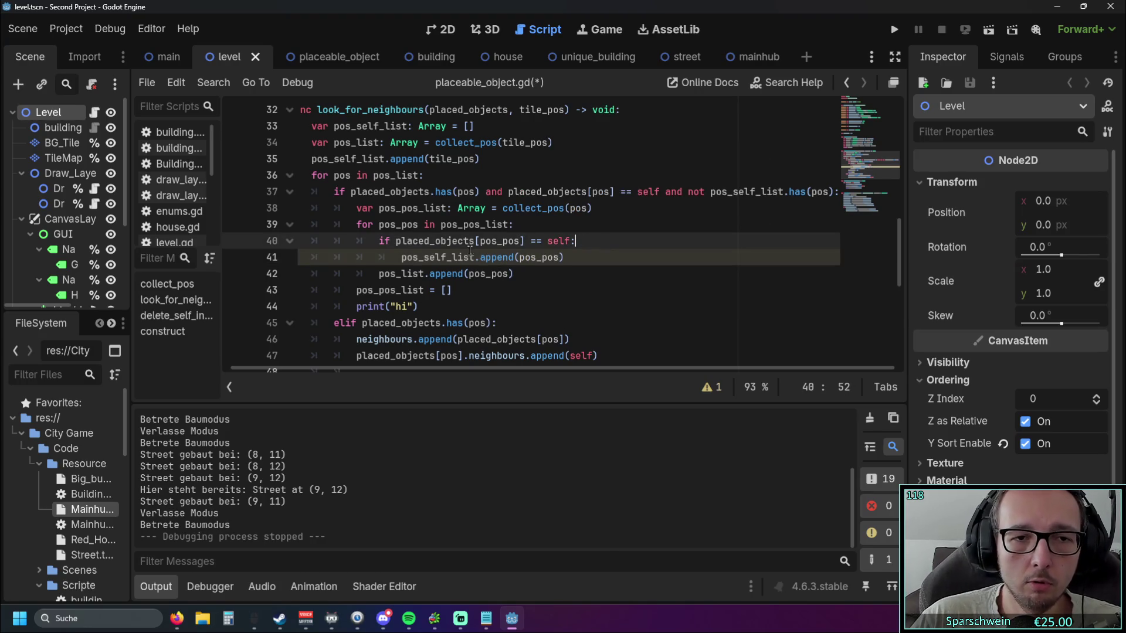
click(529, 323)
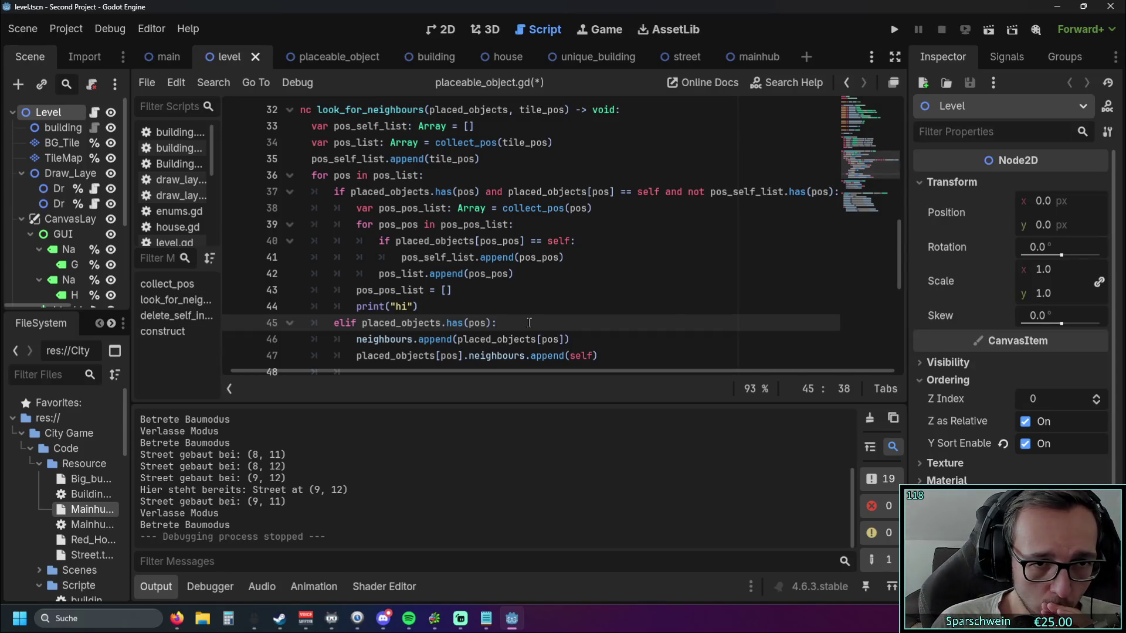
- Add an else: branch with pos_list.append(pos_pos) indented under it, then run the project
click(566, 258)
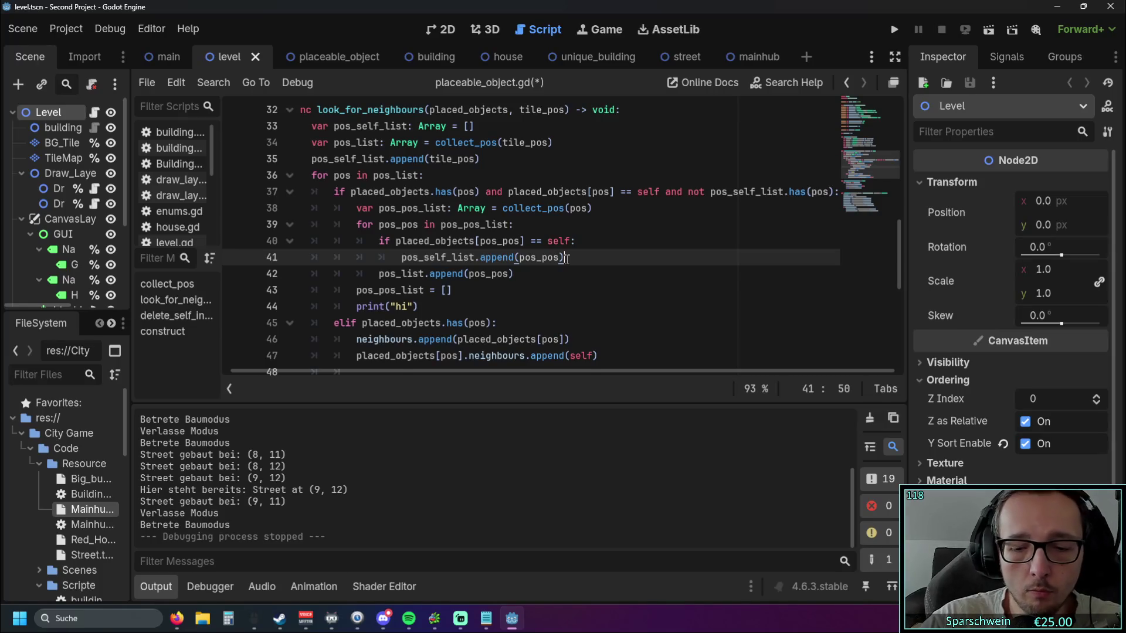
key(Return)
text(else:)
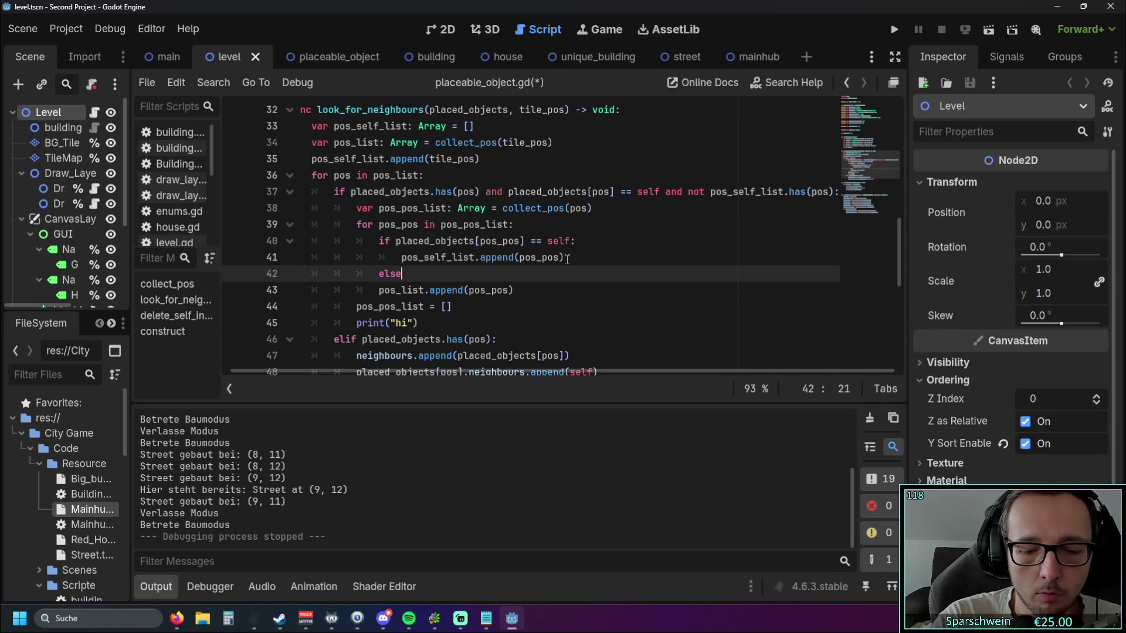
click(381, 290)
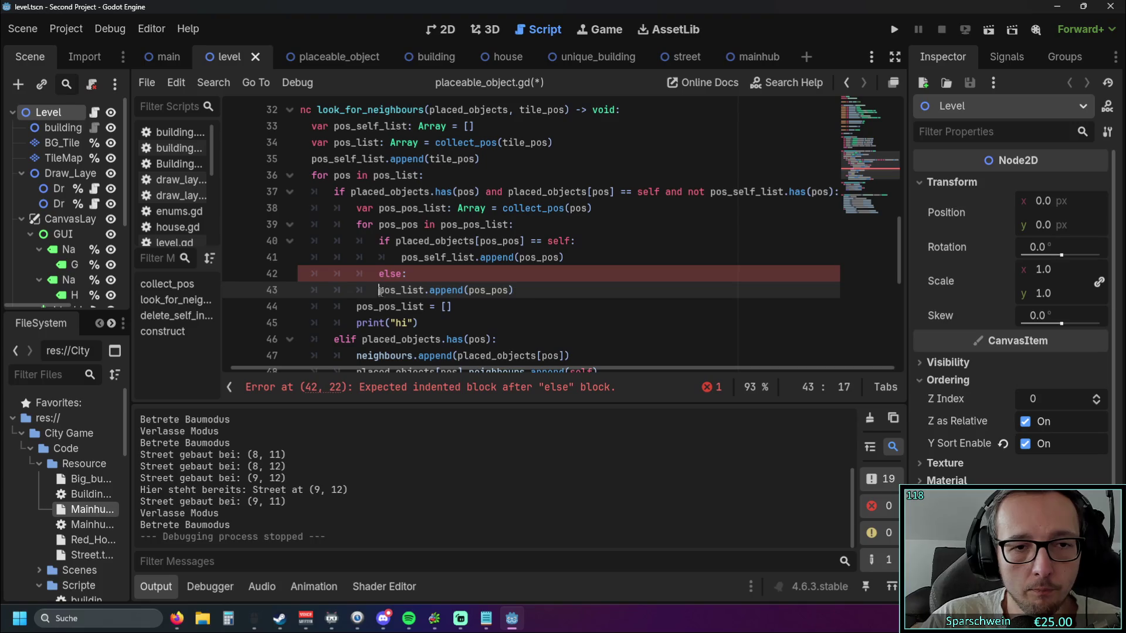
key(Tab)
click(462, 306)
drag(458, 374, 391, 371)
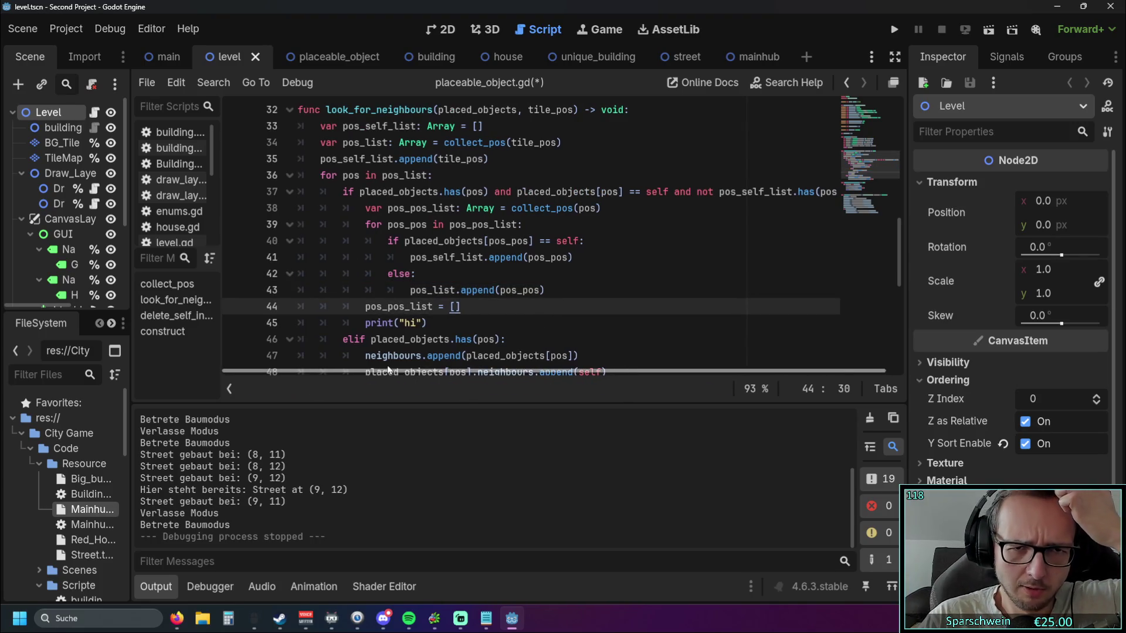
mouse_move(404, 338)
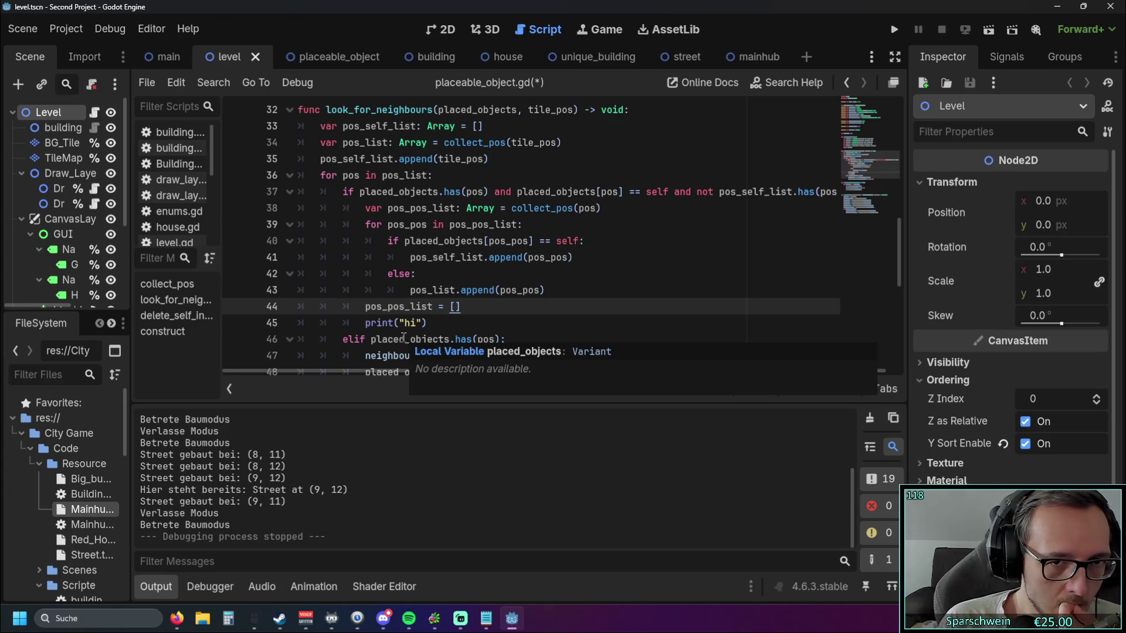
scroll(404, 337, down, 1)
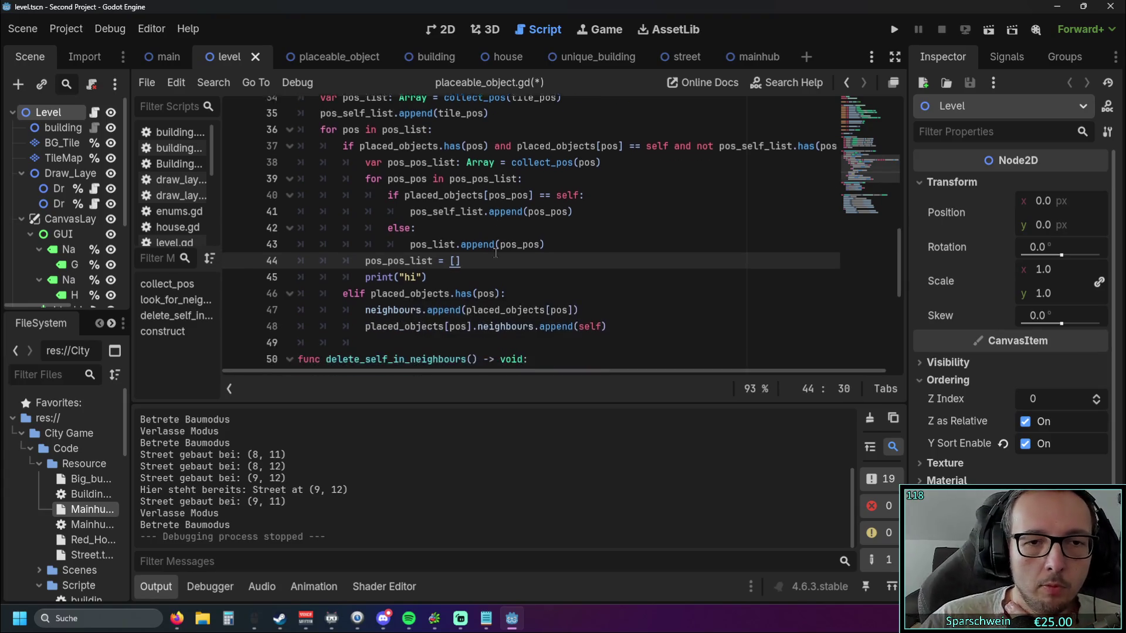
click(893, 33)
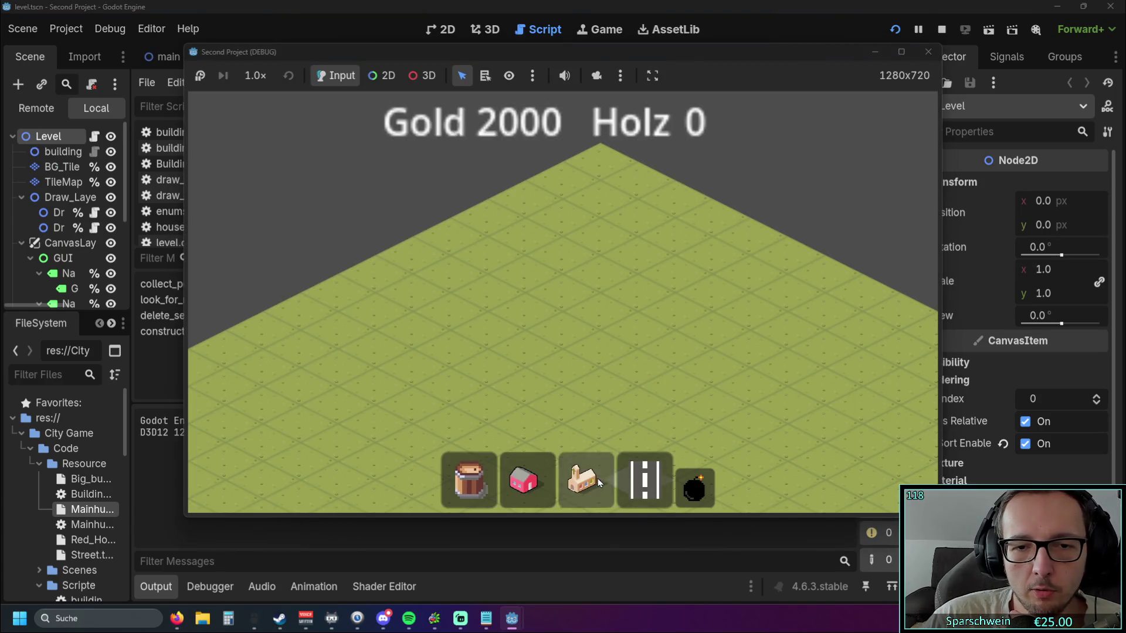
- Pick a building from the game's build bar and place it on the map, triggering the line 40 crash
click(587, 478)
click(571, 329)
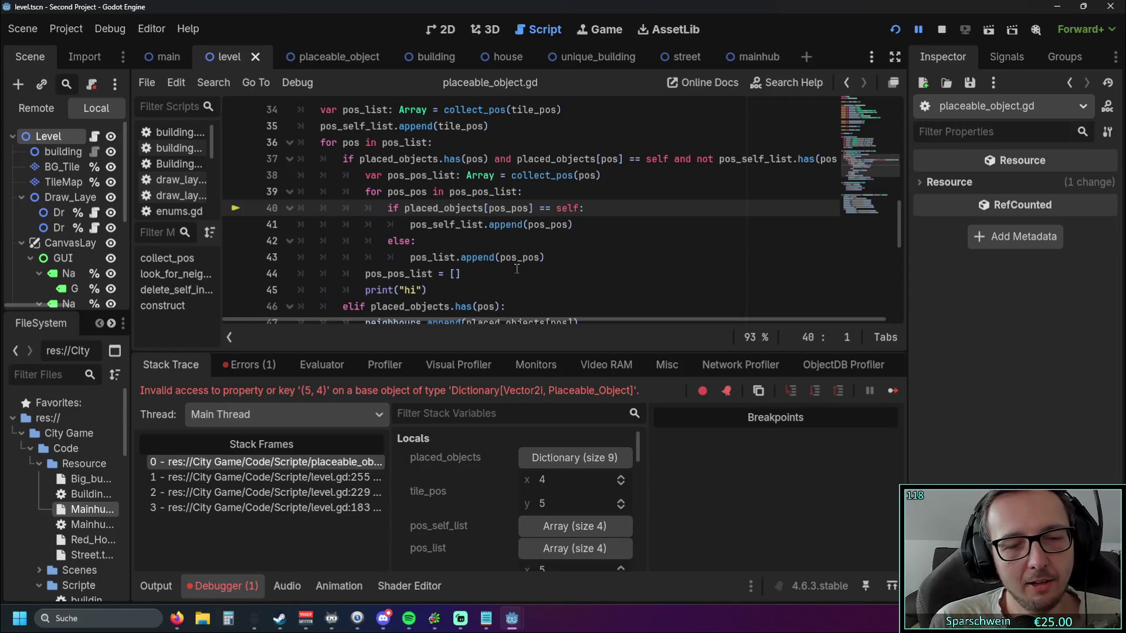
- Restart the game and place a building to reproduce the line 40 error, then run it again
click(895, 29)
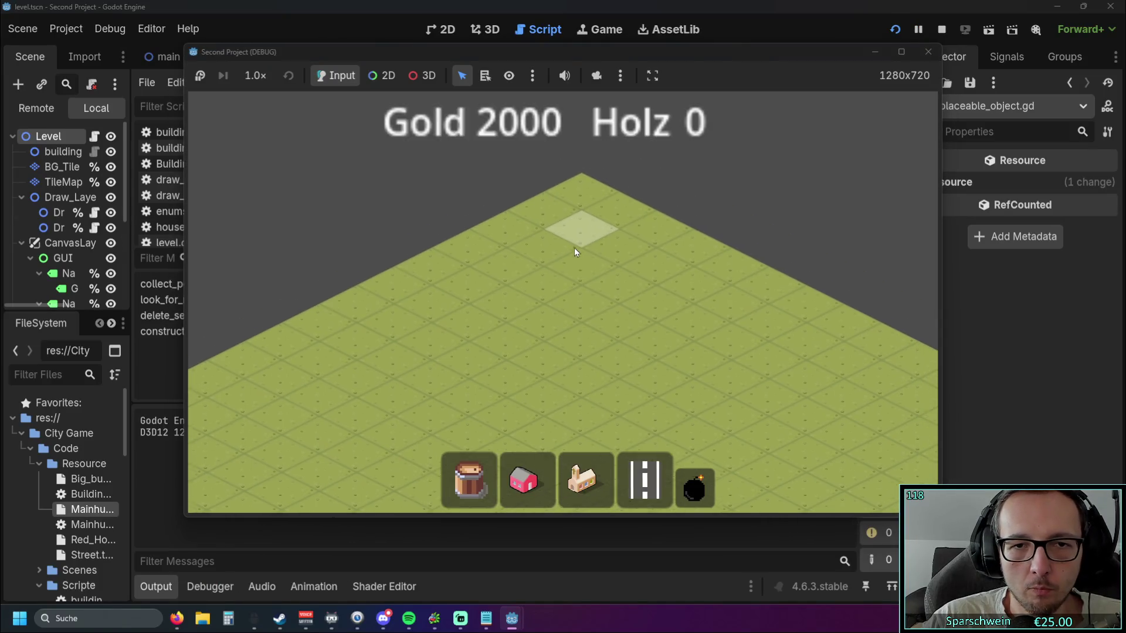
click(590, 187)
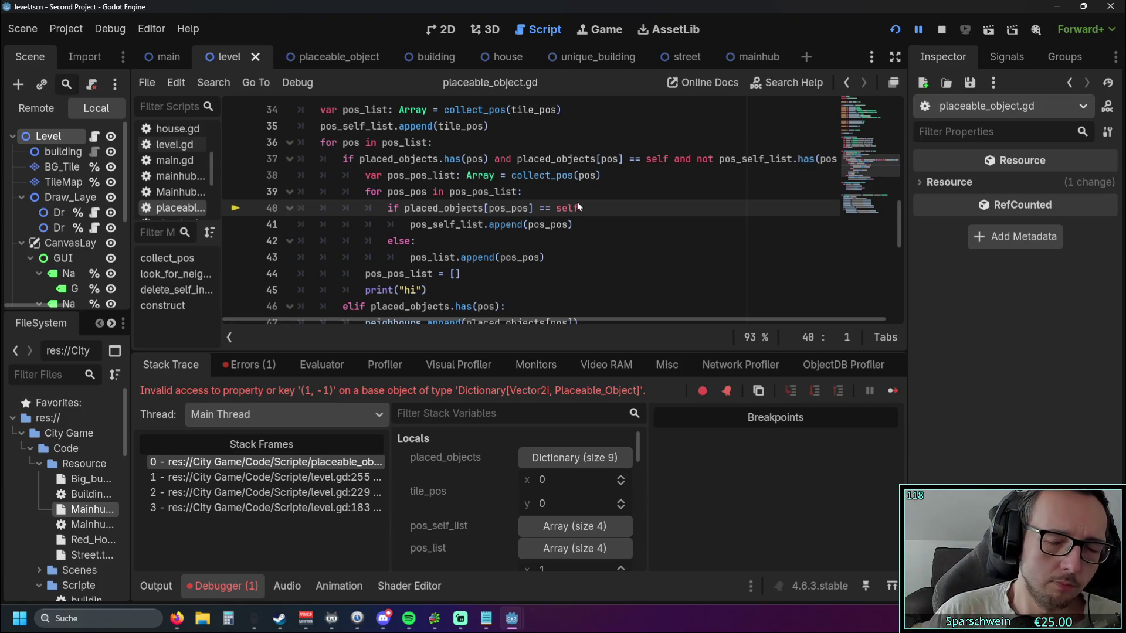
click(894, 29)
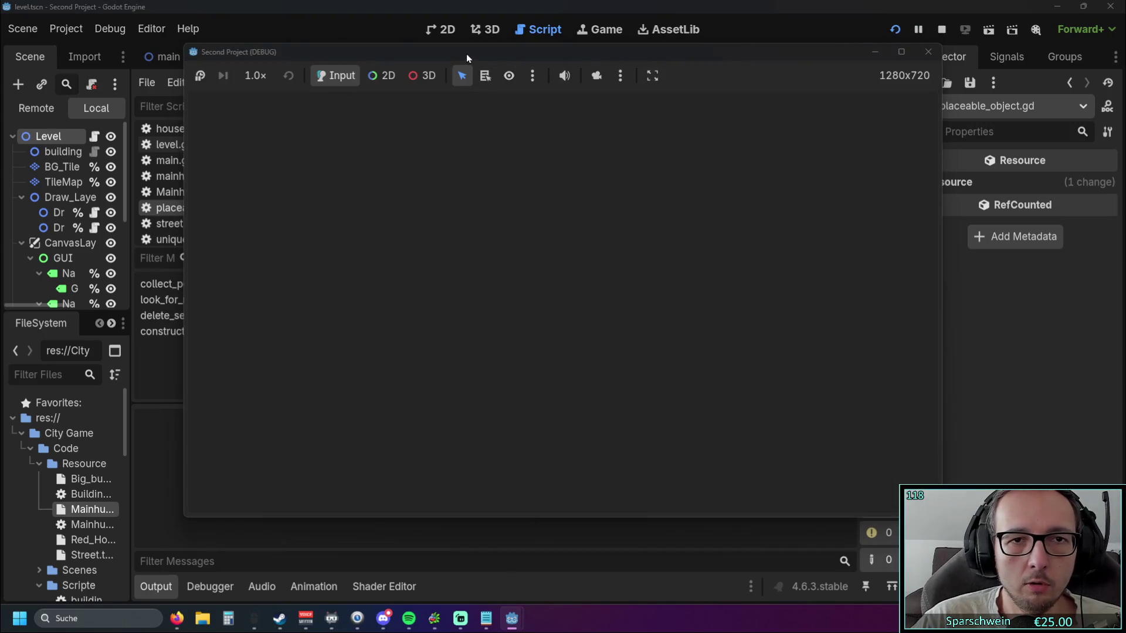
- Build and demolish a street at tile (0, 0), then place the main hub there
drag(466, 51, 769, 70)
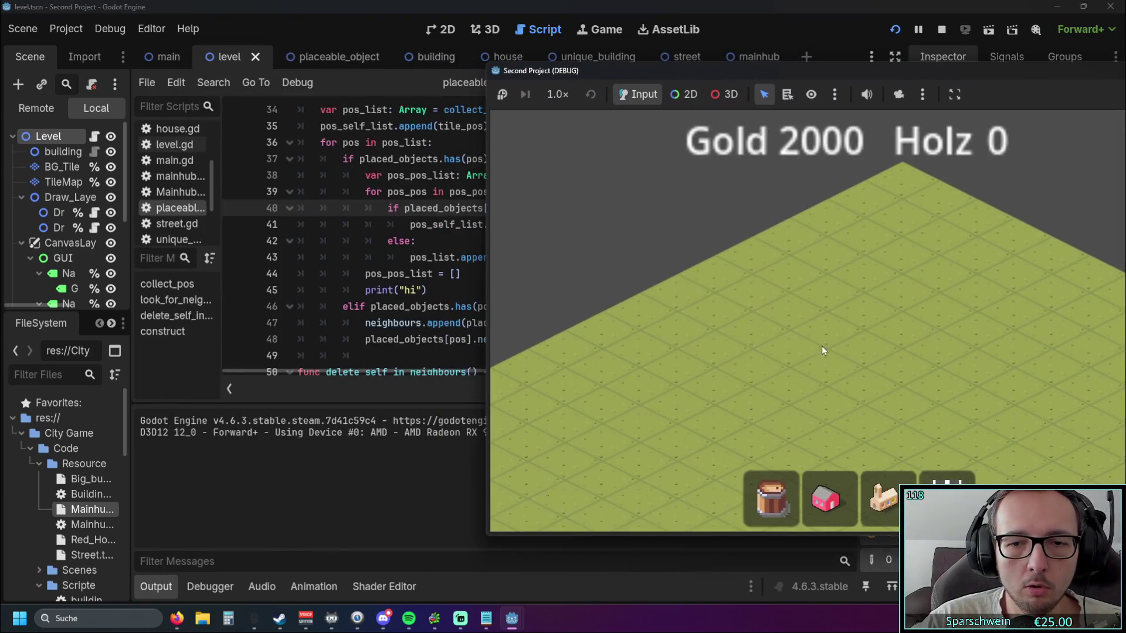
click(947, 496)
click(903, 186)
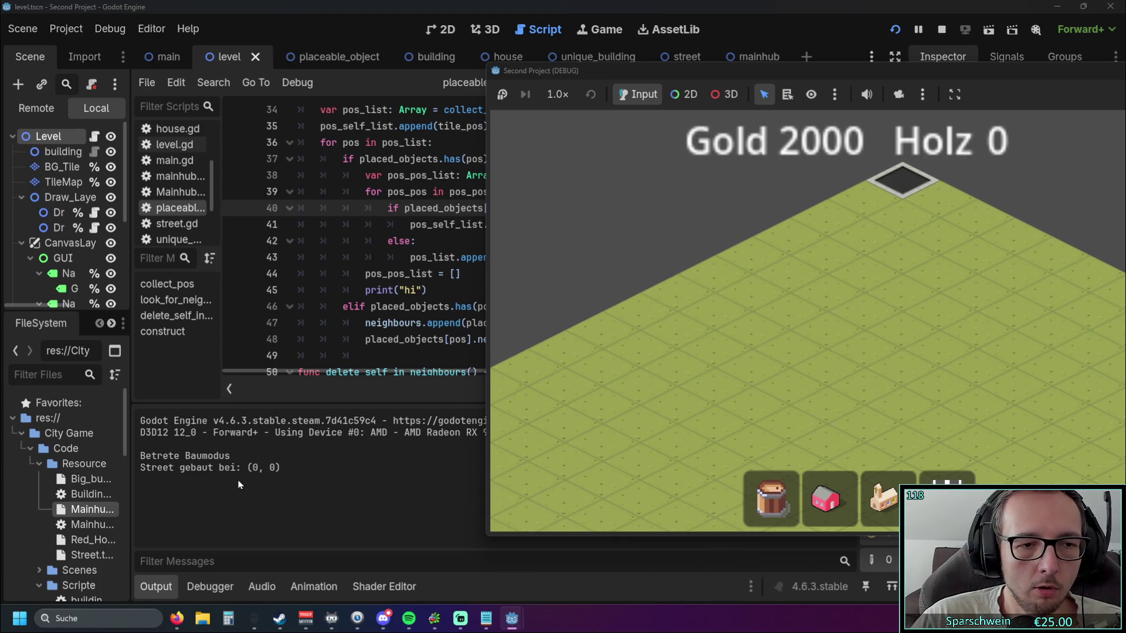
click(997, 498)
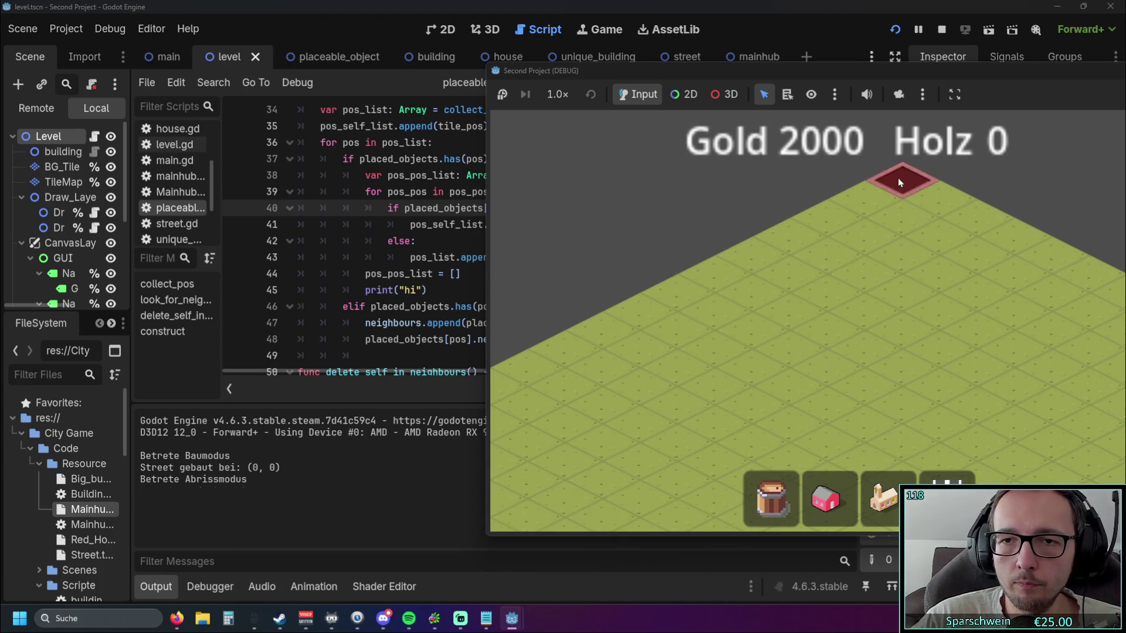
click(903, 182)
click(883, 499)
click(912, 185)
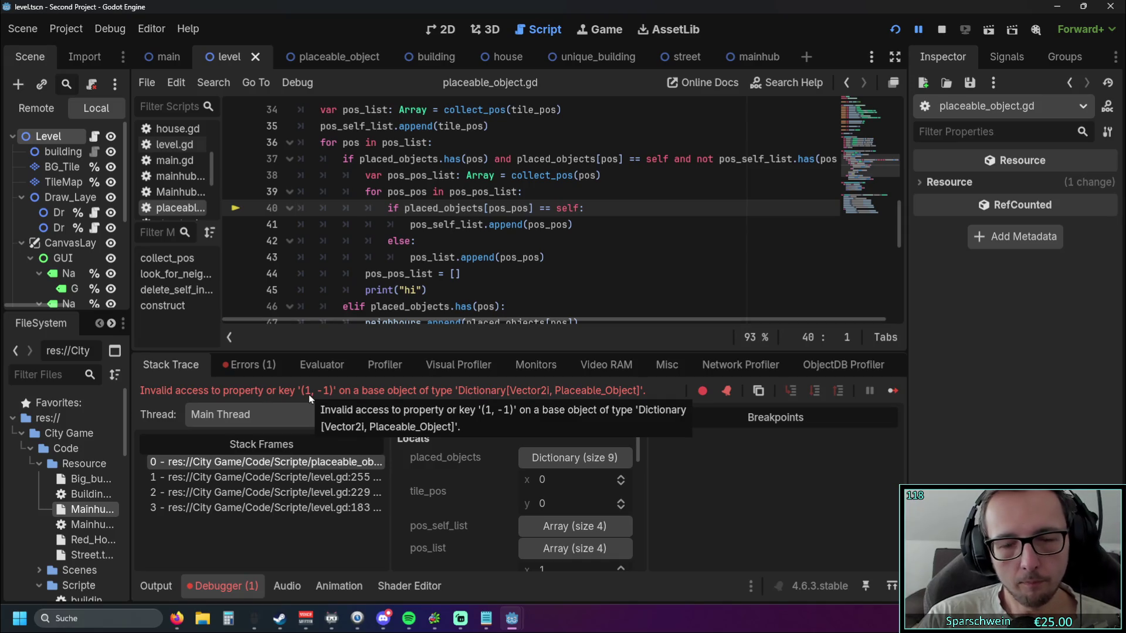
scroll(528, 211, up, 2)
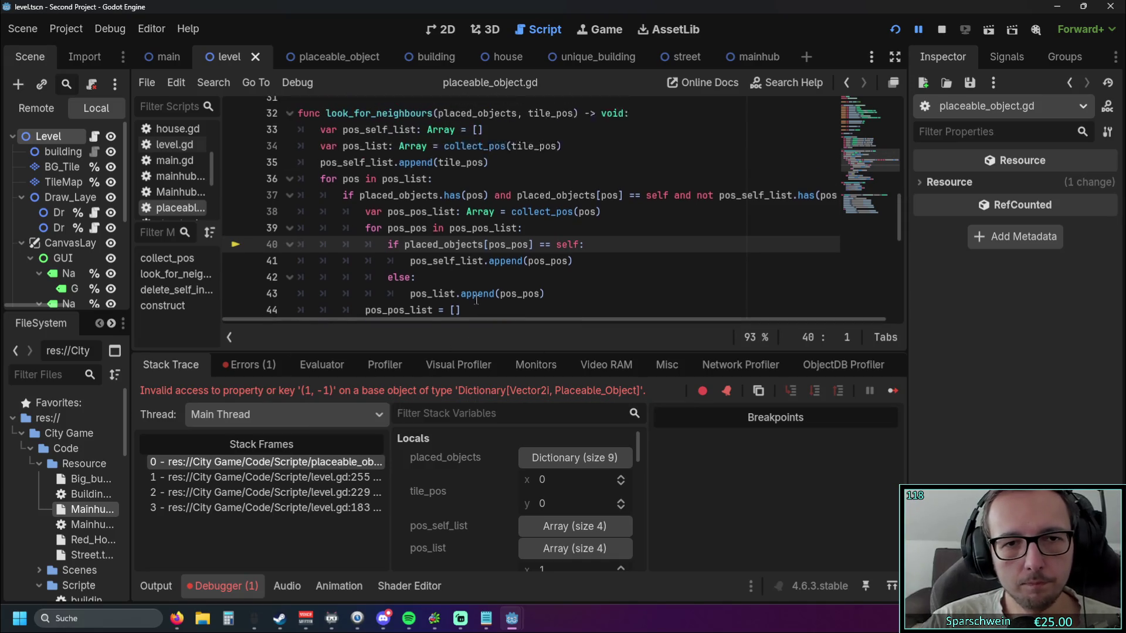
scroll(528, 211, down, 3)
- Restart the game and lay streets at tiles (1, 1), (0, 1), (1, 0) and (1, -1)
click(898, 30)
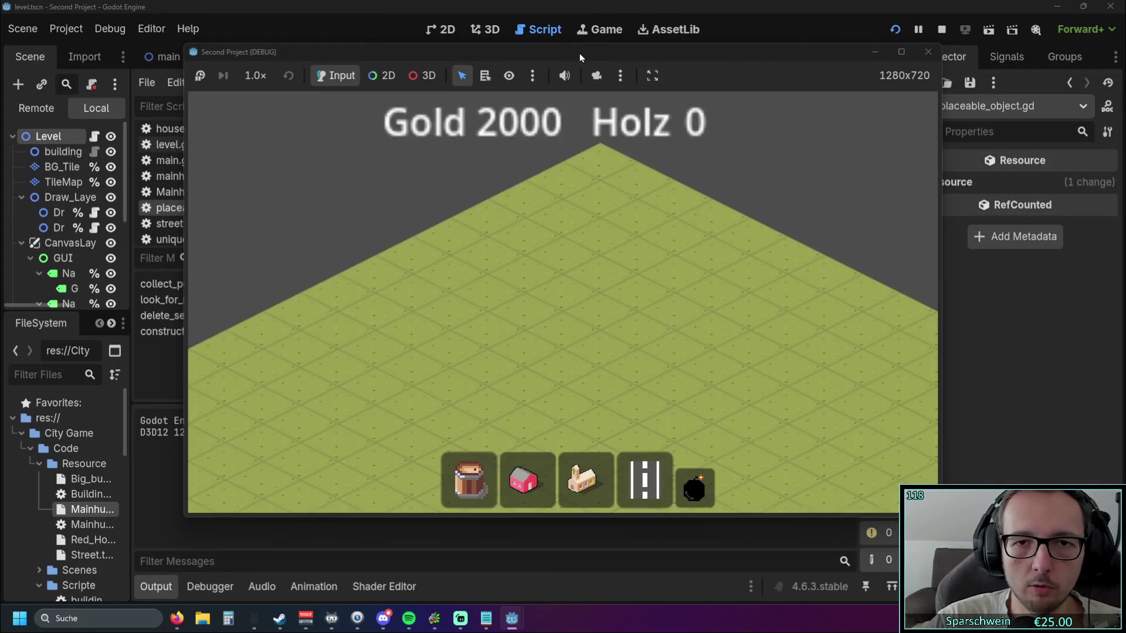
drag(591, 51, 877, 58)
click(876, 208)
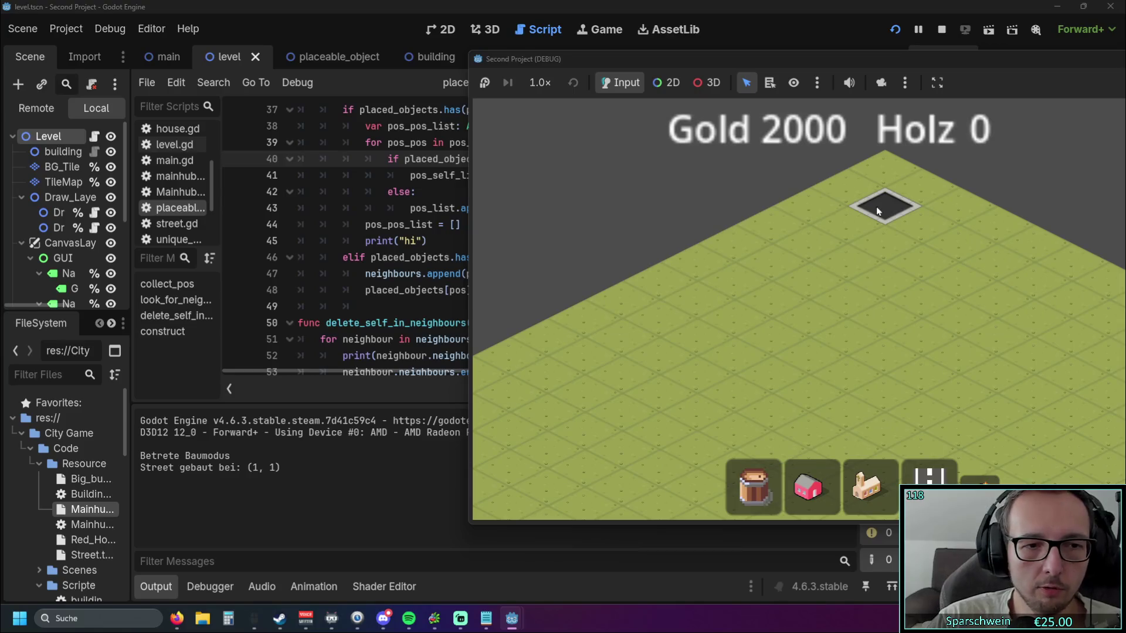
click(846, 192)
click(921, 189)
drag(920, 187, 870, 243)
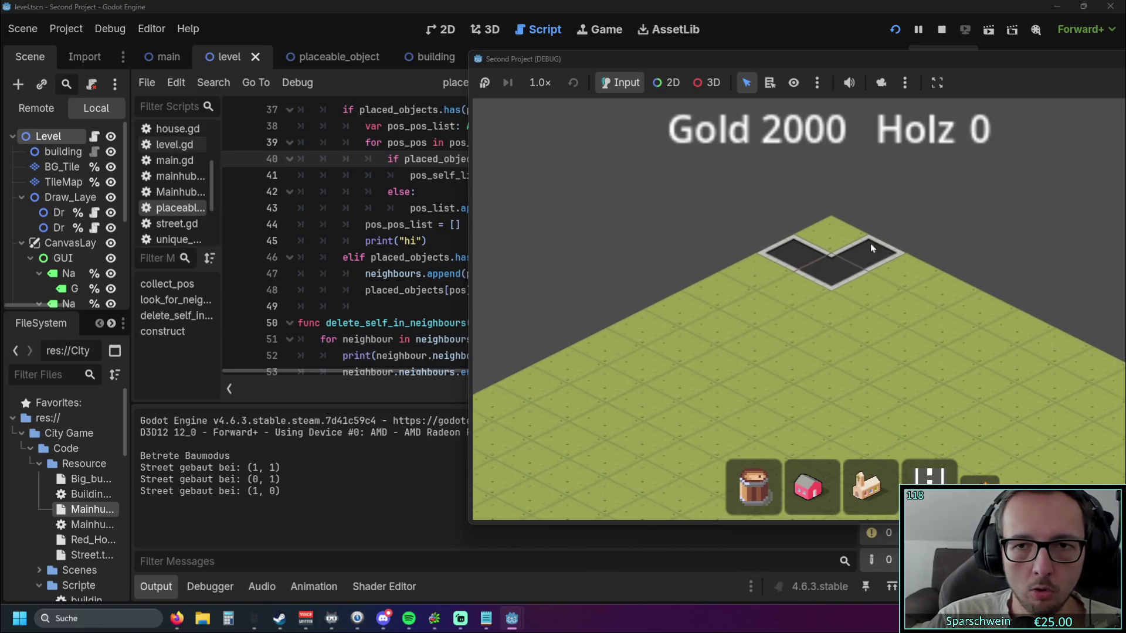
click(908, 229)
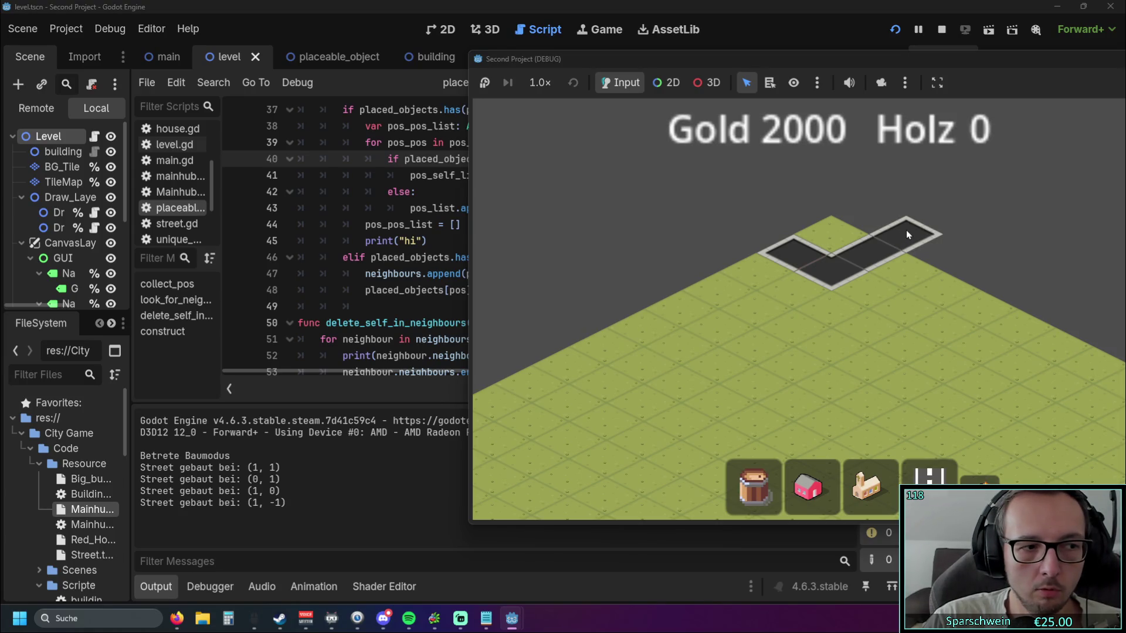
- Demolish the streets at (0, 1), (1, 1) and (1, 0), then pick and cancel the church
click(929, 475)
click(795, 252)
click(833, 266)
click(868, 255)
right_click(885, 284)
key(d)
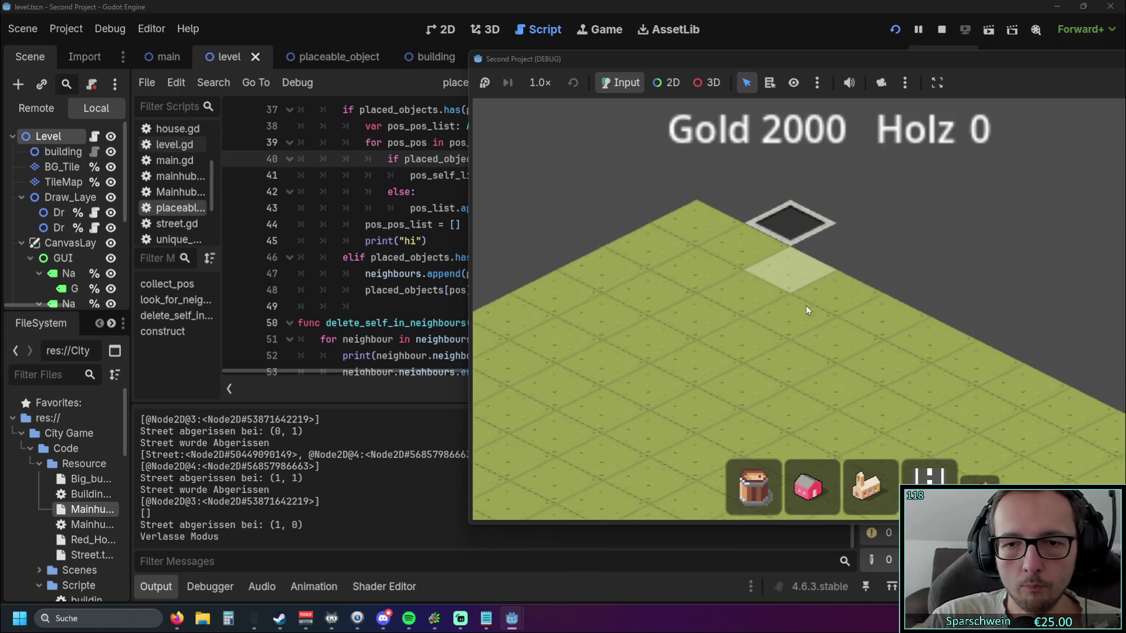
click(872, 484)
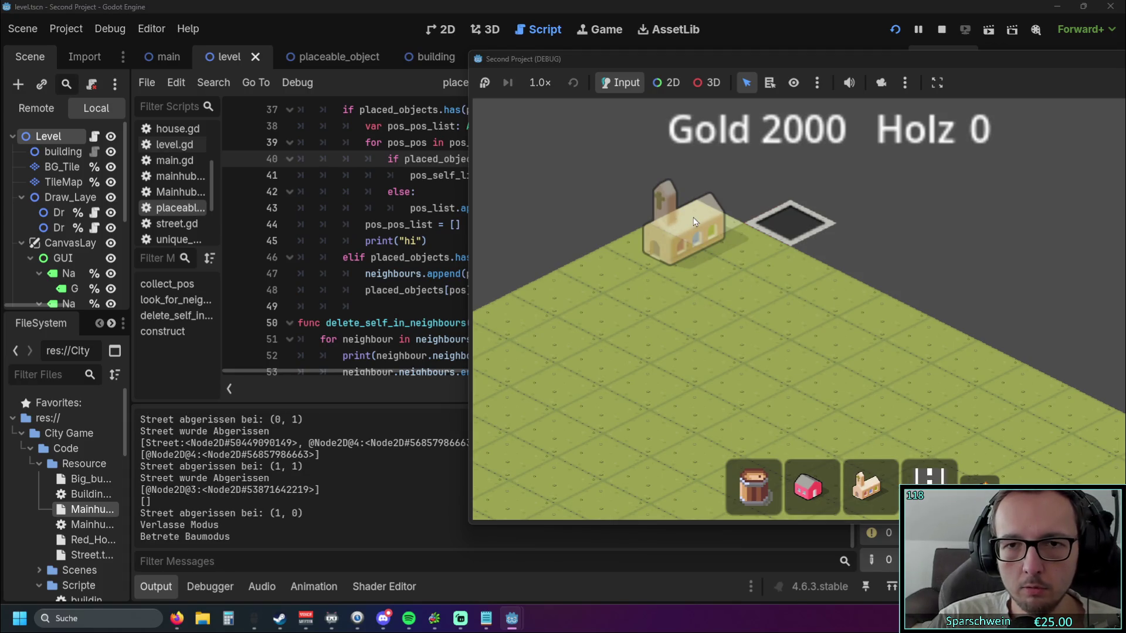
right_click(691, 284)
- Demolish (1, -1), build, demolish and rebuild a street at (2, 0), then place the church beside it
click(950, 469)
click(795, 226)
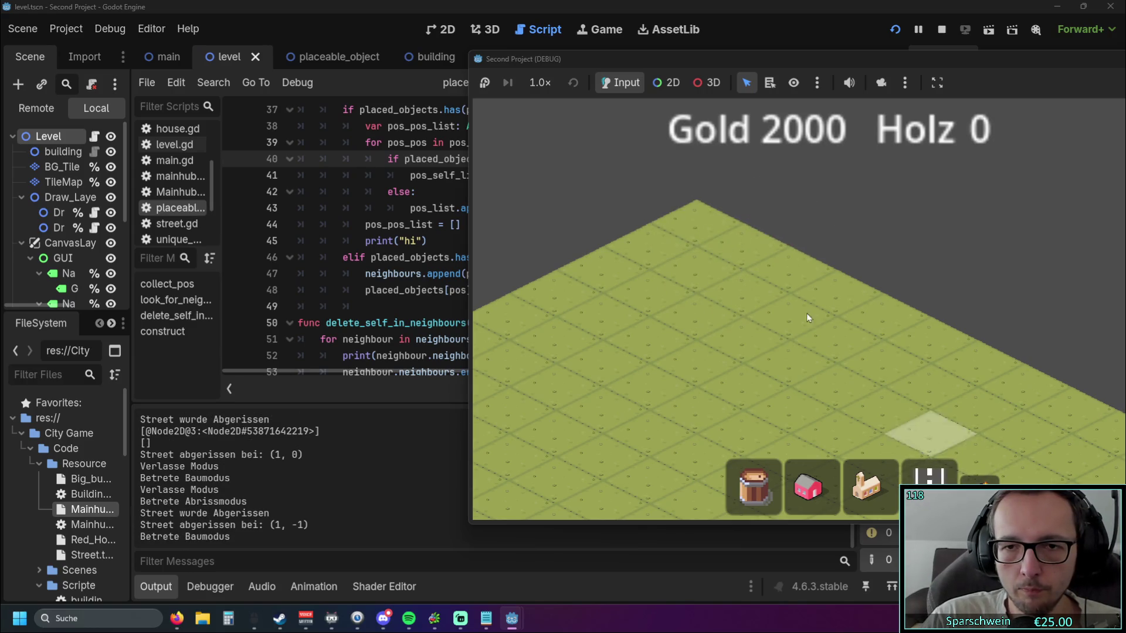
click(786, 278)
click(866, 486)
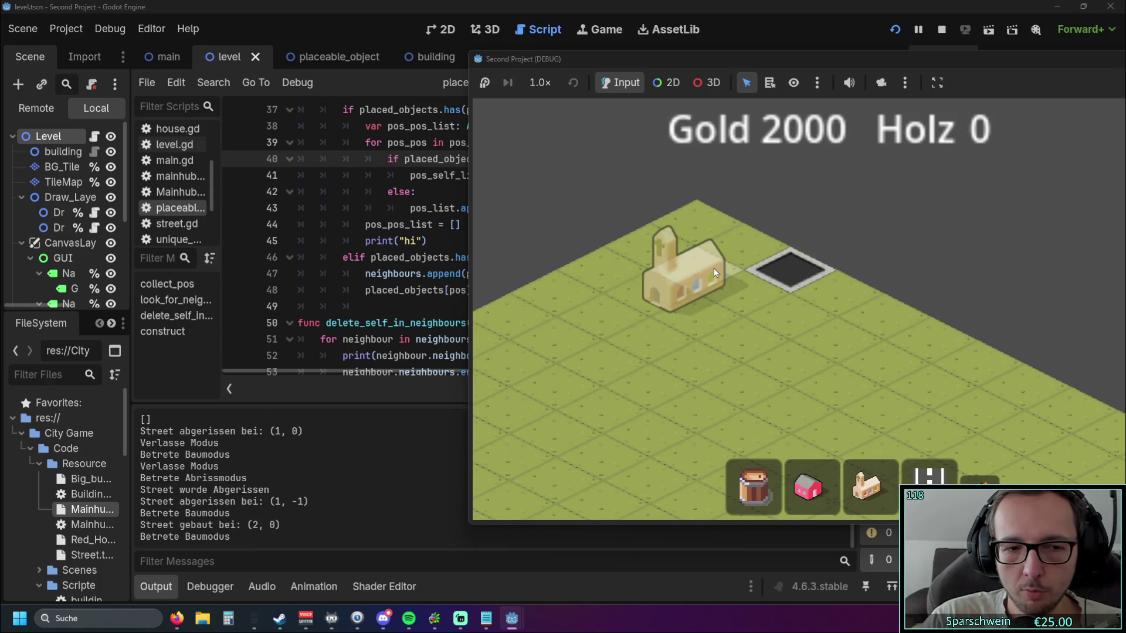
right_click(708, 276)
click(931, 473)
click(792, 271)
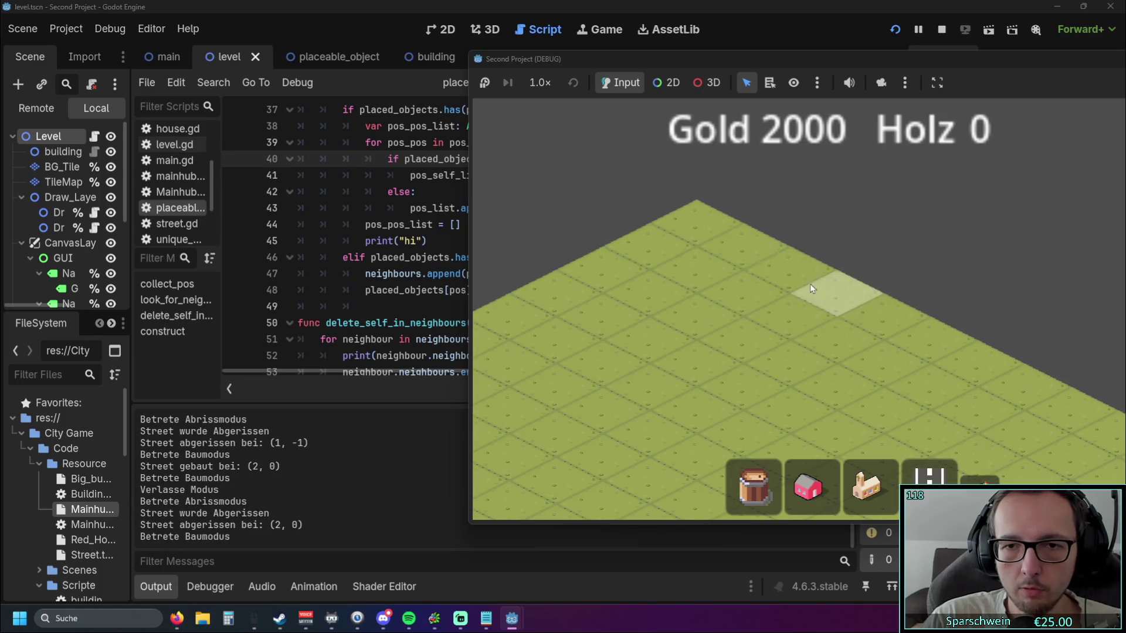
click(801, 274)
right_click(757, 335)
click(866, 487)
click(668, 278)
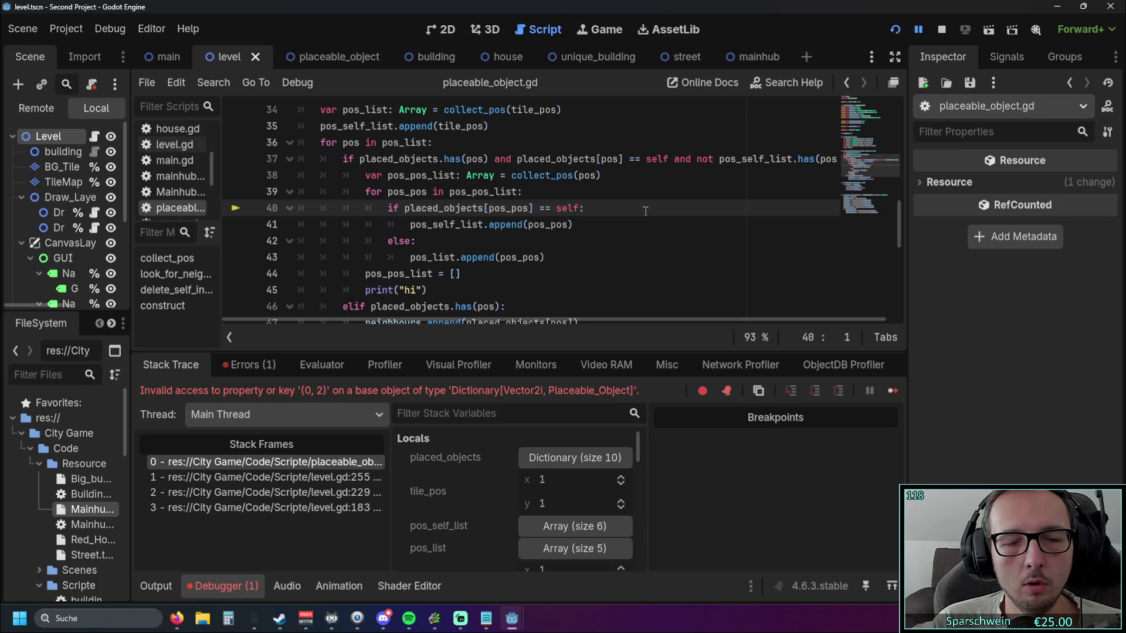
- Place the insertion point right after 'if' on line 40 of placeable_object.gd
click(404, 208)
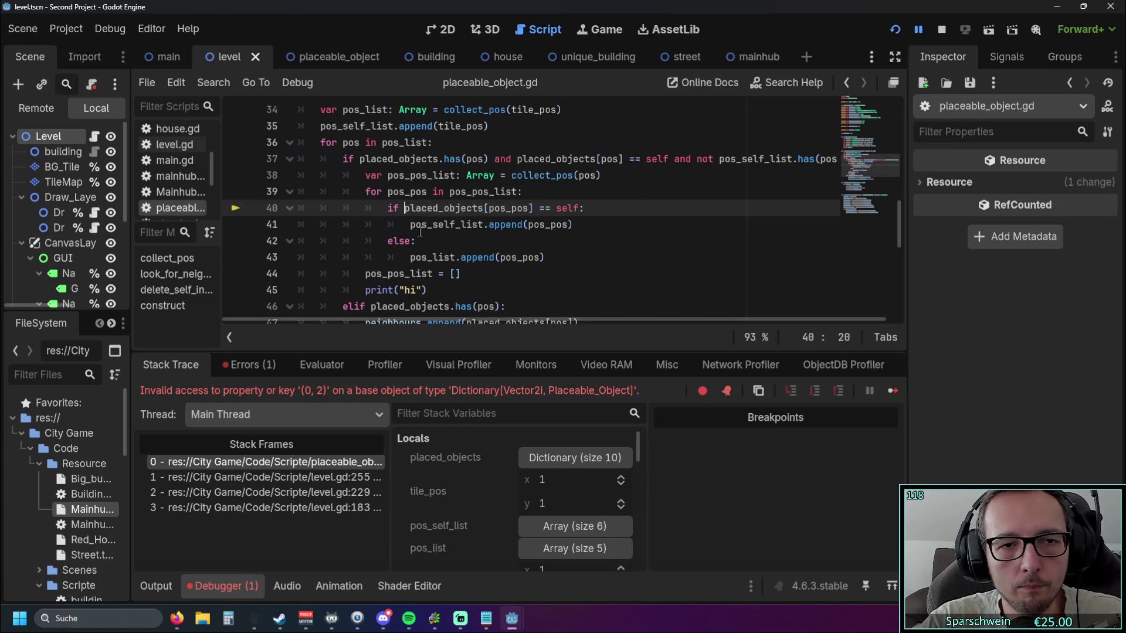
- Type 'placed_objects.has(' after 'if' on line 40 via autocomplete, tidying the parentheses and spacing
text(not)
key(BackSpace)
key(BackSpace)
key(BackSpace)
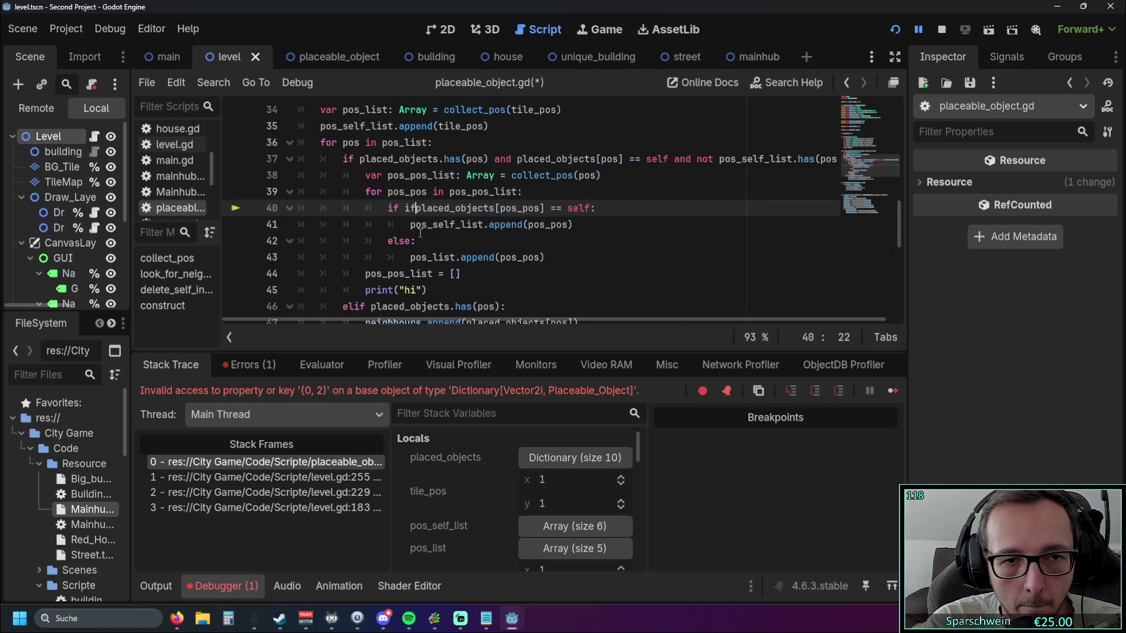
text(placed)
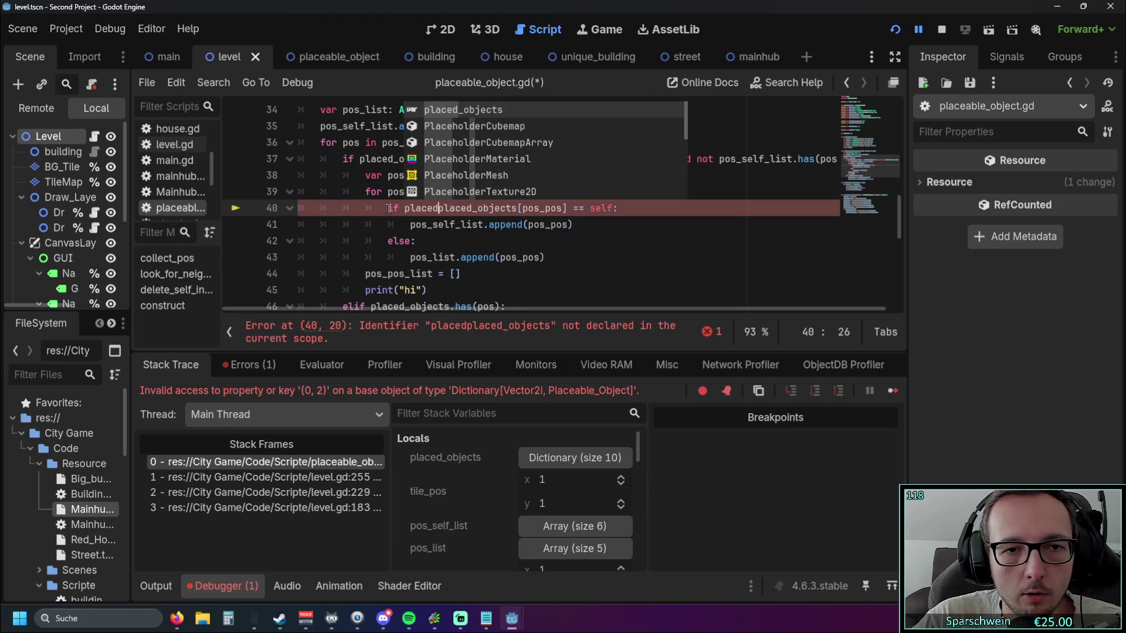
click(449, 105)
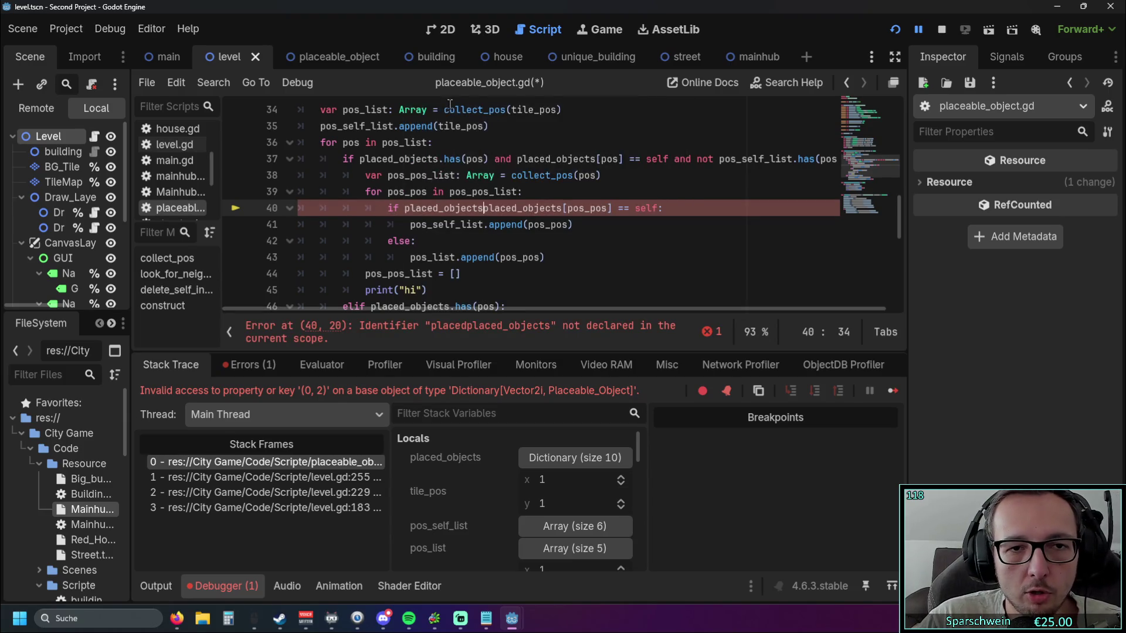
text(.ha)
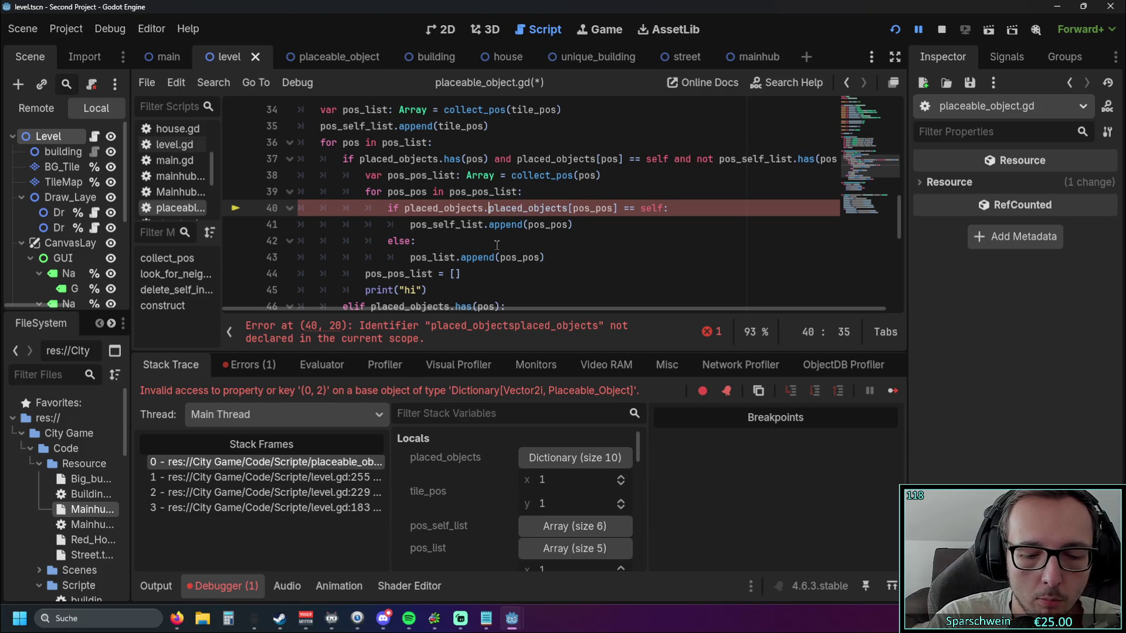
text(s)
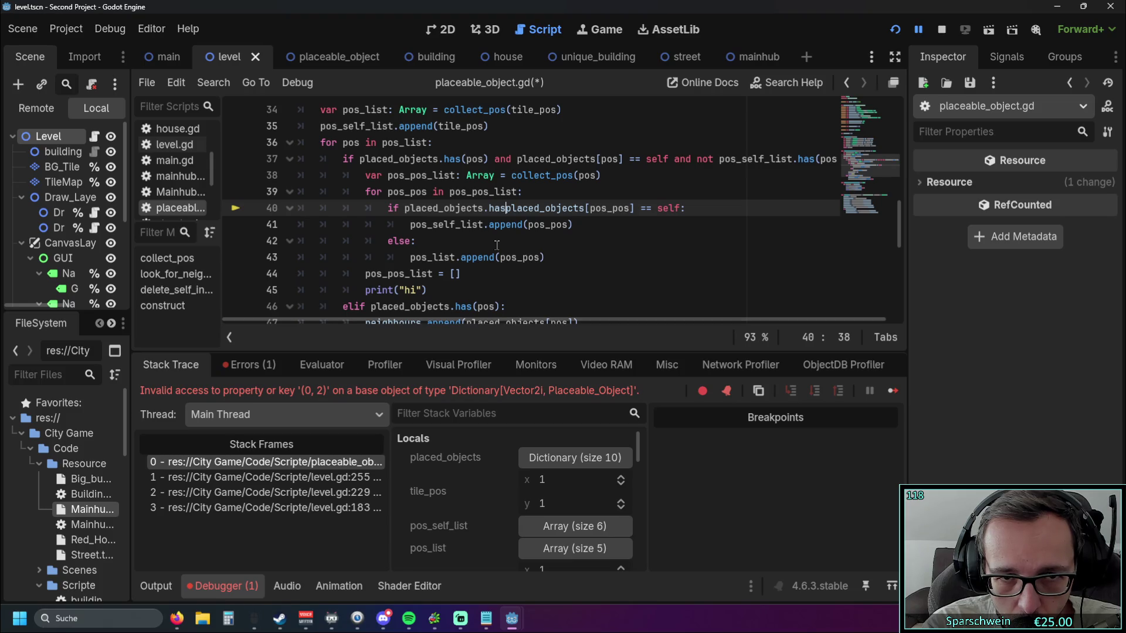
text(()
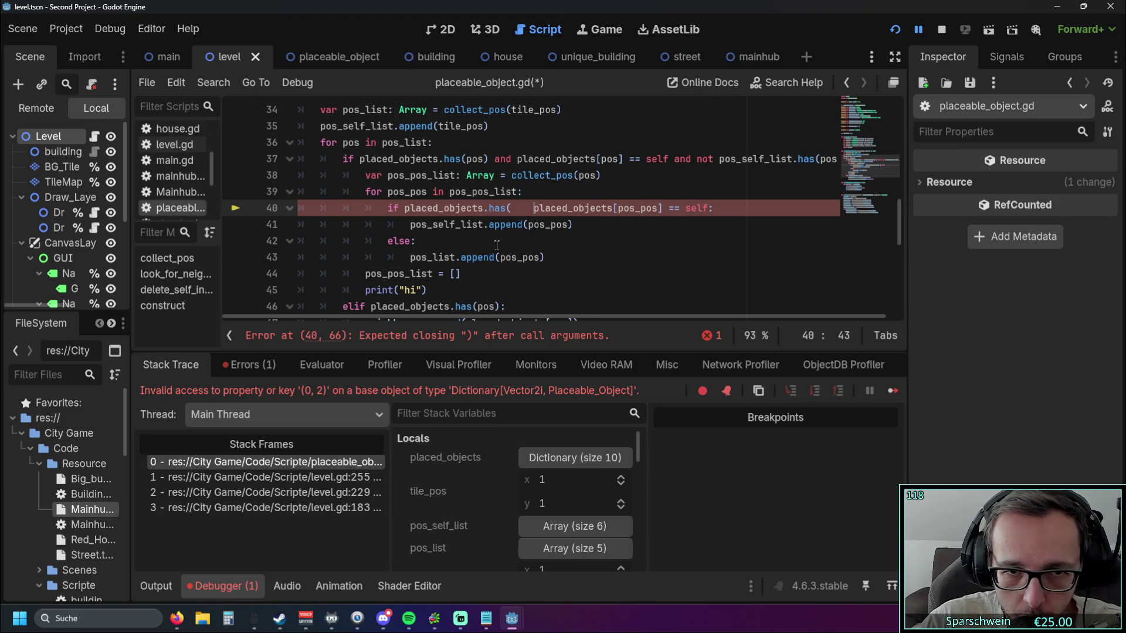
key(Left)
key(Left)
key(BackSpace)
key(BackSpace)
key(BackSpace)
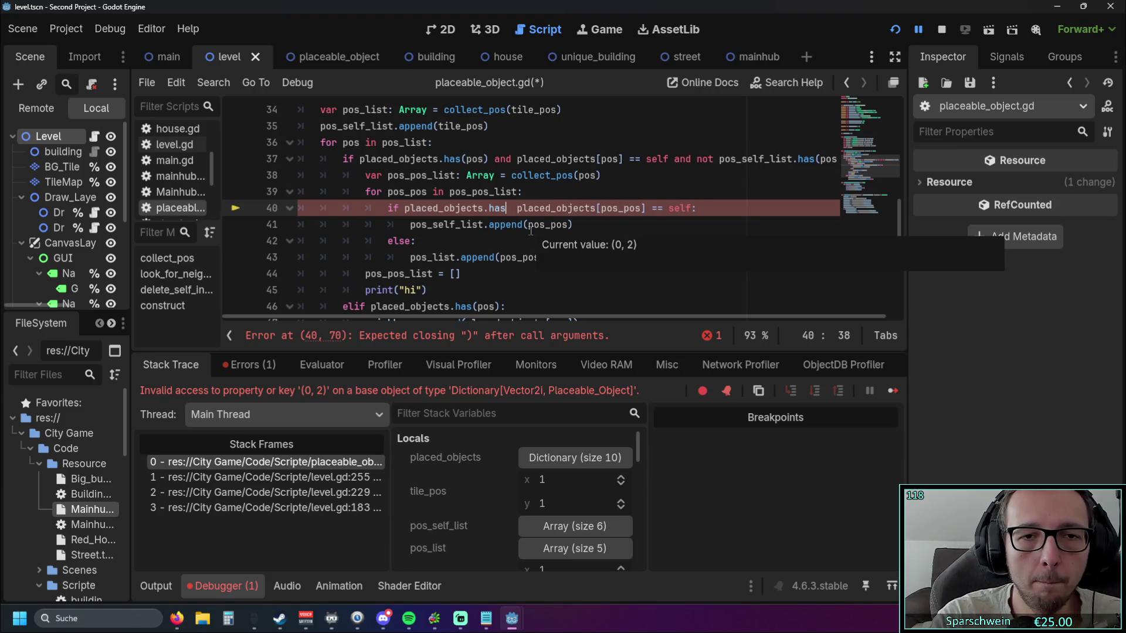
text(()
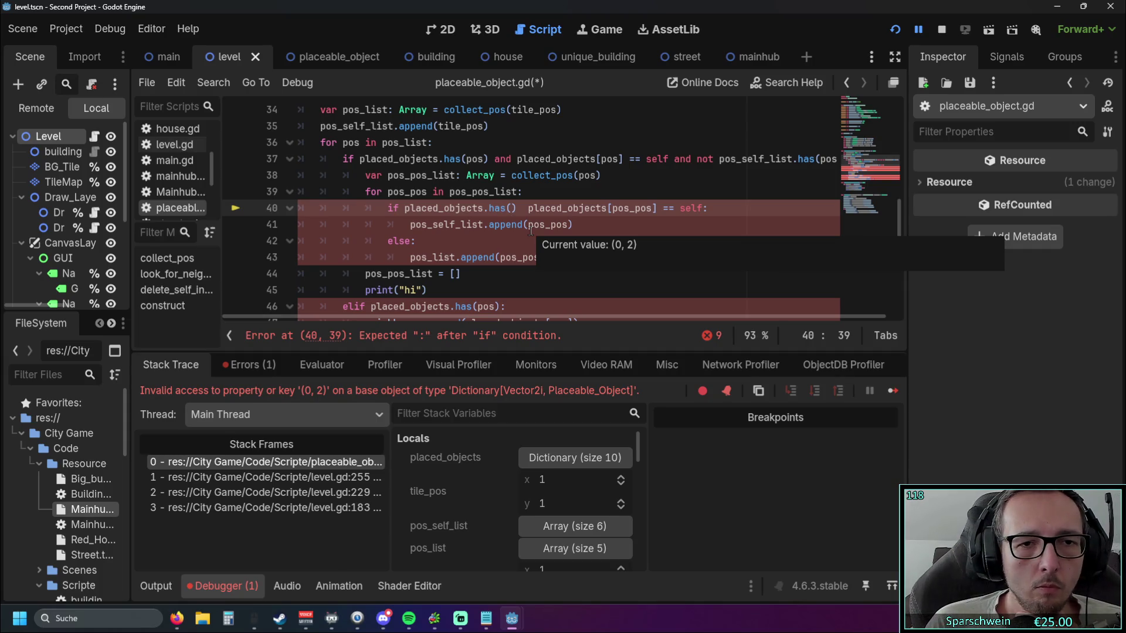
drag(528, 208, 404, 208)
- Remove the unfinished has( check from line 40's condition
key(BackSpace)
key(BackSpace)
key(BackSpace)
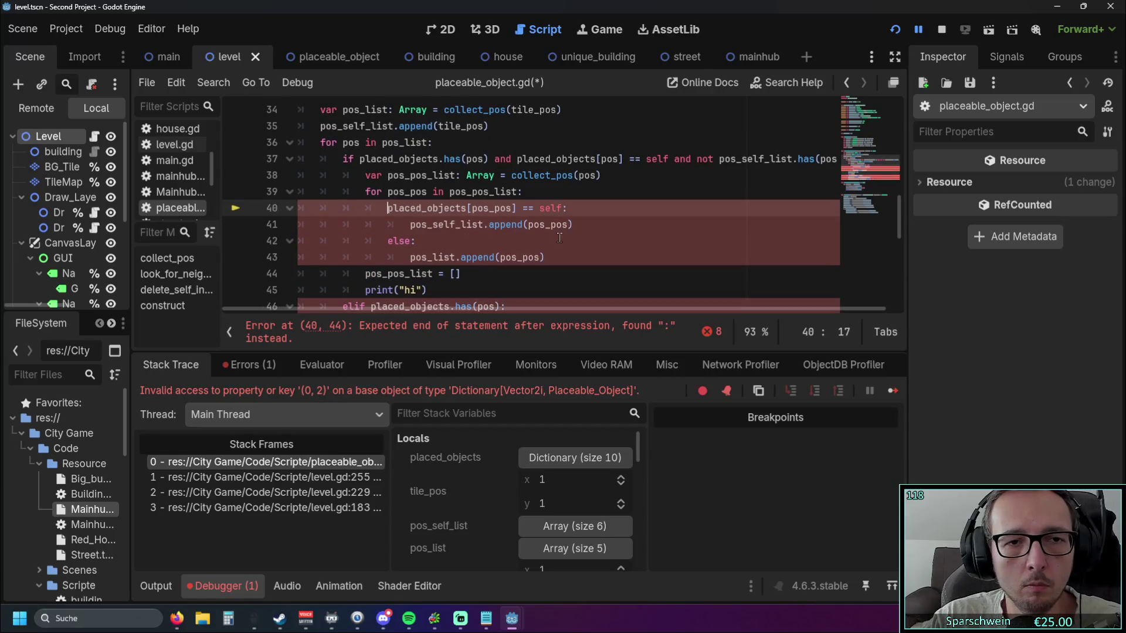
key(ctrl+z)
key(ctrl+z)
key(BackSpace)
key(BackSpace)
key(BackSpace)
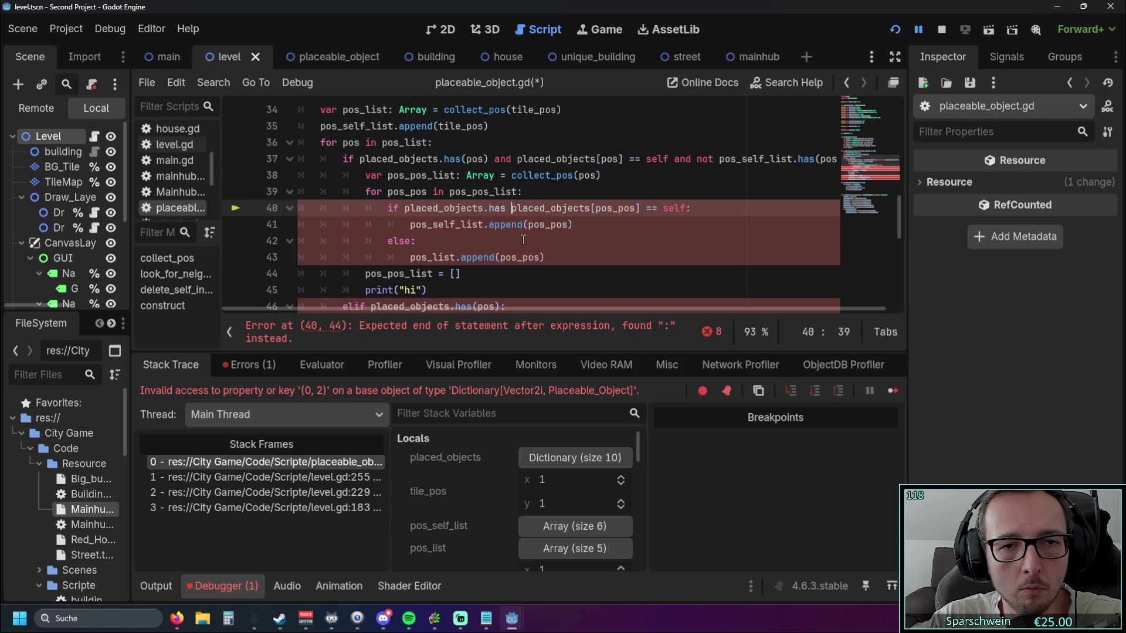
click(531, 241)
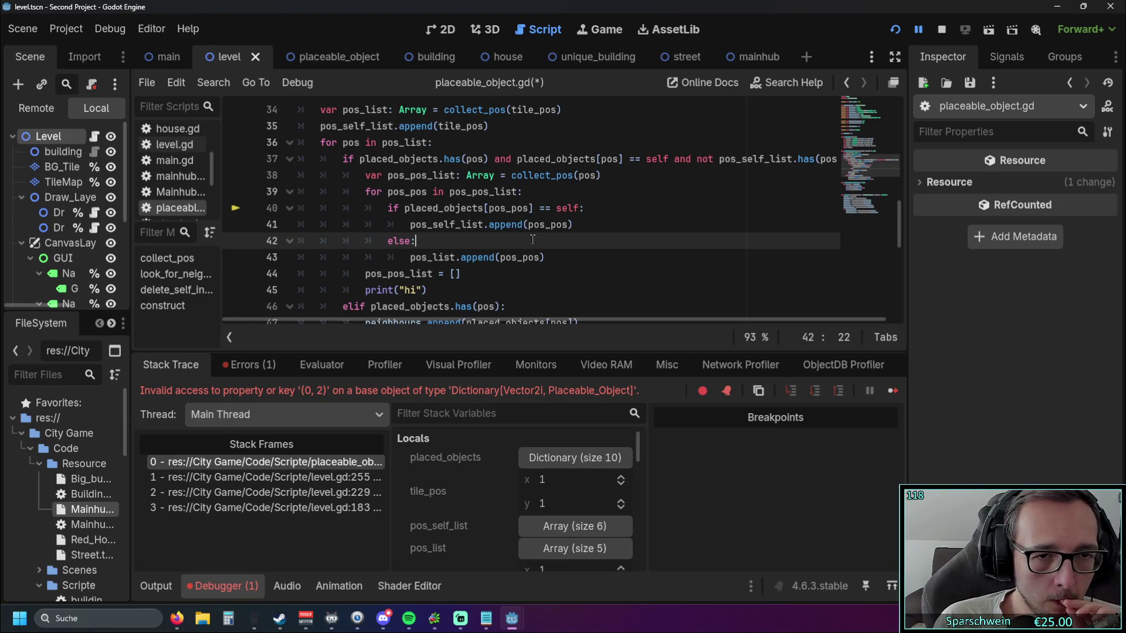
- Move pos_list.append(pos_pos) to the top of the inner loop and delete the empty else: line
mouse_move(545, 257)
mouse_down()
mouse_move(311, 257)
mouse_move(409, 257)
mouse_up()
key(BackSpace)
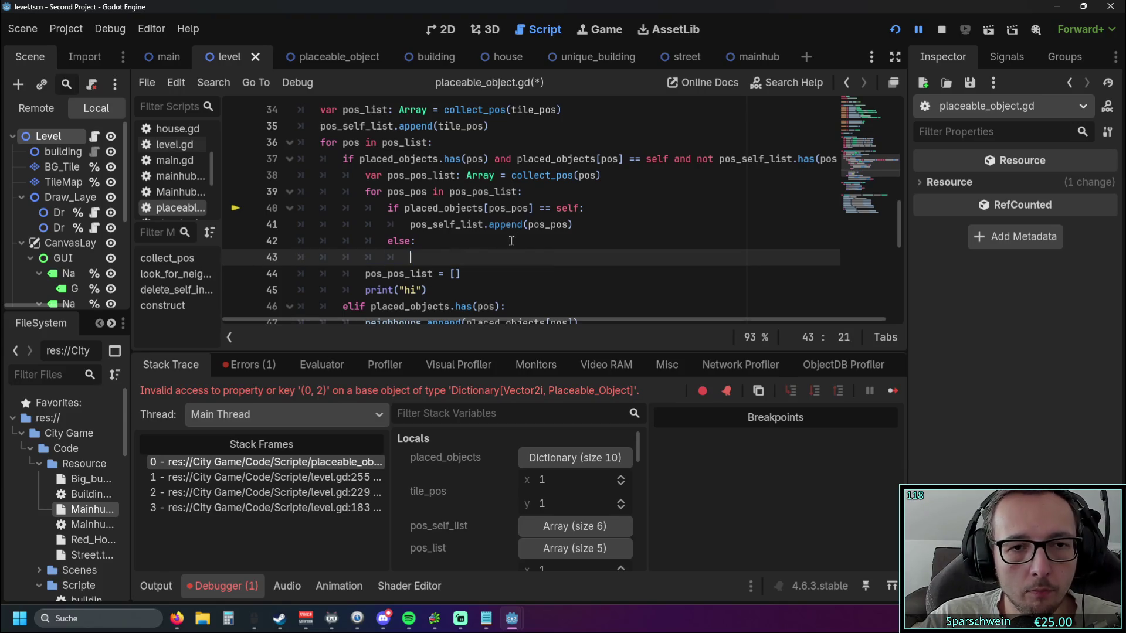
click(530, 197)
key(Return)
text(pos_list.append(pos_pos))
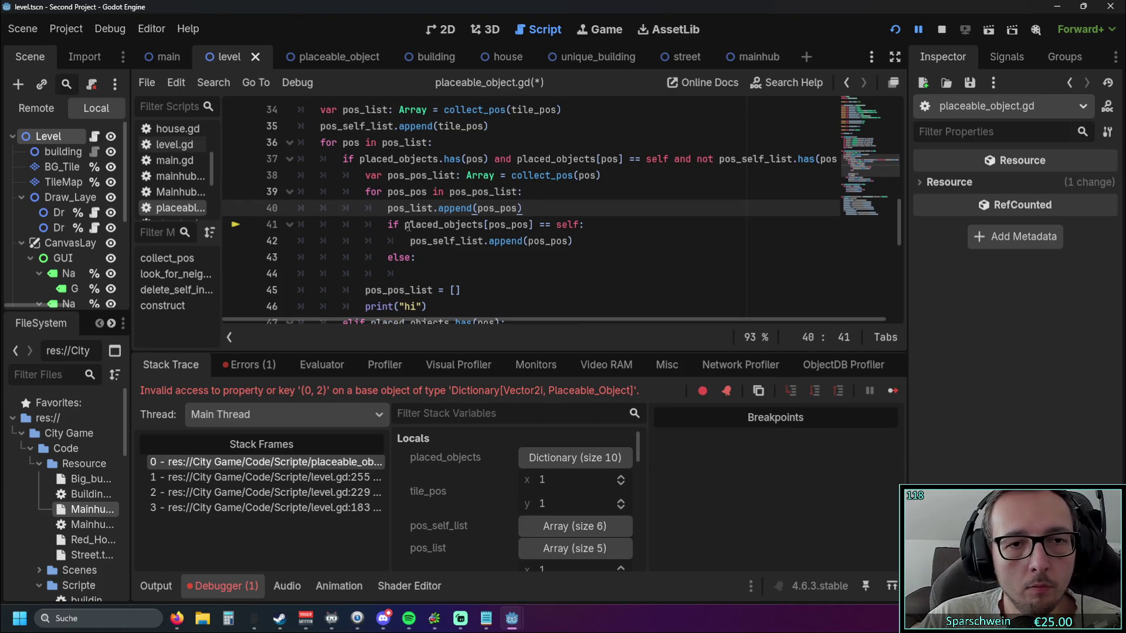
drag(417, 257, 296, 258)
key(BackSpace)
key(BackSpace)
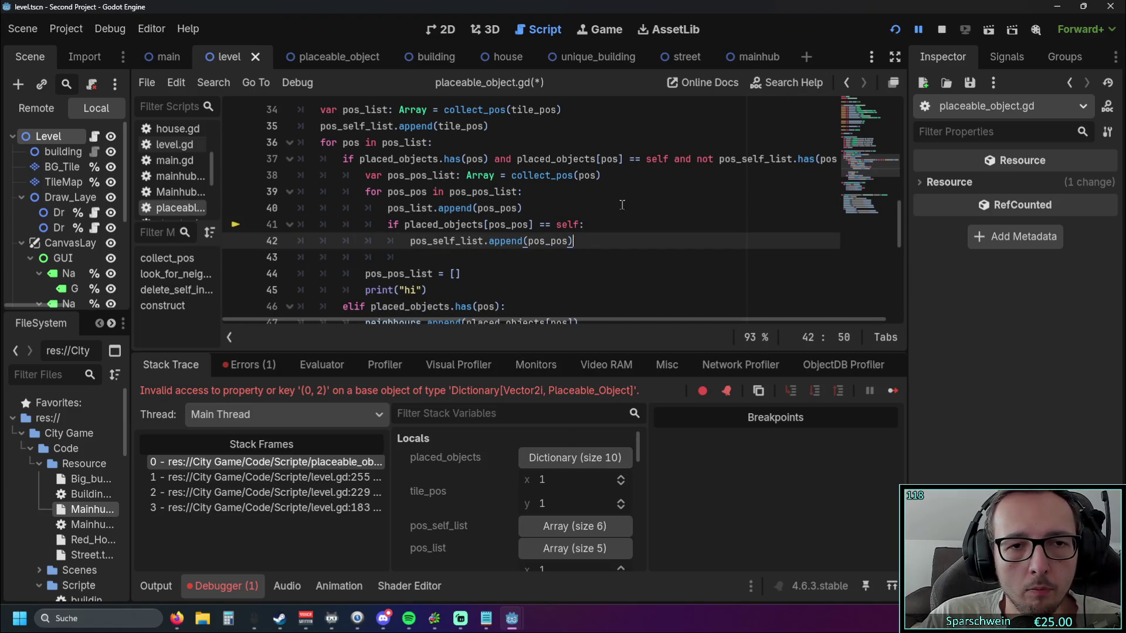
- Check the edited loop and relaunch the game, which opens showing Gold 2000
click(452, 273)
click(428, 210)
click(515, 267)
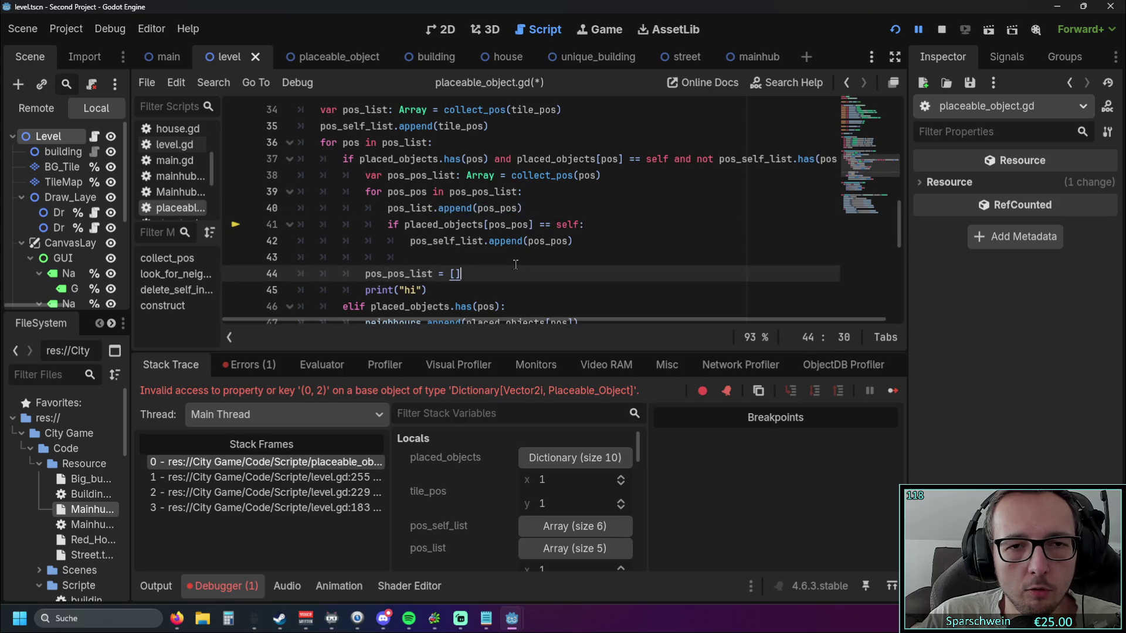
click(467, 254)
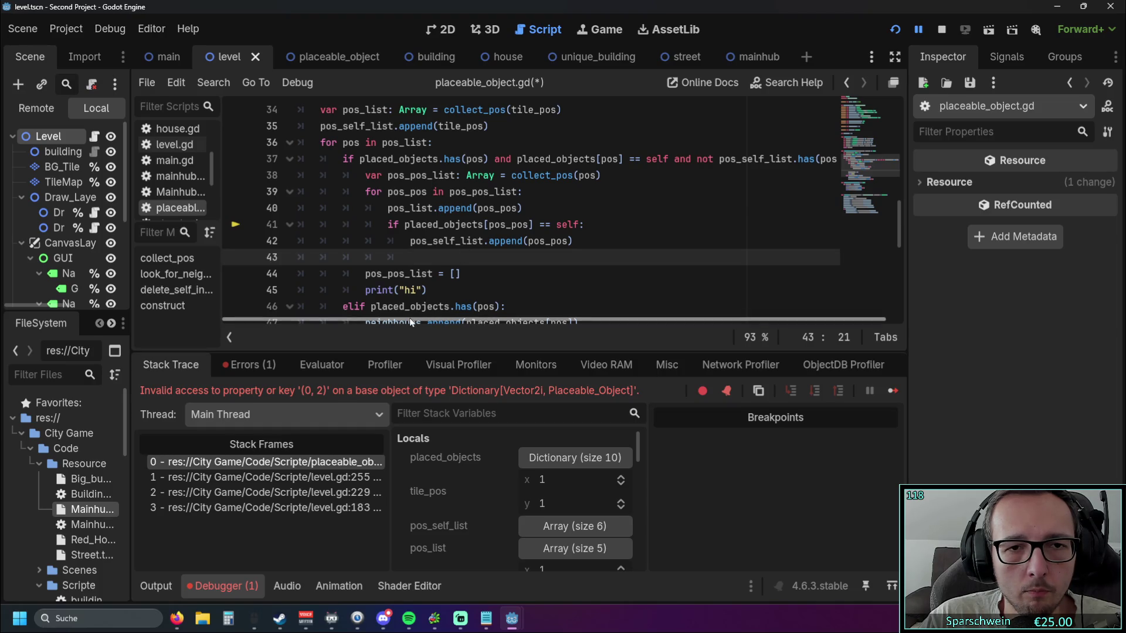
mouse_move(387, 209)
mouse_down()
mouse_move(523, 208)
mouse_move(431, 258)
mouse_up()
click(886, 30)
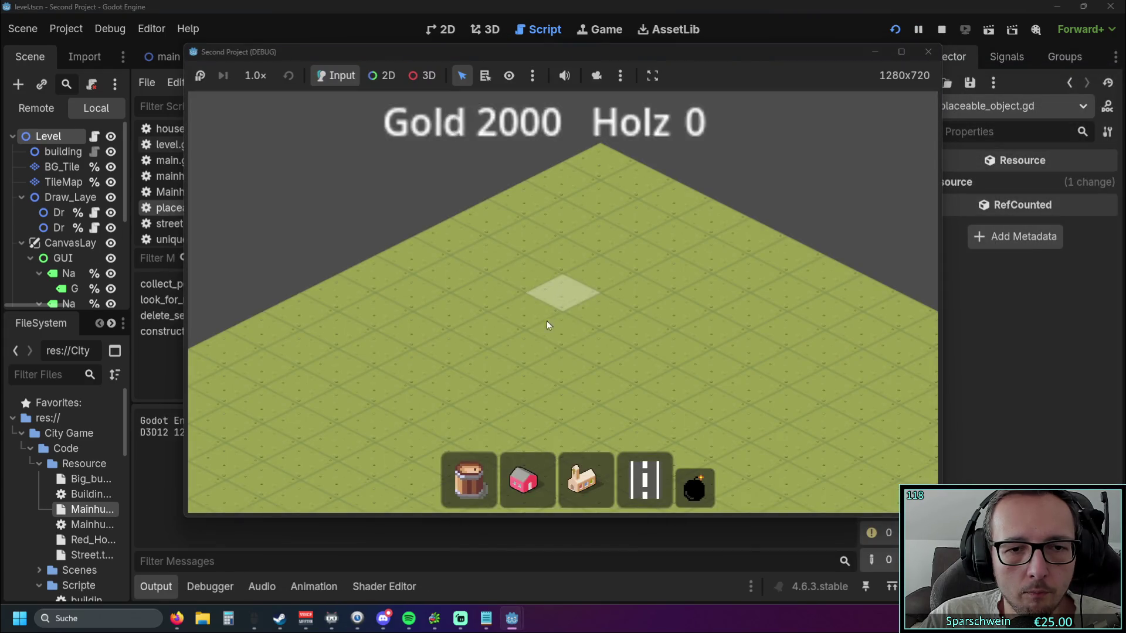
- Place a church on the grid, crashing at line 41 on missing key (2, 0)
click(583, 480)
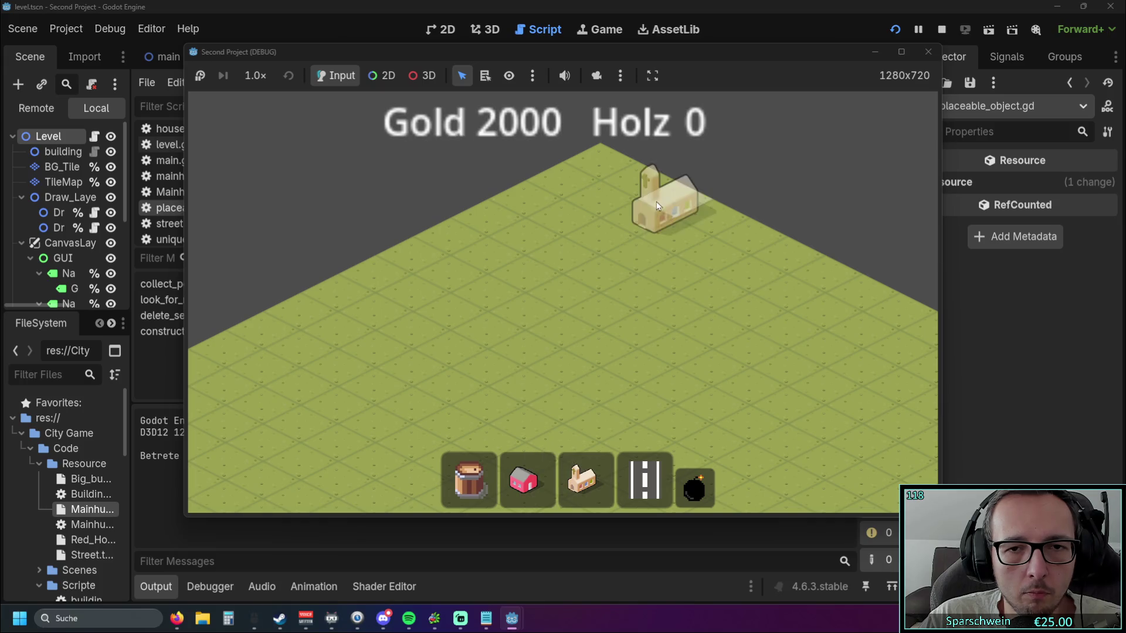
click(658, 205)
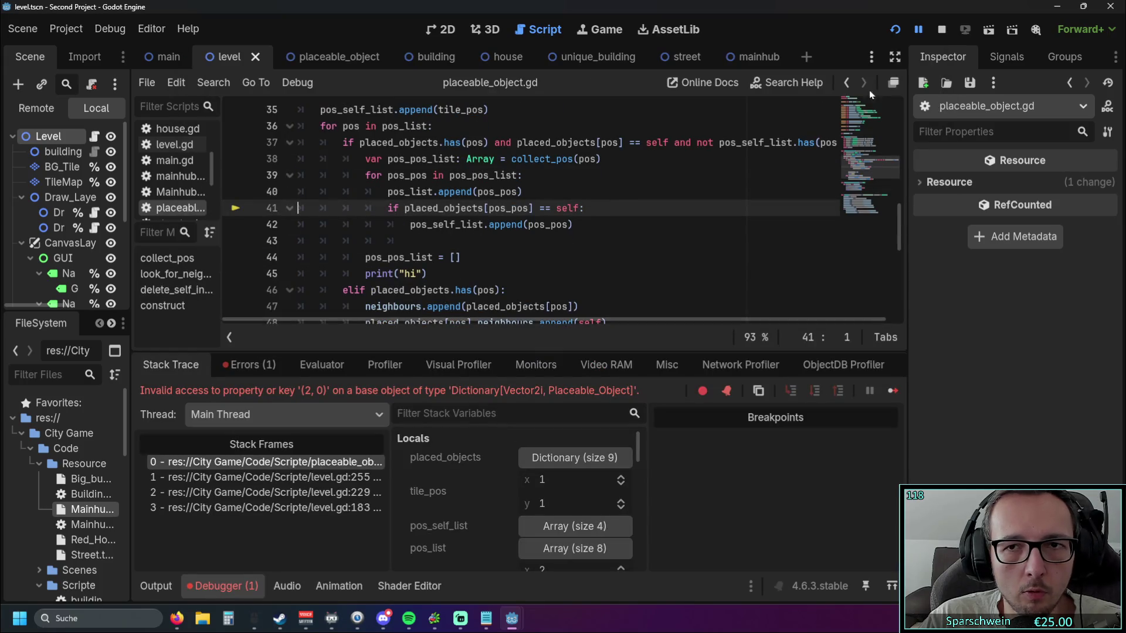
click(618, 243)
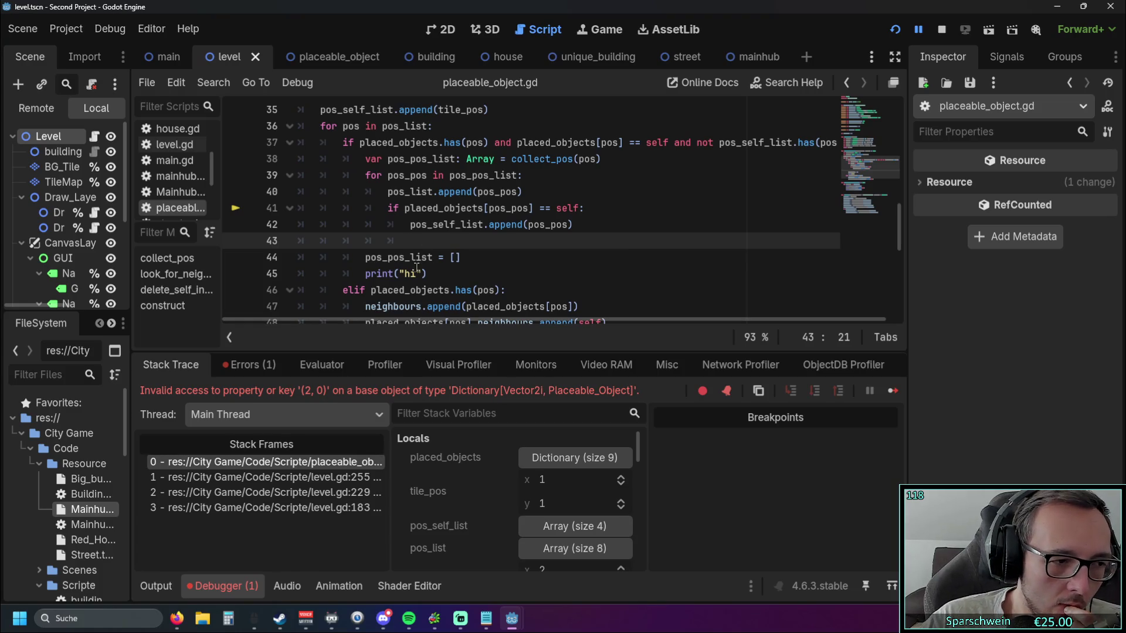
- Prefix line 41's self check with 'placed_objects.has(pos_pos) and'
click(406, 208)
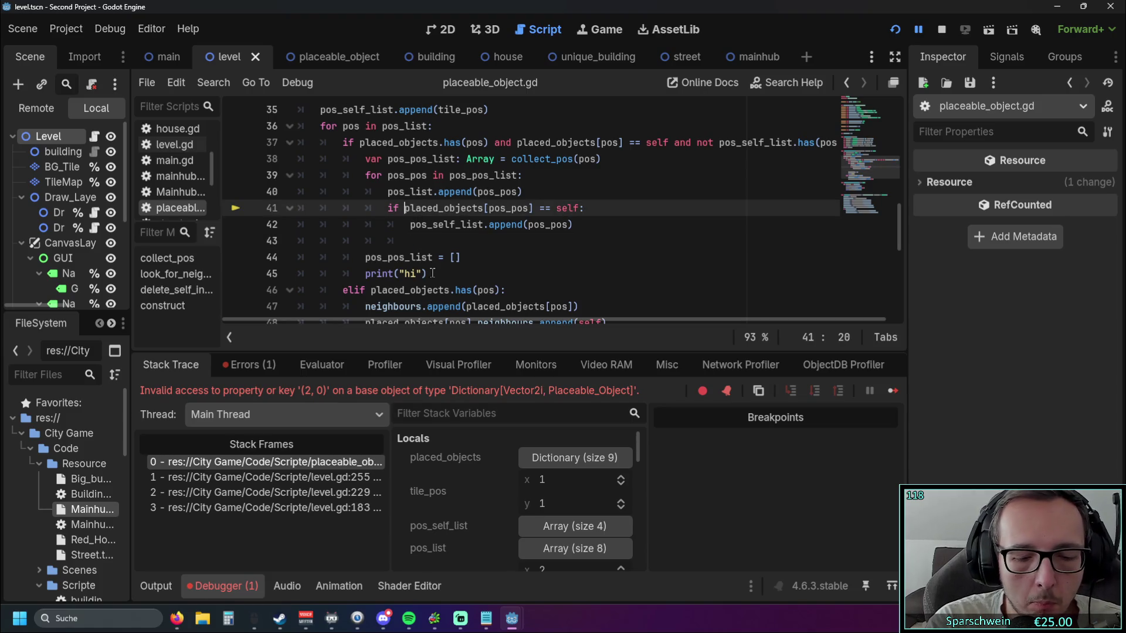
key(ctrl+space)
text(plac)
key(Return)
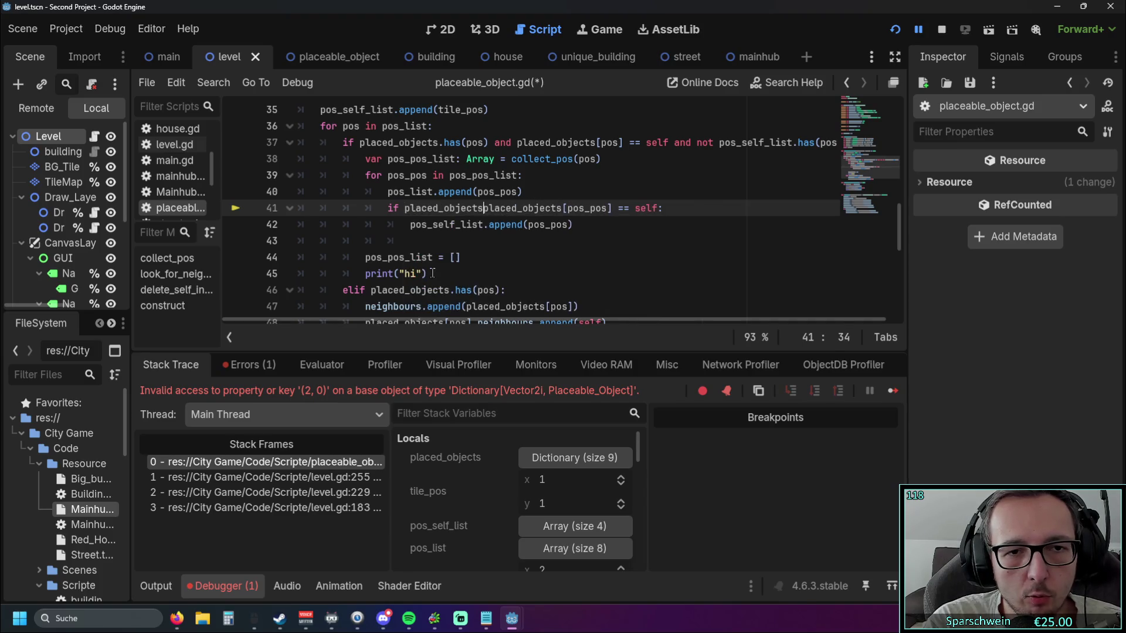
text(.has)
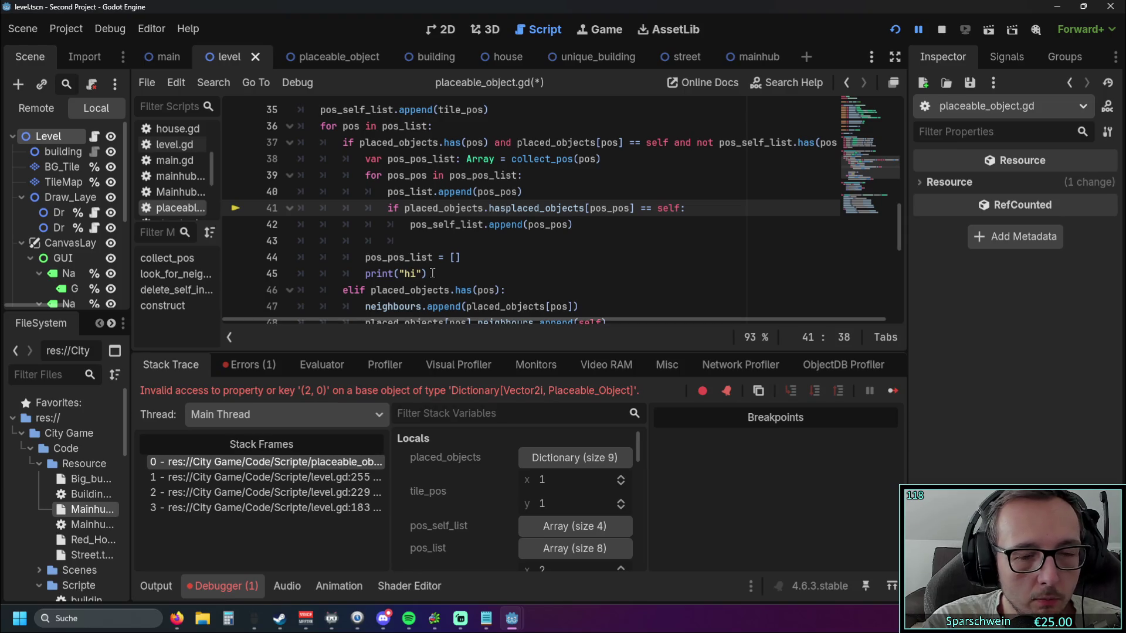
text((pos)
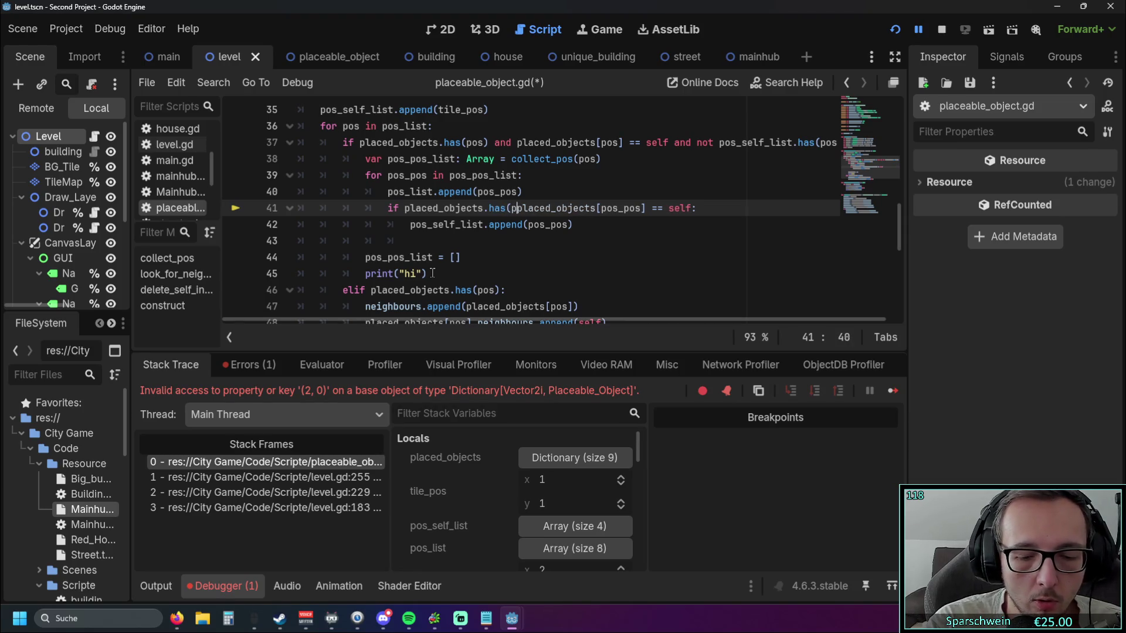
text(_pos))
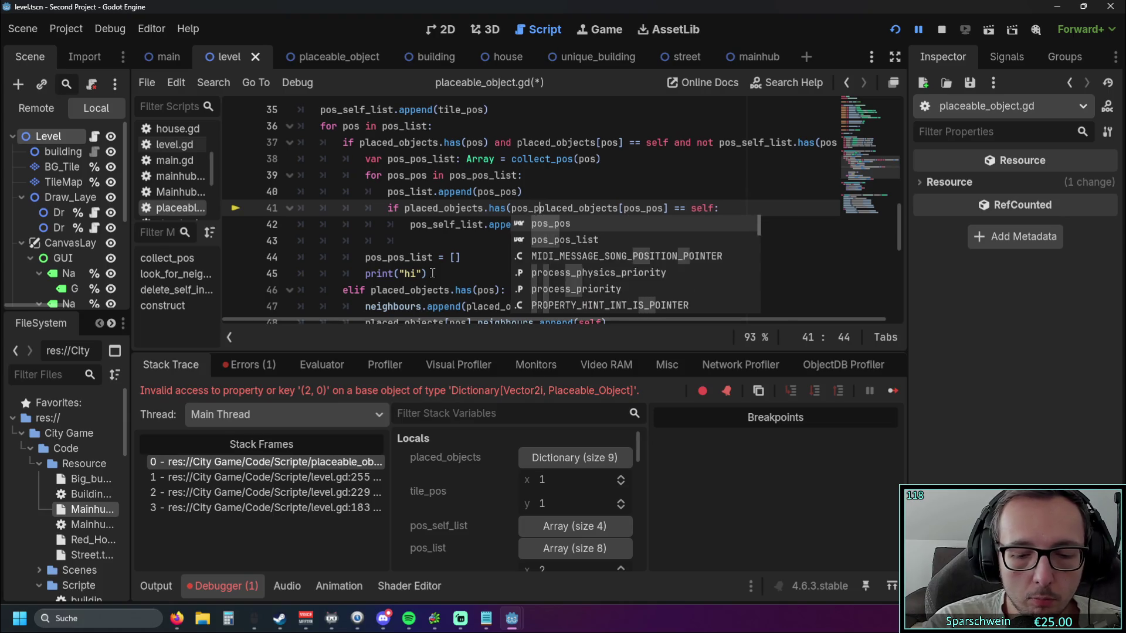
text( and)
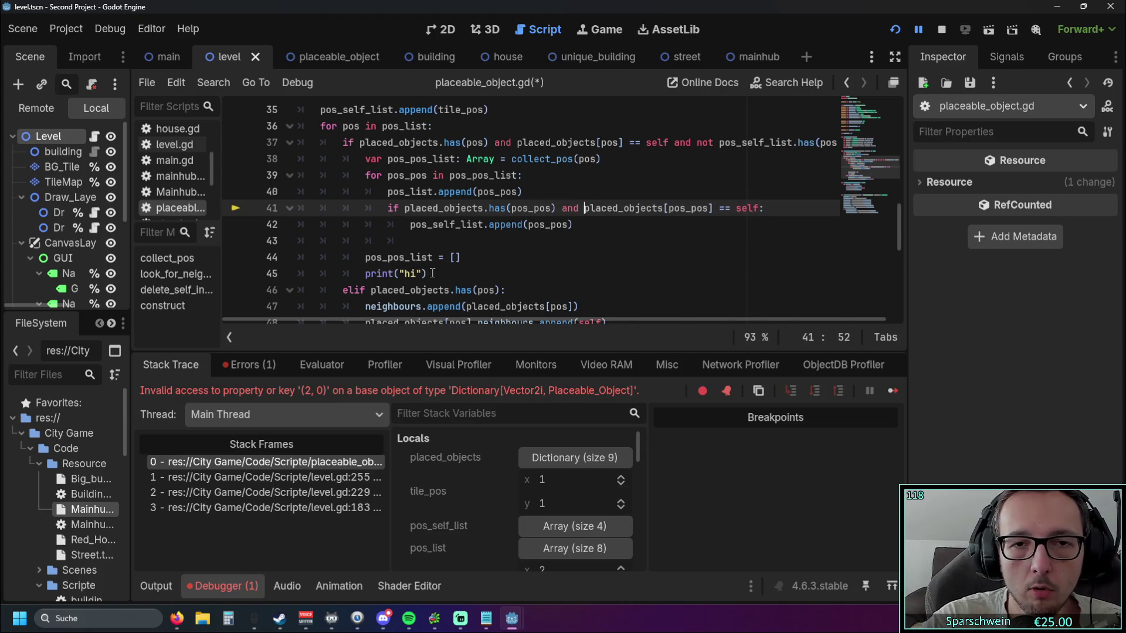
- Move pos_list.append(pos_pos) below the if block at loop indentation and relaunch the game
click(541, 239)
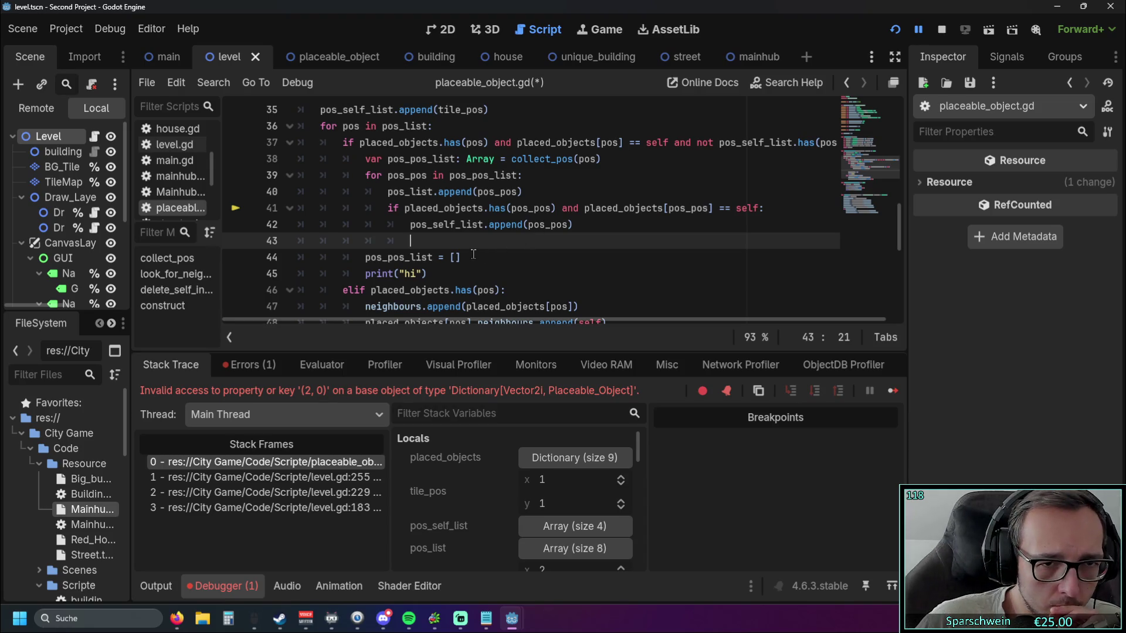
drag(522, 192, 223, 193)
key(ctrl+c)
key(BackSpace)
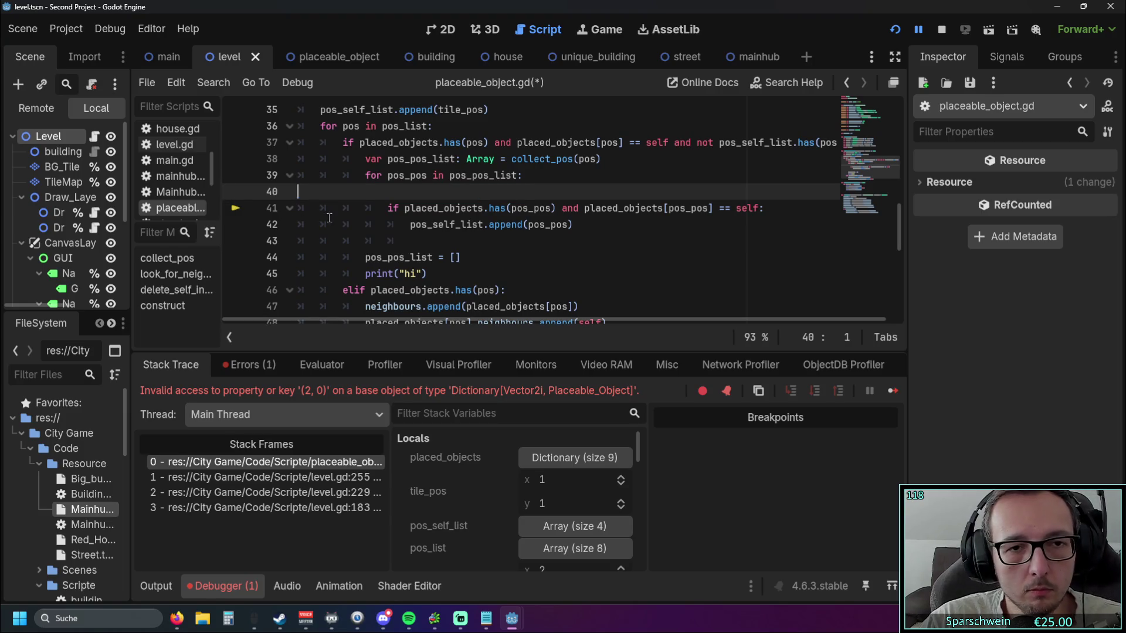
key(BackSpace)
click(437, 225)
key(ctrl+v)
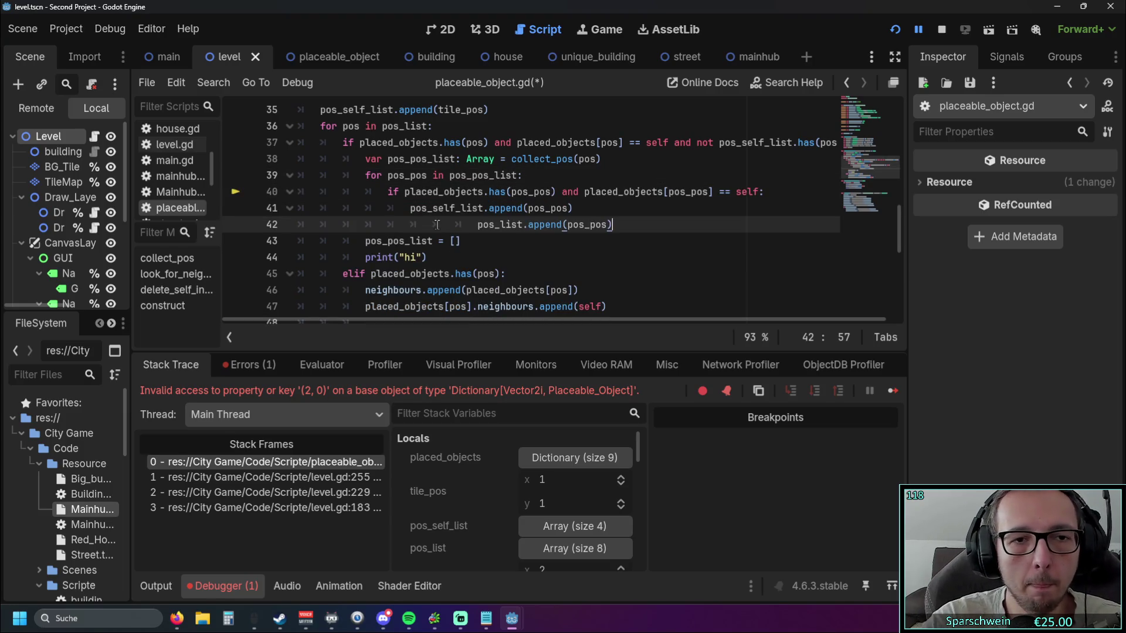
key(BackSpace)
key(BackSpace)
key(BackSpace)
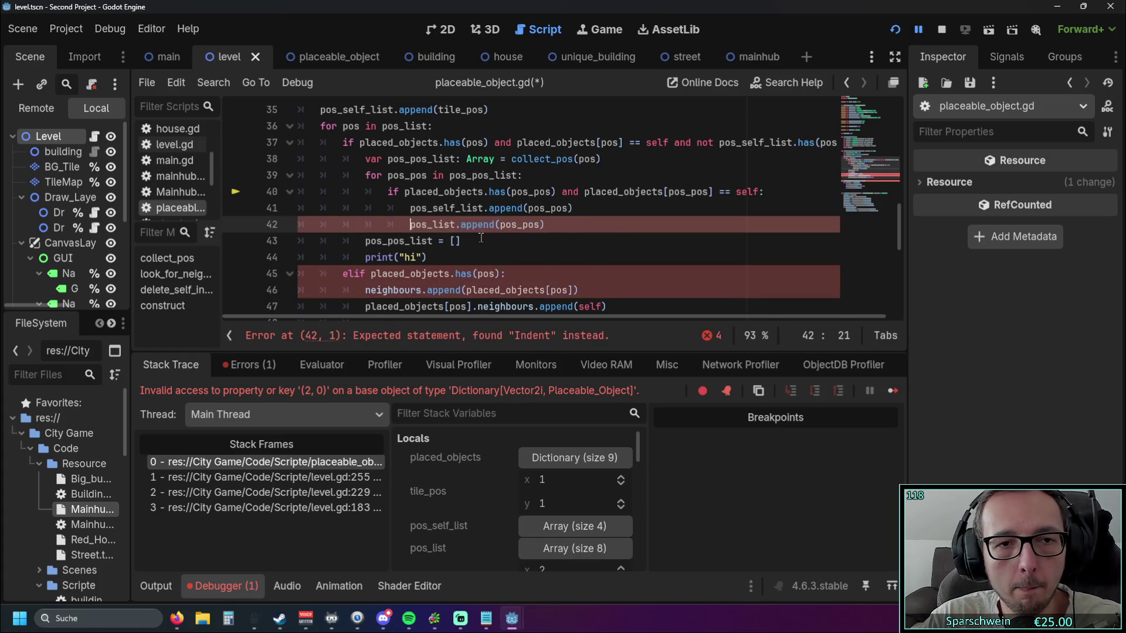
click(469, 258)
click(895, 30)
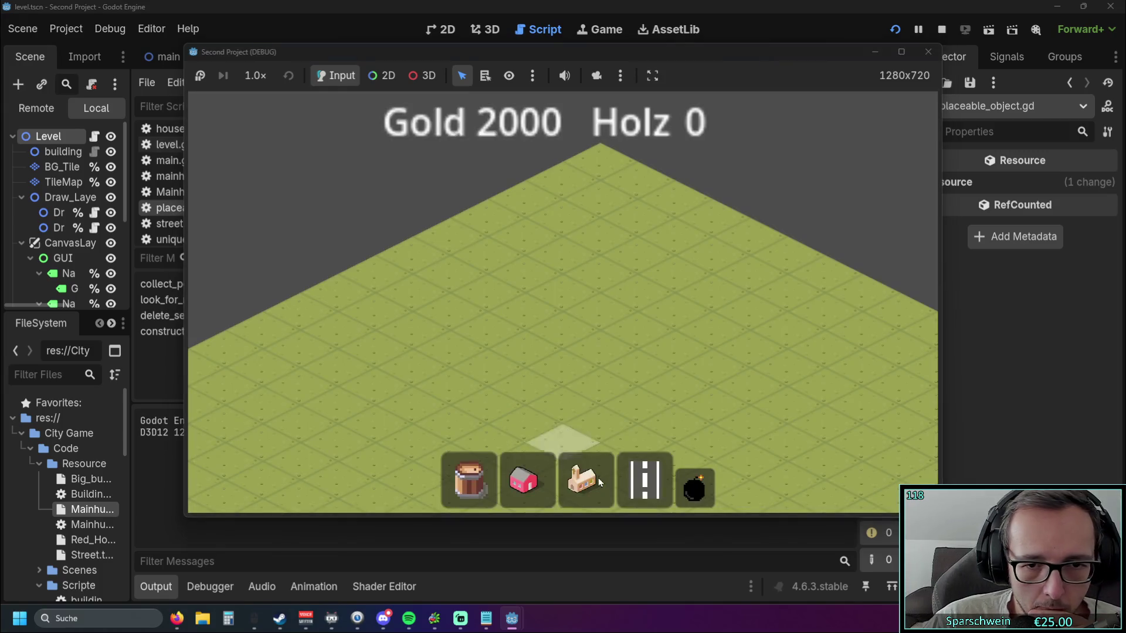
- Place a church on the grid, then demolish it
click(593, 478)
click(583, 306)
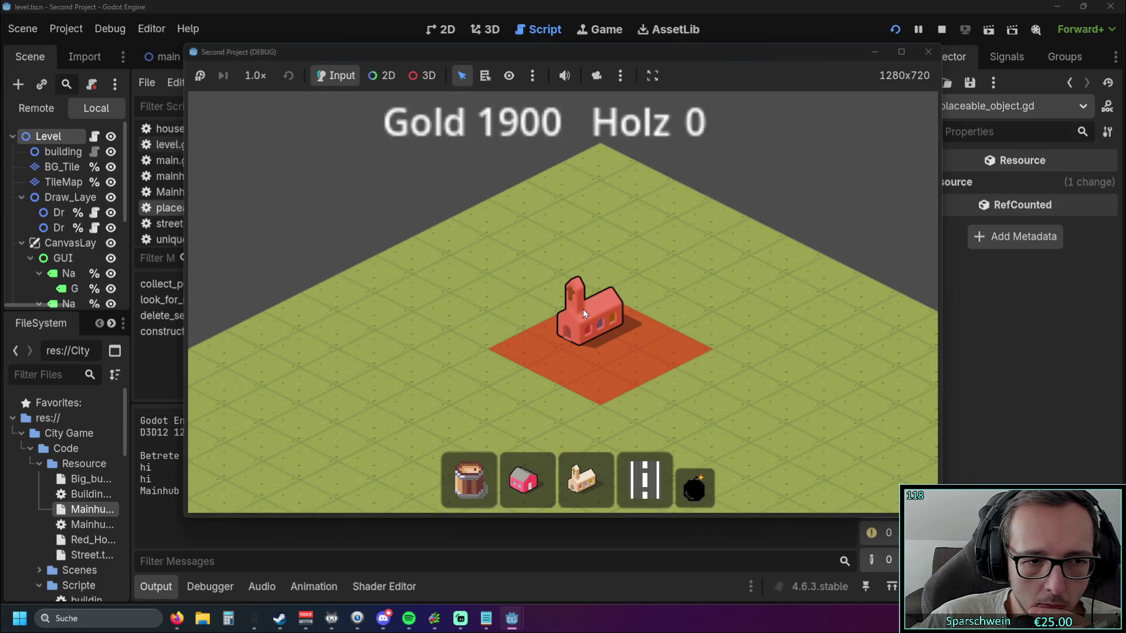
right_click(472, 301)
key(d)
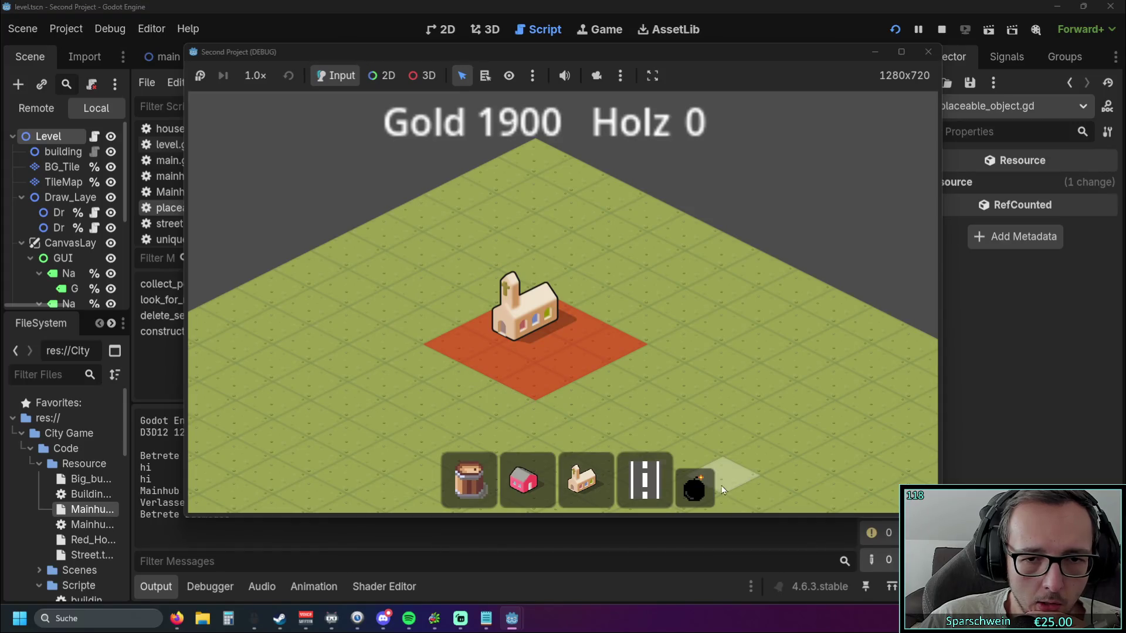
click(695, 487)
click(525, 305)
- Lay eight street tiles around the empty plot: two each on the left, top, right and bottom
click(645, 481)
click(423, 363)
click(423, 325)
click(498, 288)
click(573, 287)
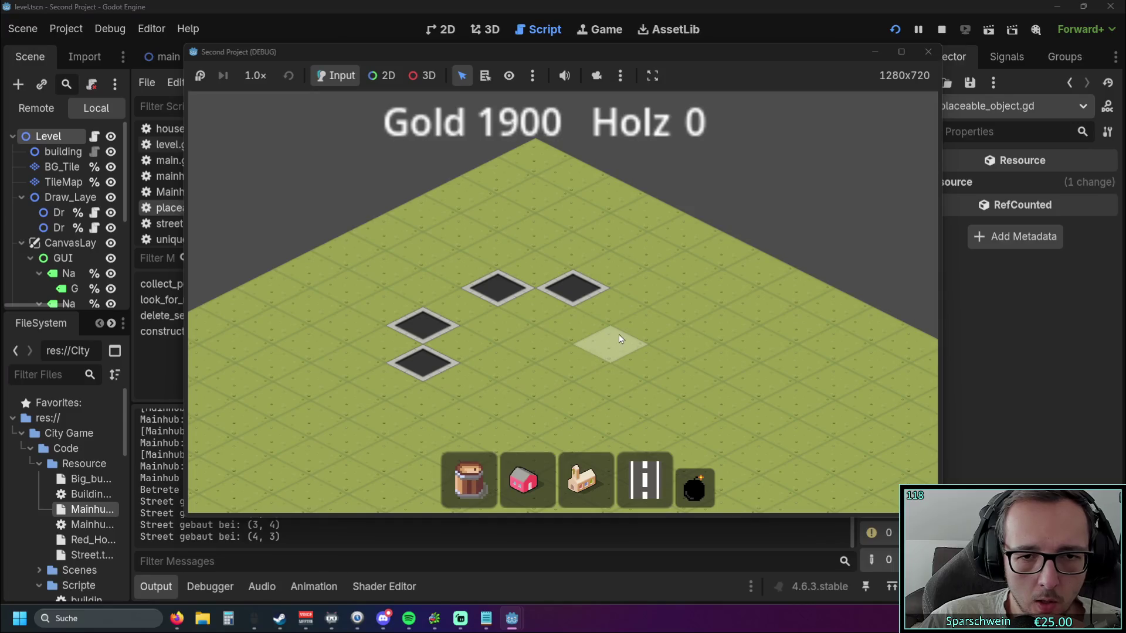
click(647, 325)
click(648, 363)
click(567, 402)
click(497, 401)
- Place the church again between the streets, then close the game and relaunch it
click(587, 481)
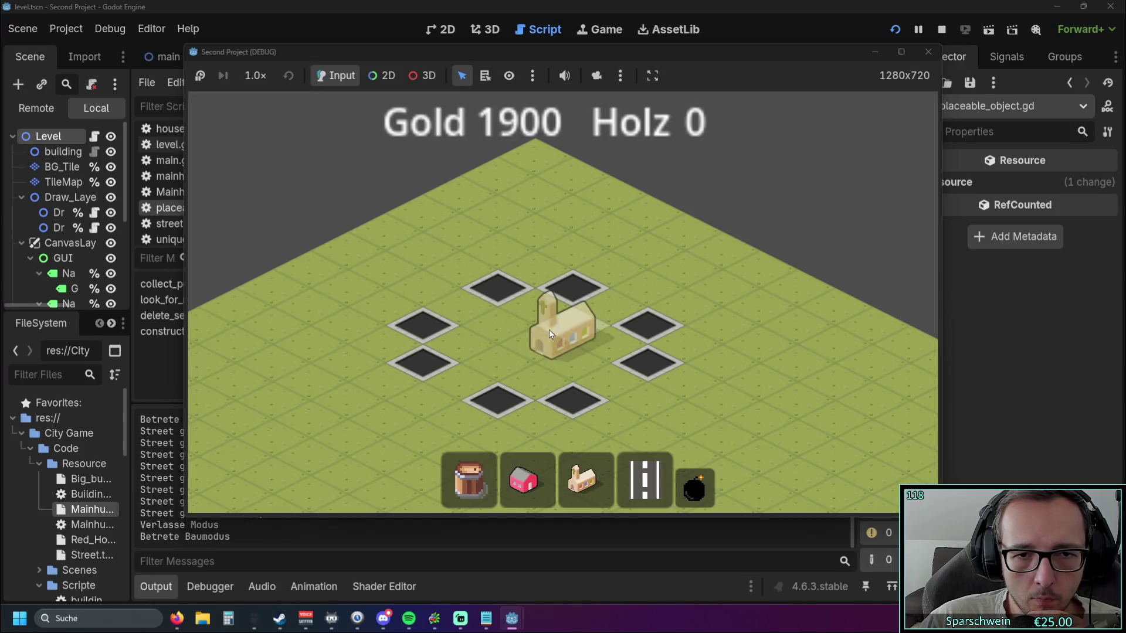
click(534, 312)
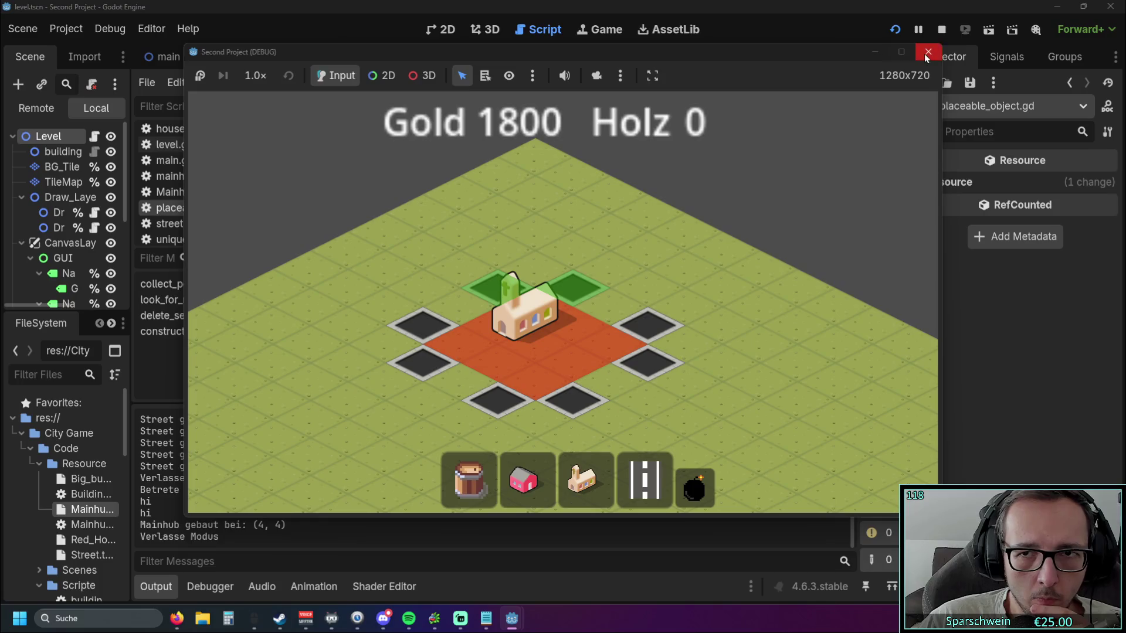
click(926, 53)
click(464, 241)
click(236, 208)
click(894, 30)
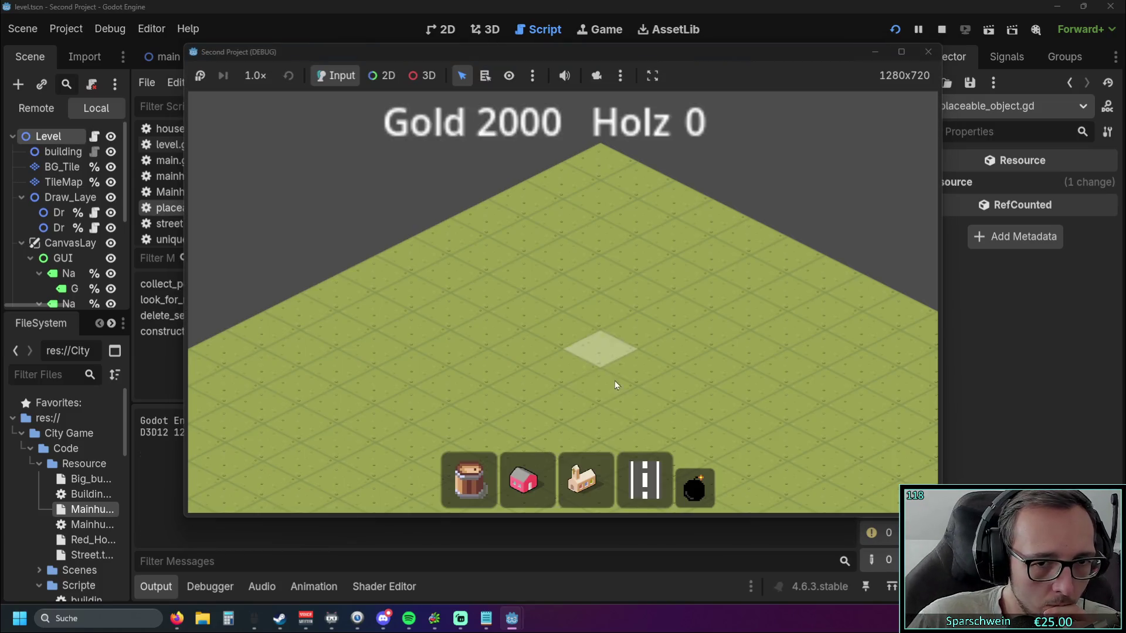
- Place a building in the game to trigger the line-41 breakpoint in look_for_neighbours
click(586, 480)
click(586, 314)
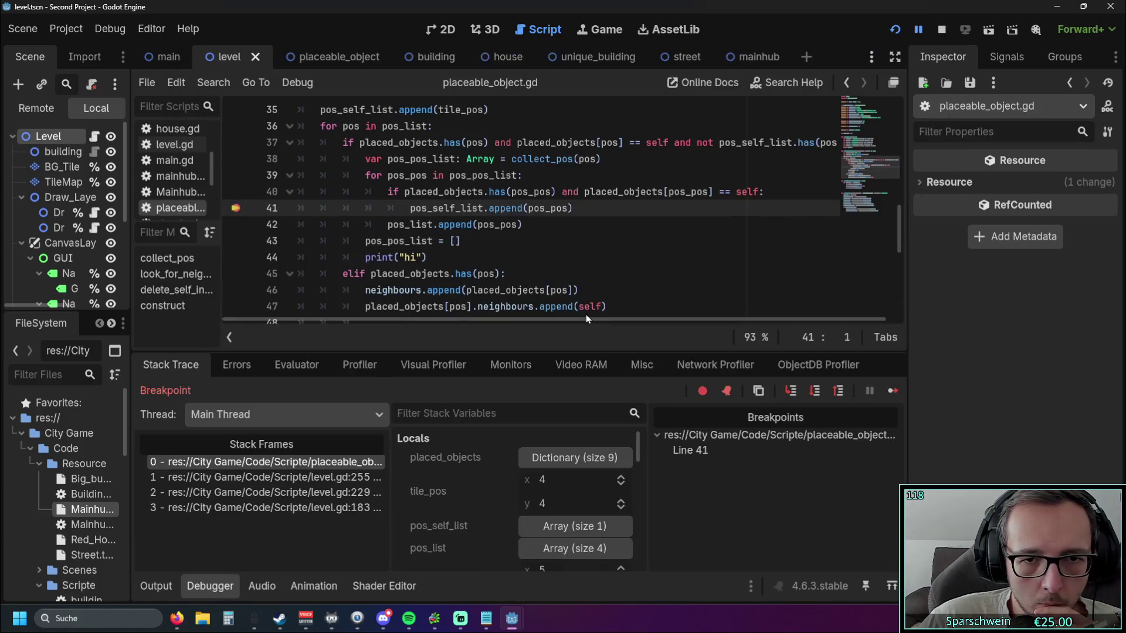
scroll(506, 263, up, 2)
scroll(507, 263, down, 2)
scroll(506, 262, up, 1)
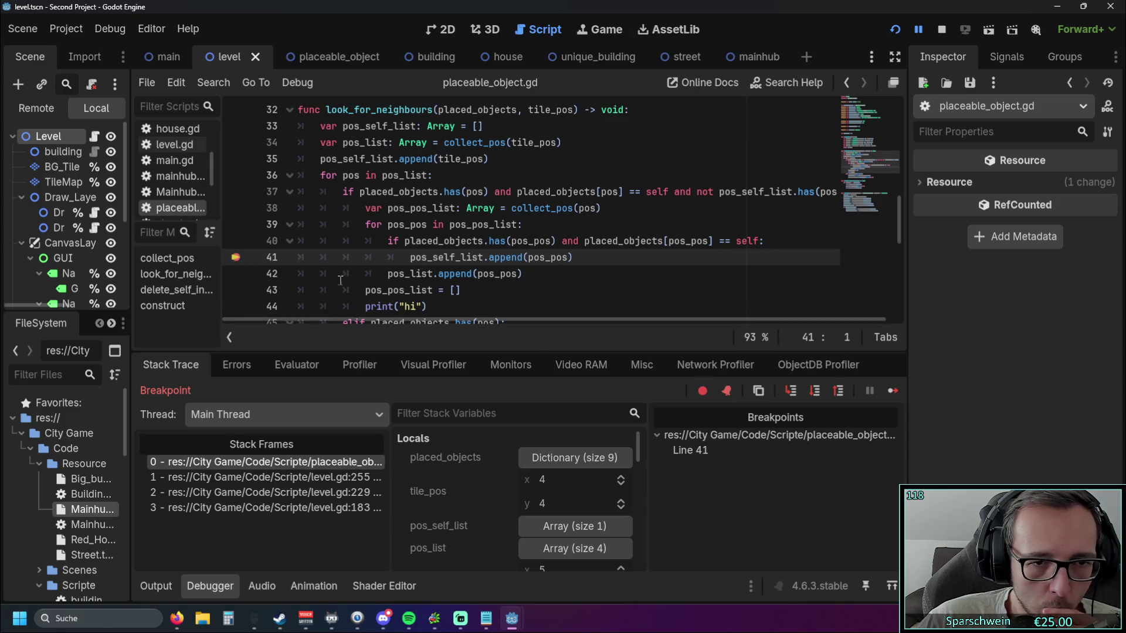
- Step Over through the inner neighbour loop until execution returns to line 41
click(815, 392)
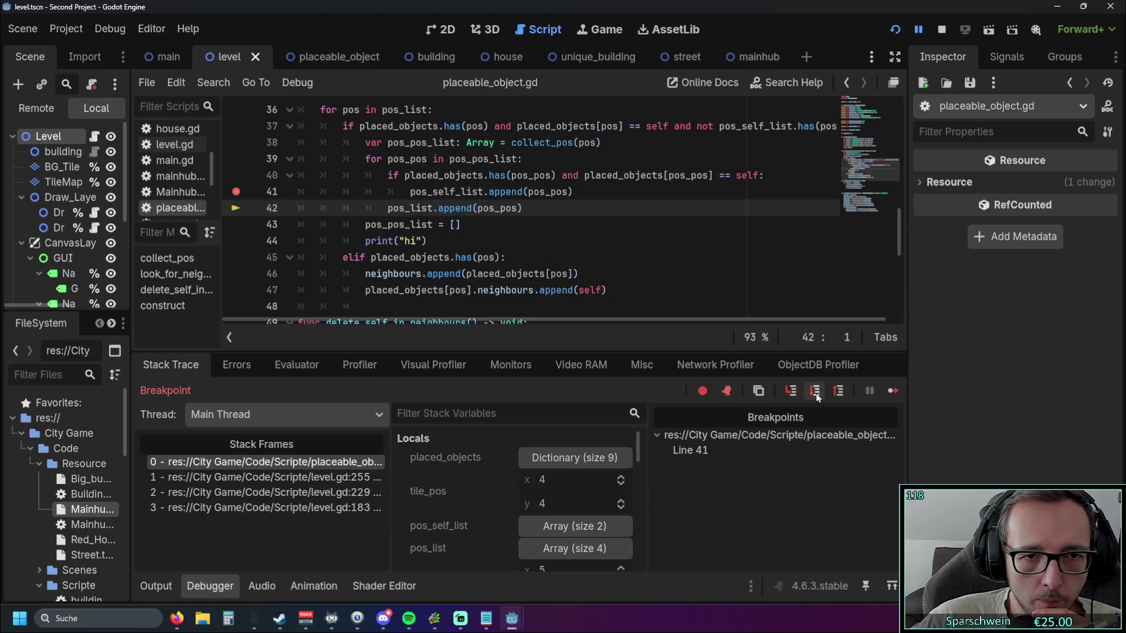
click(815, 392)
click(815, 392)
click(817, 397)
click(817, 396)
click(817, 396)
click(816, 396)
click(817, 396)
click(816, 397)
click(816, 396)
click(817, 396)
click(817, 396)
click(816, 394)
click(816, 393)
click(816, 391)
click(816, 389)
- Step past print("hi") and the neighbour-appending branch down to line 46, then continue the game
click(815, 391)
click(813, 391)
click(811, 391)
click(811, 390)
click(811, 390)
click(811, 391)
click(811, 392)
click(811, 391)
click(811, 392)
click(811, 391)
click(811, 392)
click(811, 392)
click(811, 392)
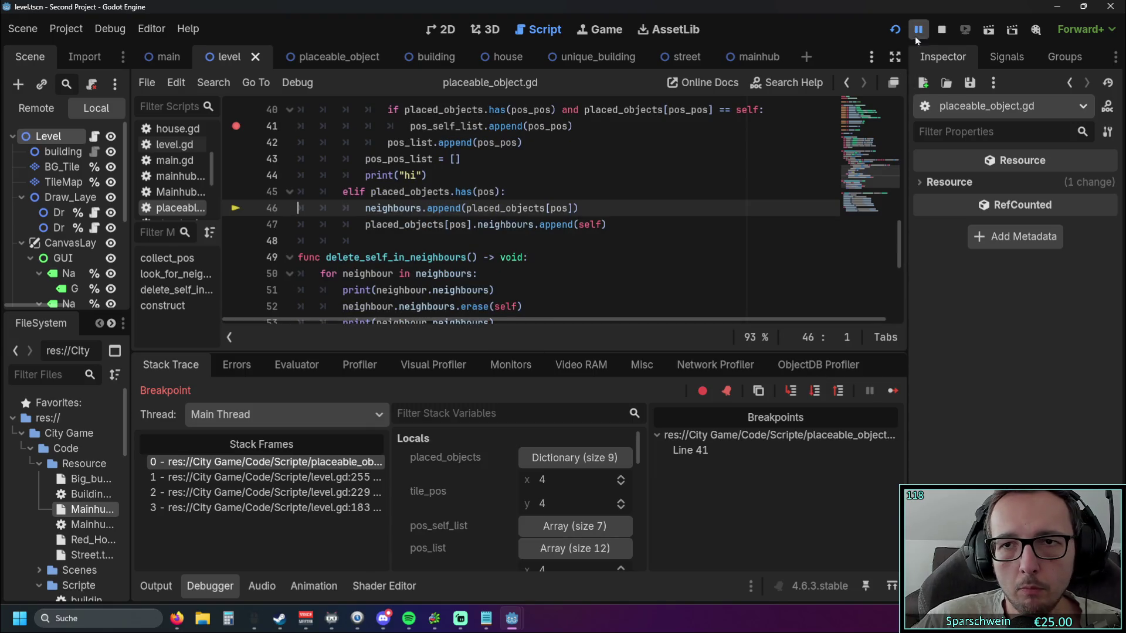
click(917, 32)
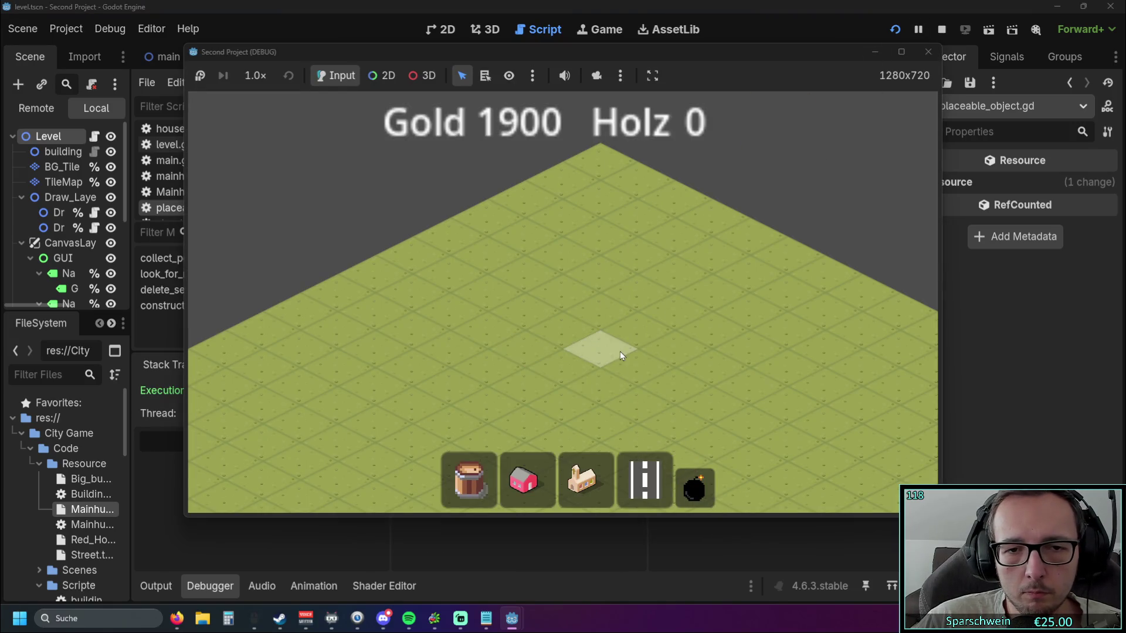
- Move the game window aside and place another building on the board
scroll(595, 252, down, 3)
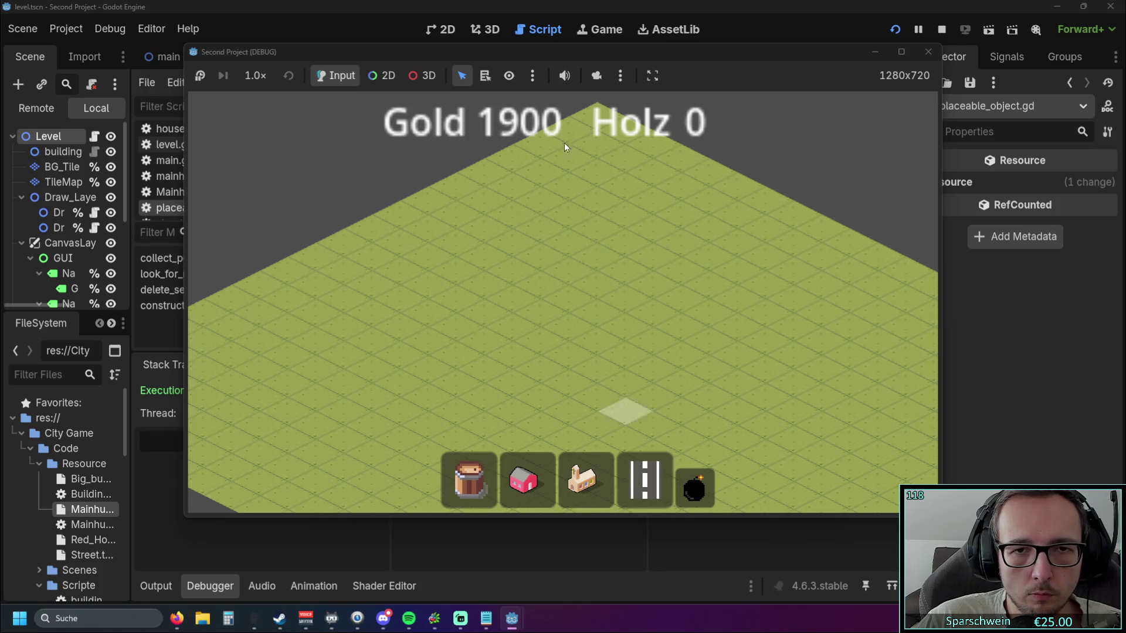
drag(610, 52, 848, 35)
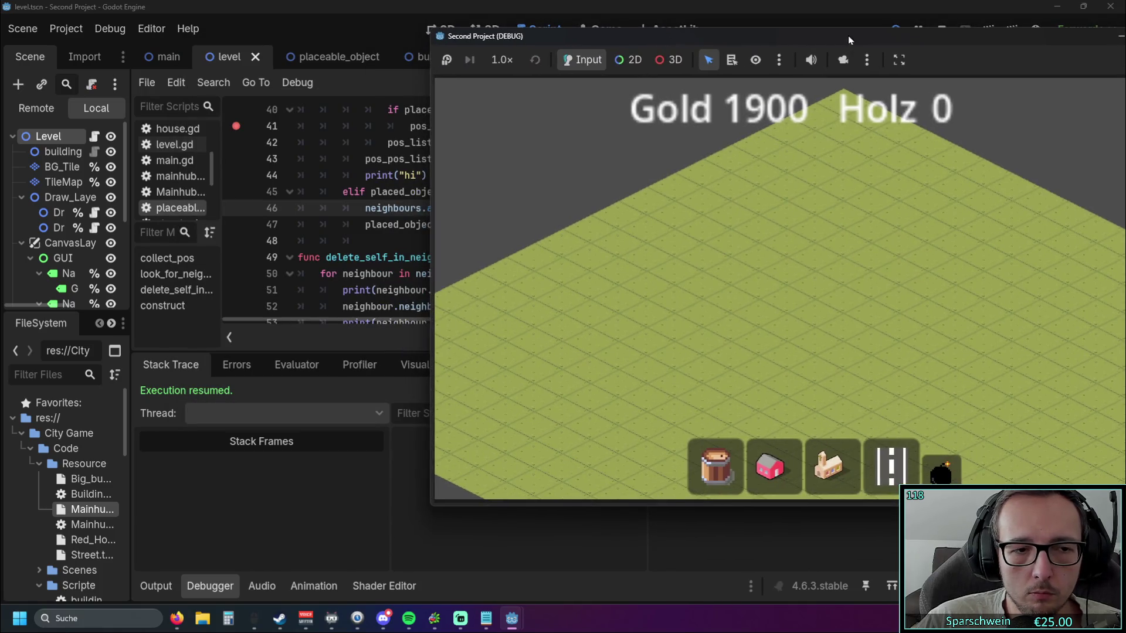
click(832, 466)
click(815, 346)
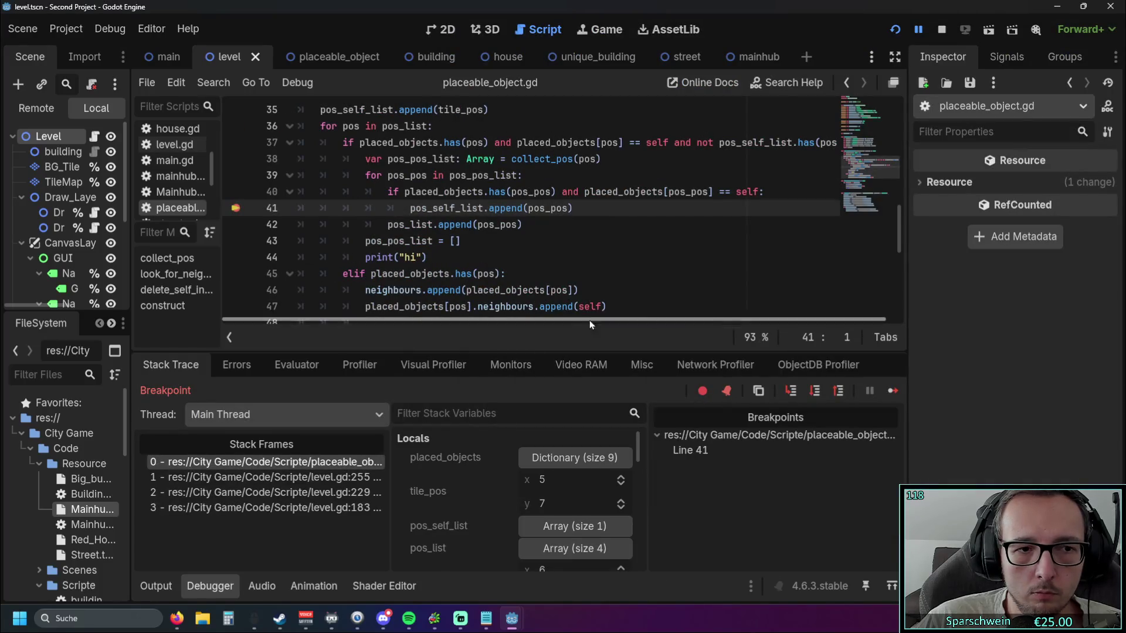
- Remove the line-41 breakpoint, rerun the game, place the church uninterrupted, then stop the game
click(235, 208)
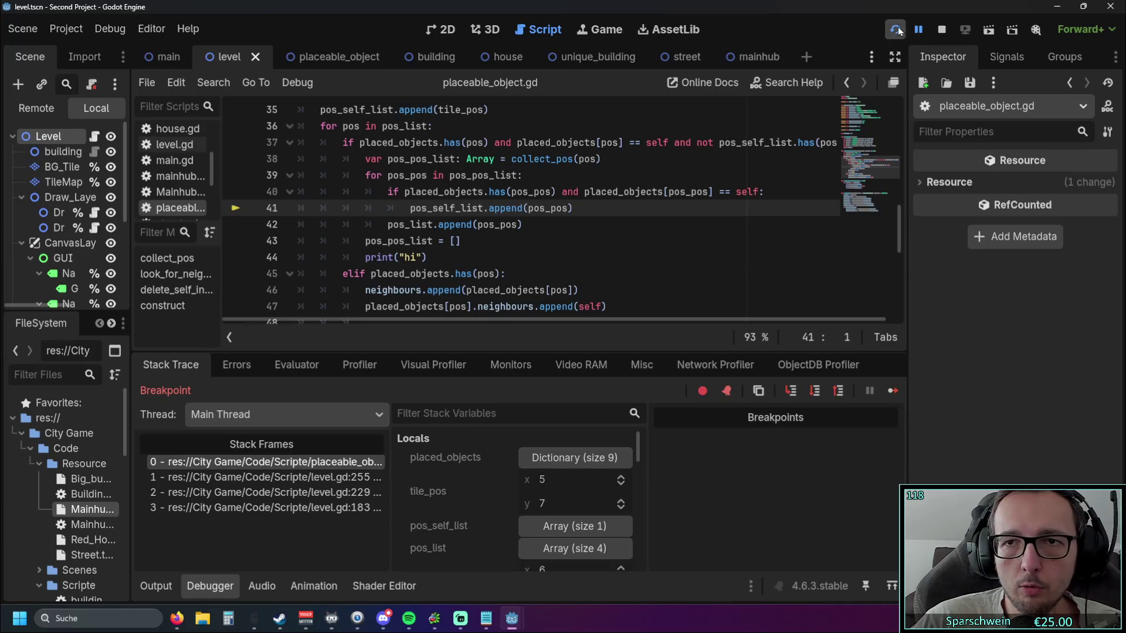
click(896, 30)
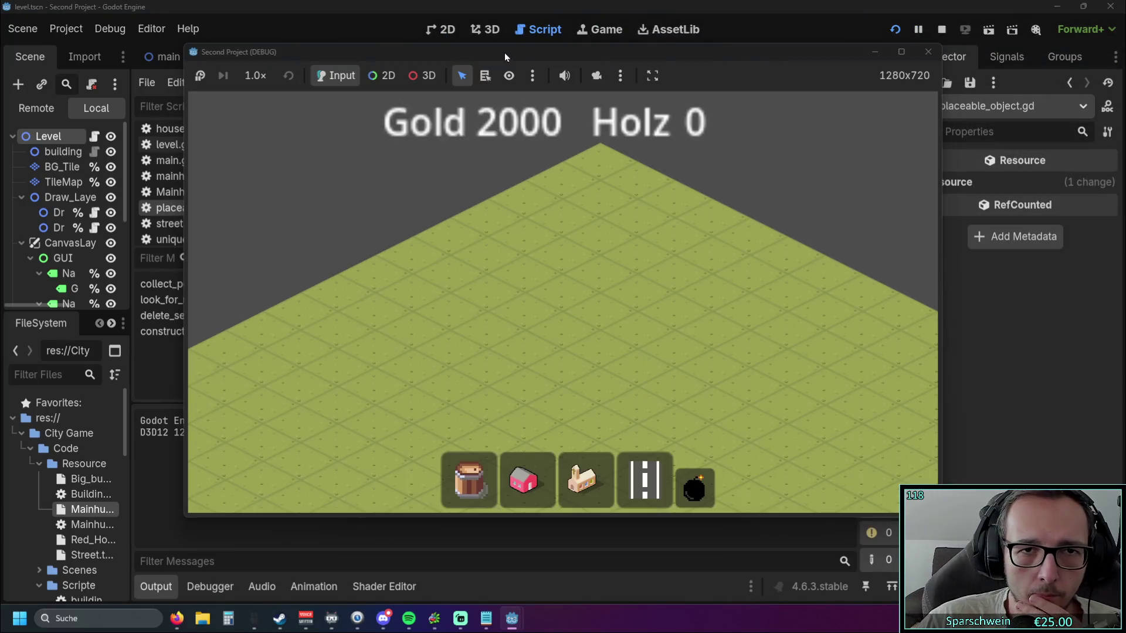
drag(504, 51, 751, 51)
click(830, 477)
click(819, 373)
right_click(819, 373)
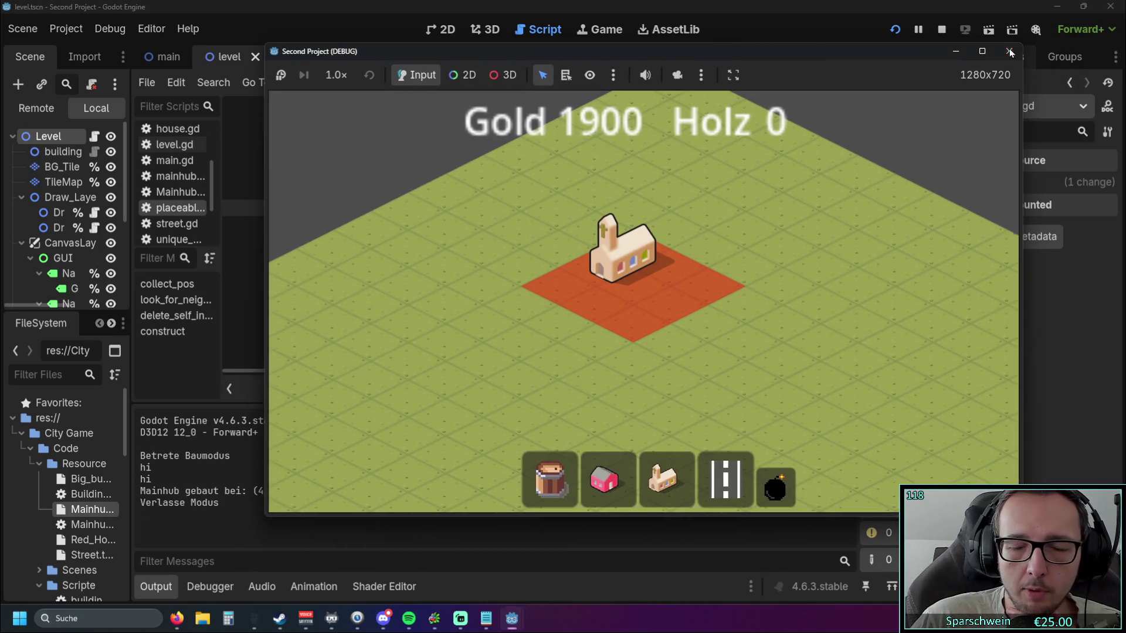
click(1023, 51)
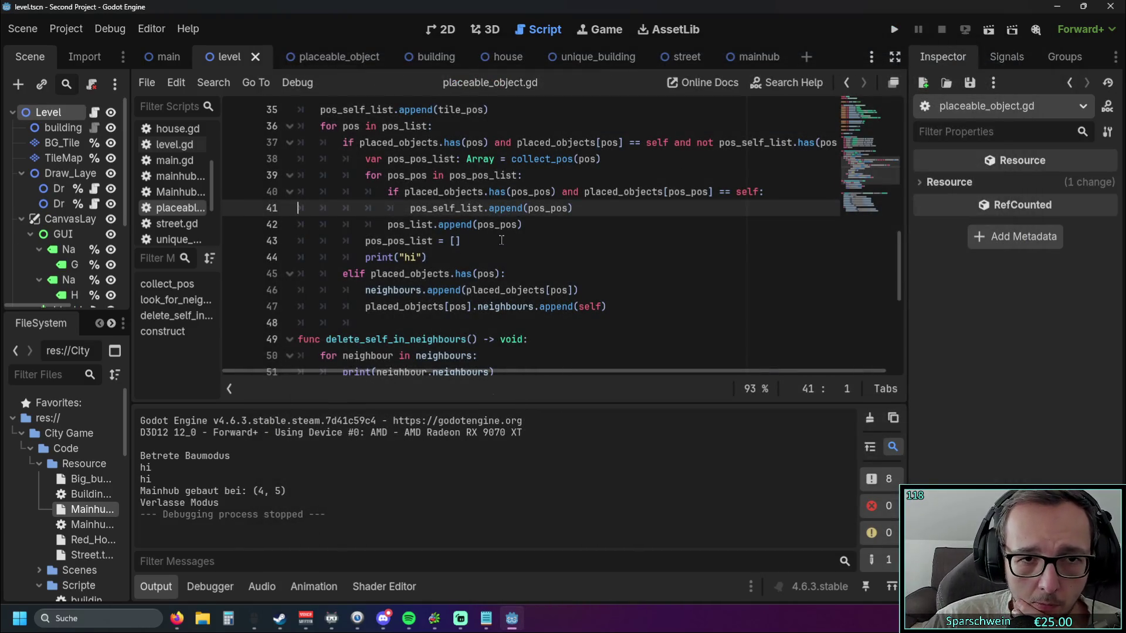
scroll(502, 239, down, 5)
scroll(505, 242, up, 2)
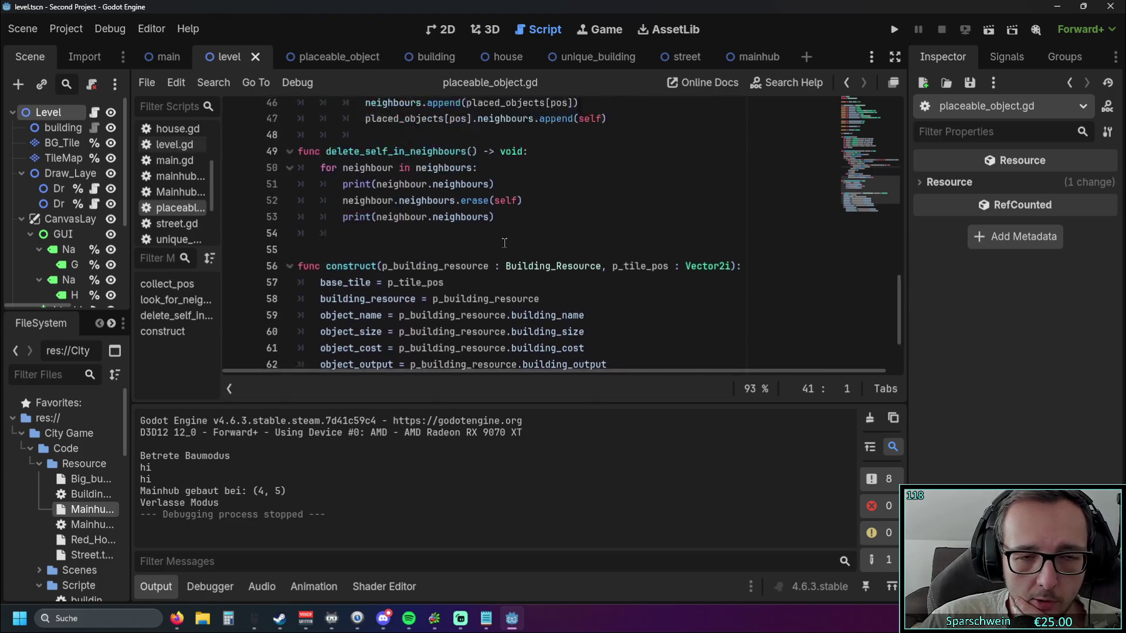
scroll(504, 243, up, 9)
scroll(520, 245, down, 4)
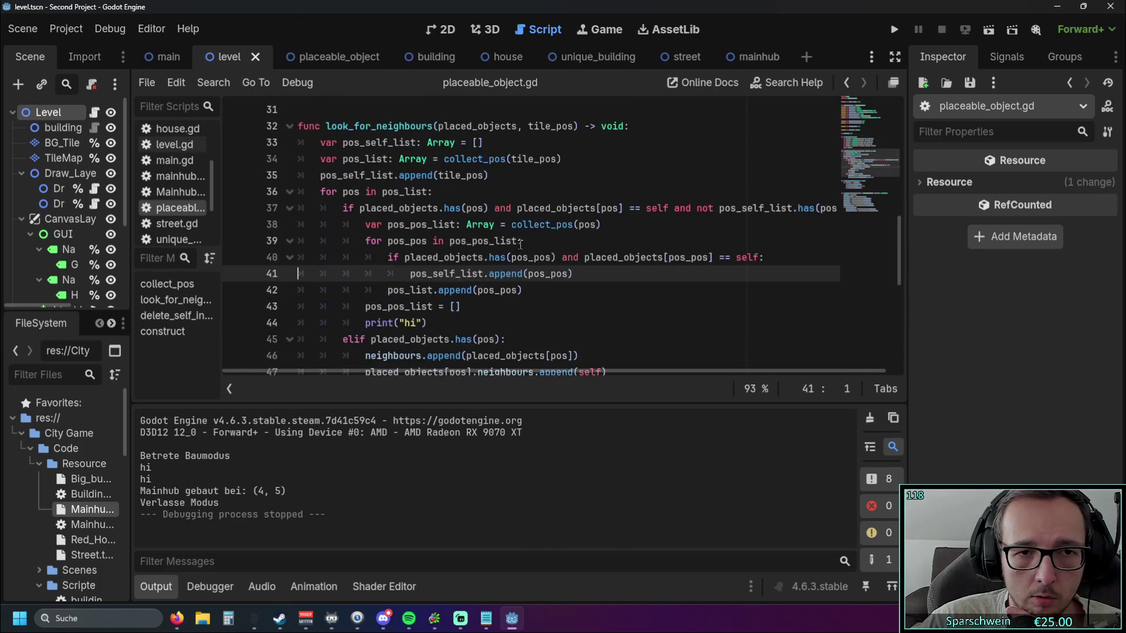
scroll(520, 244, down, 1)
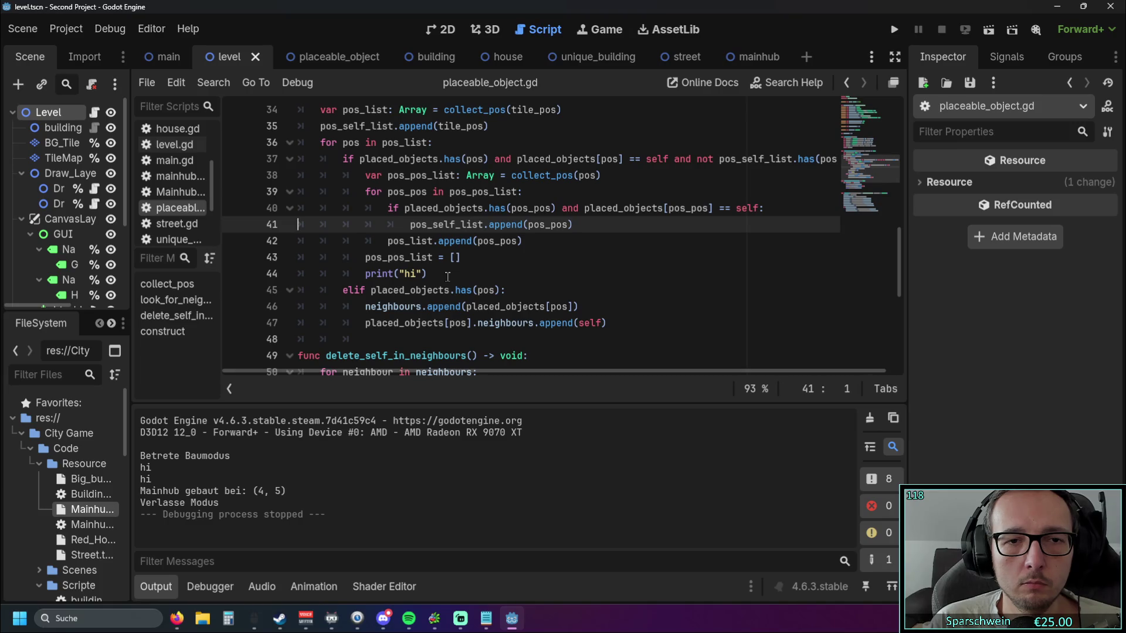
scroll(447, 276, up, 1)
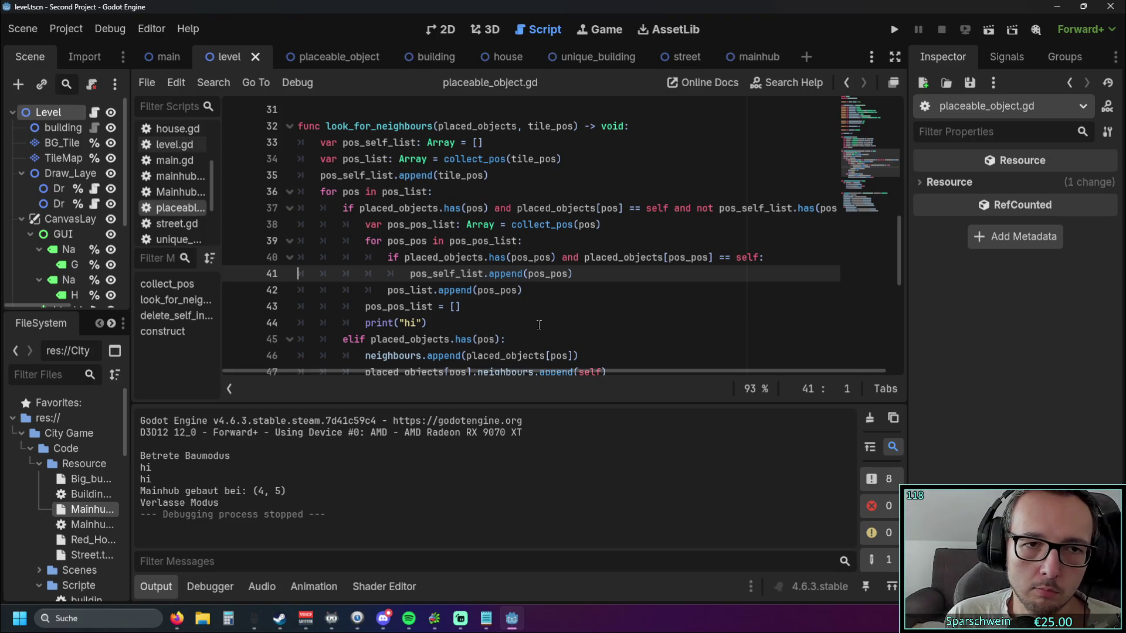
drag(320, 192, 434, 192)
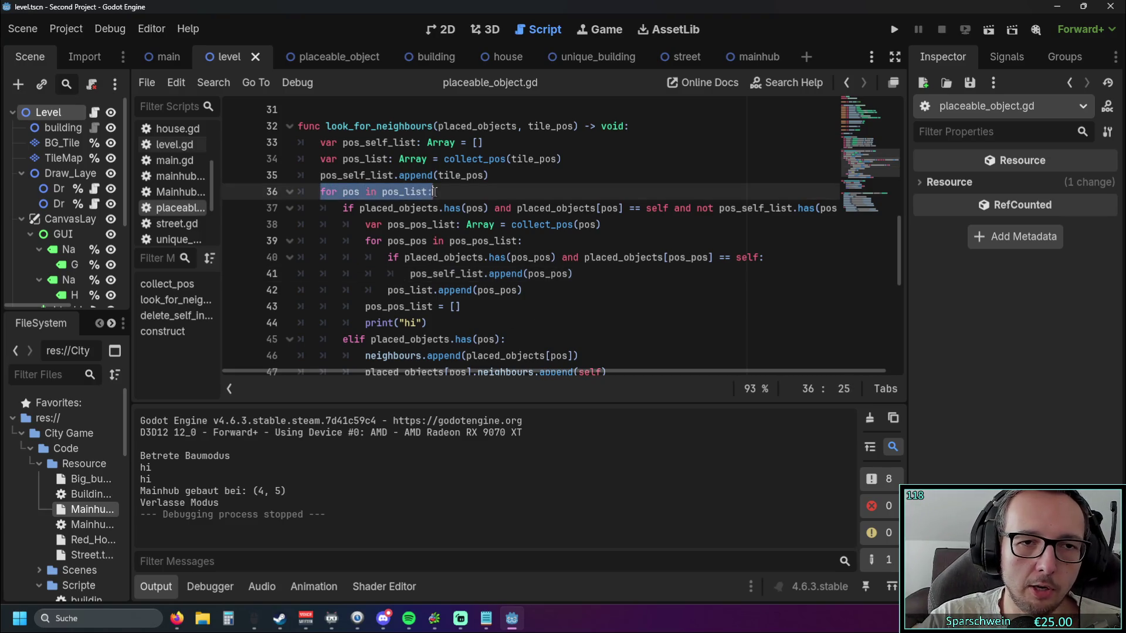
drag(321, 192, 446, 192)
click(391, 193)
drag(322, 194, 434, 193)
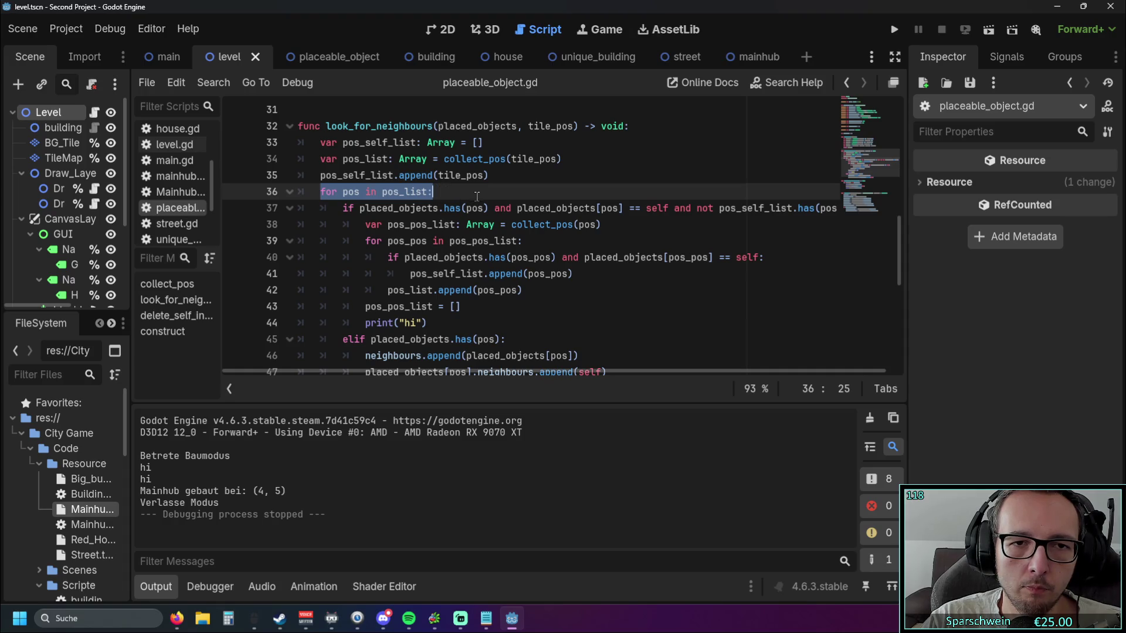
drag(380, 207, 481, 208)
key(Down)
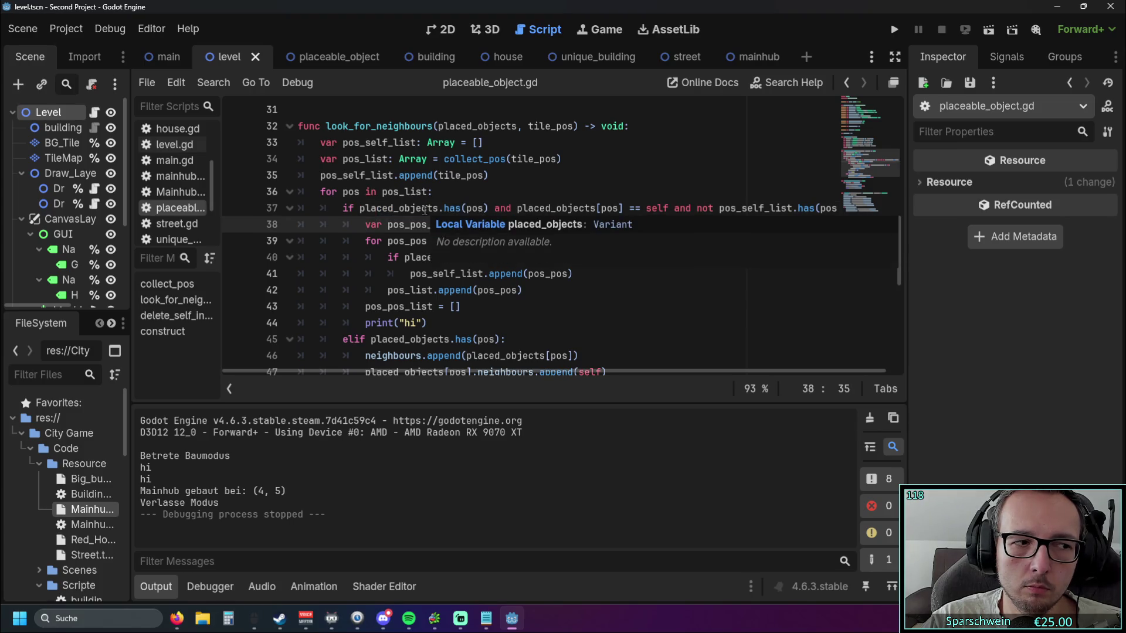
mouse_move(417, 372)
mouse_down()
mouse_move(492, 367)
mouse_move(379, 368)
mouse_move(519, 367)
mouse_move(354, 372)
mouse_up()
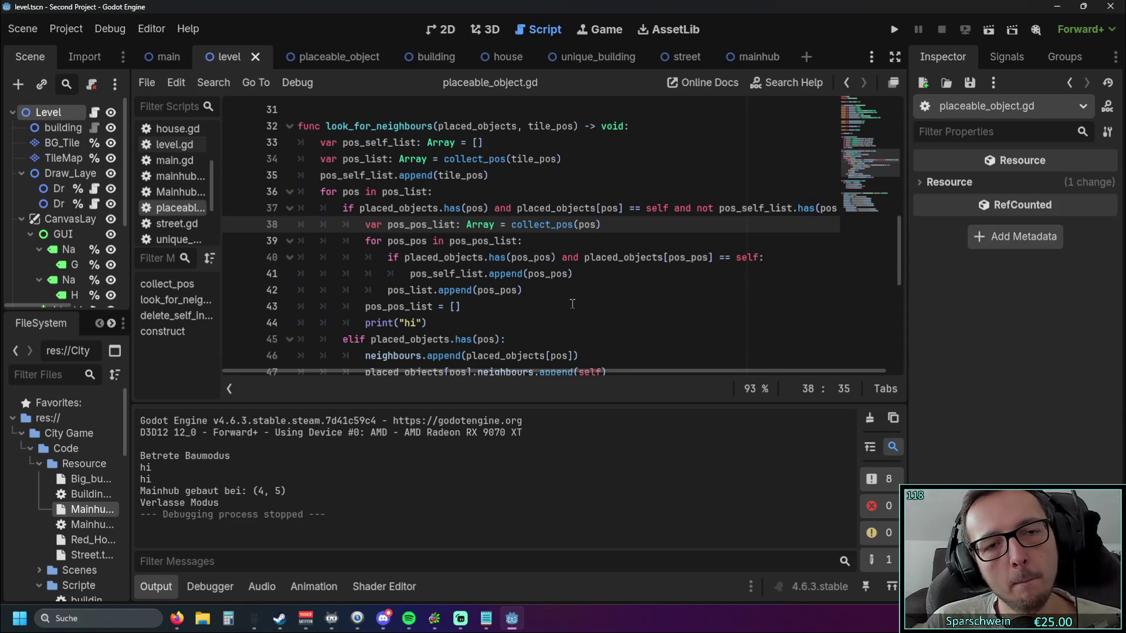
click(407, 257)
double_click(426, 258)
click(567, 299)
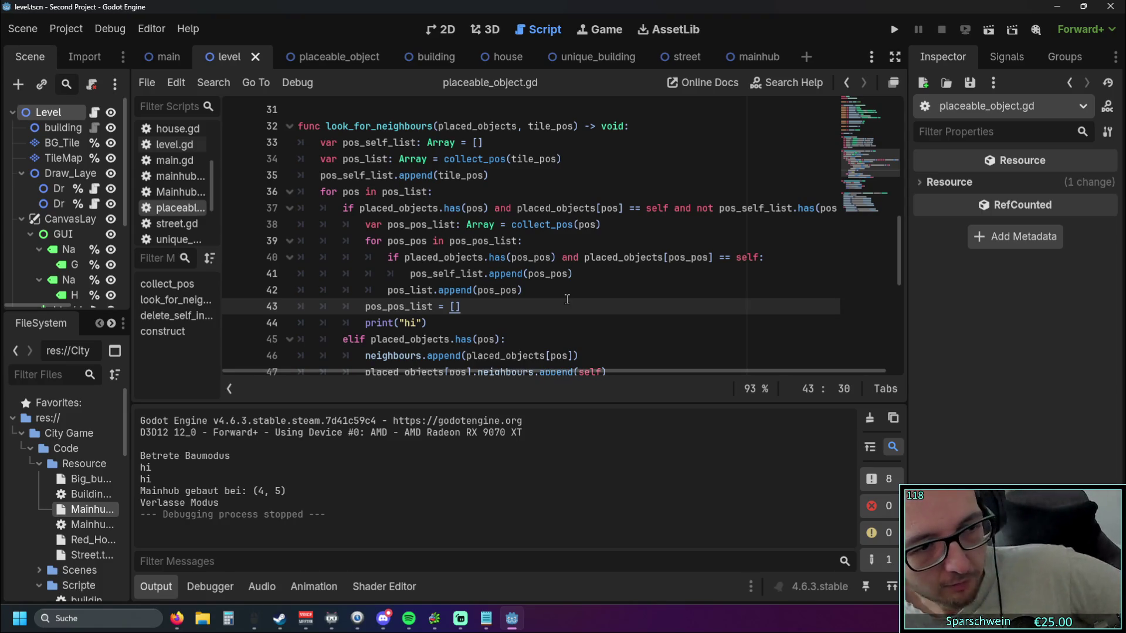
scroll(567, 299, up, 5)
scroll(568, 282, down, 2)
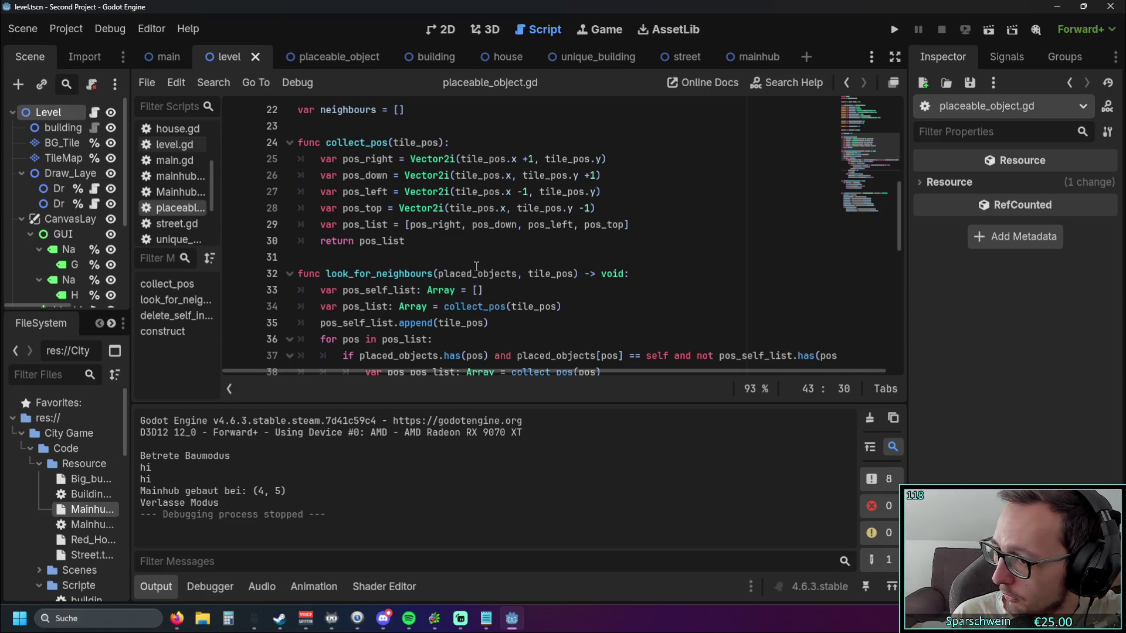
mouse_move(477, 265)
mouse_down()
mouse_move(472, 193)
mouse_move(474, 258)
mouse_up()
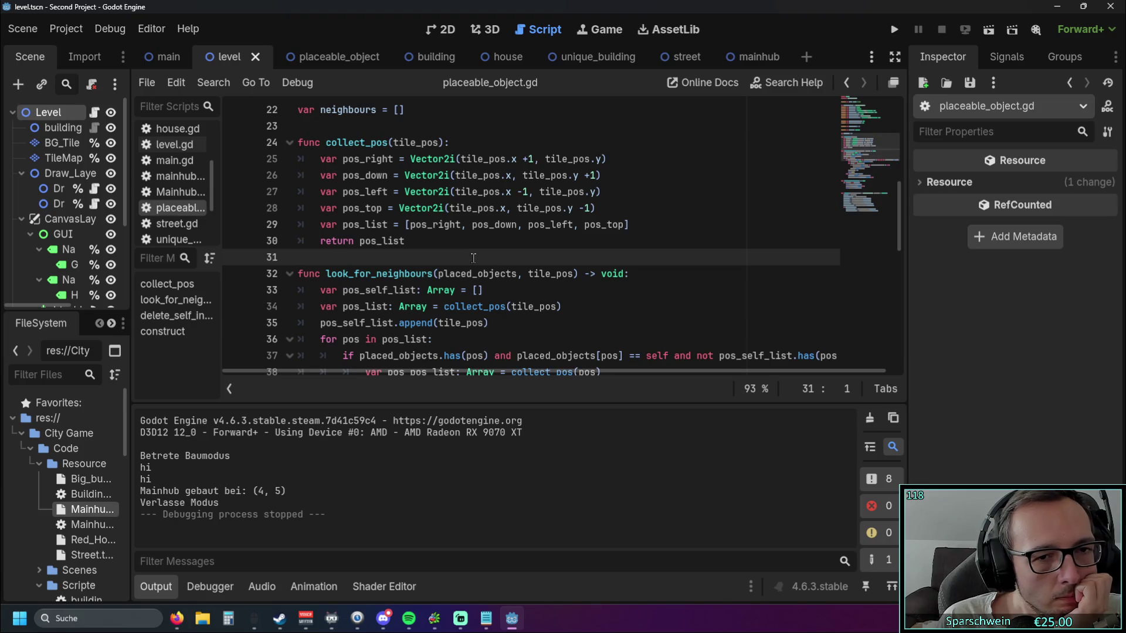
scroll(473, 258, down, 3)
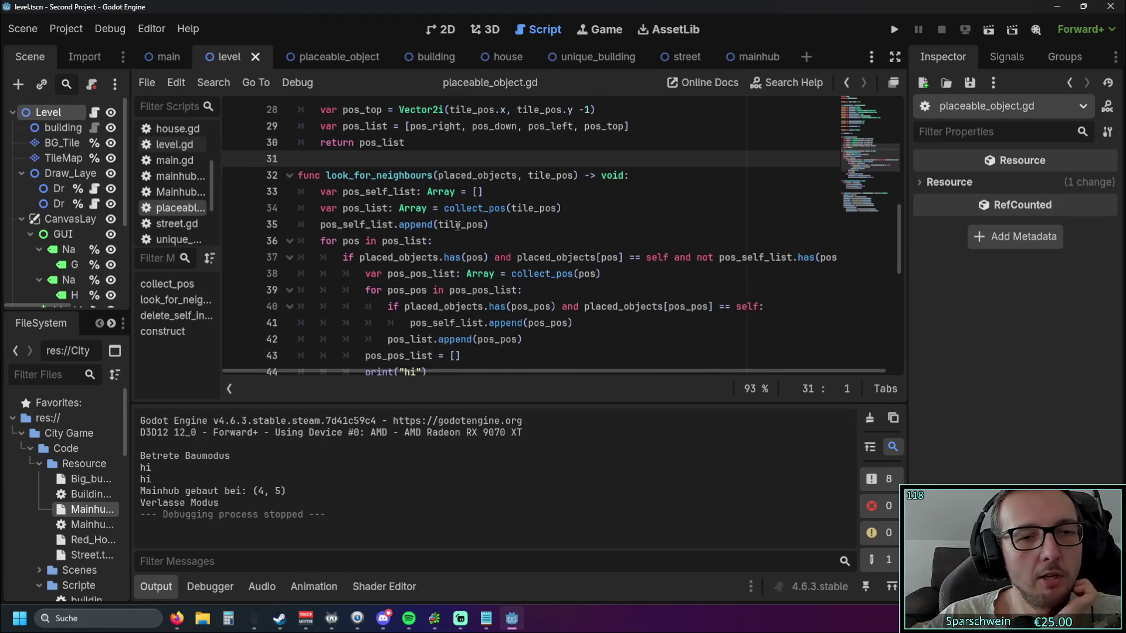
scroll(412, 274, up, 4)
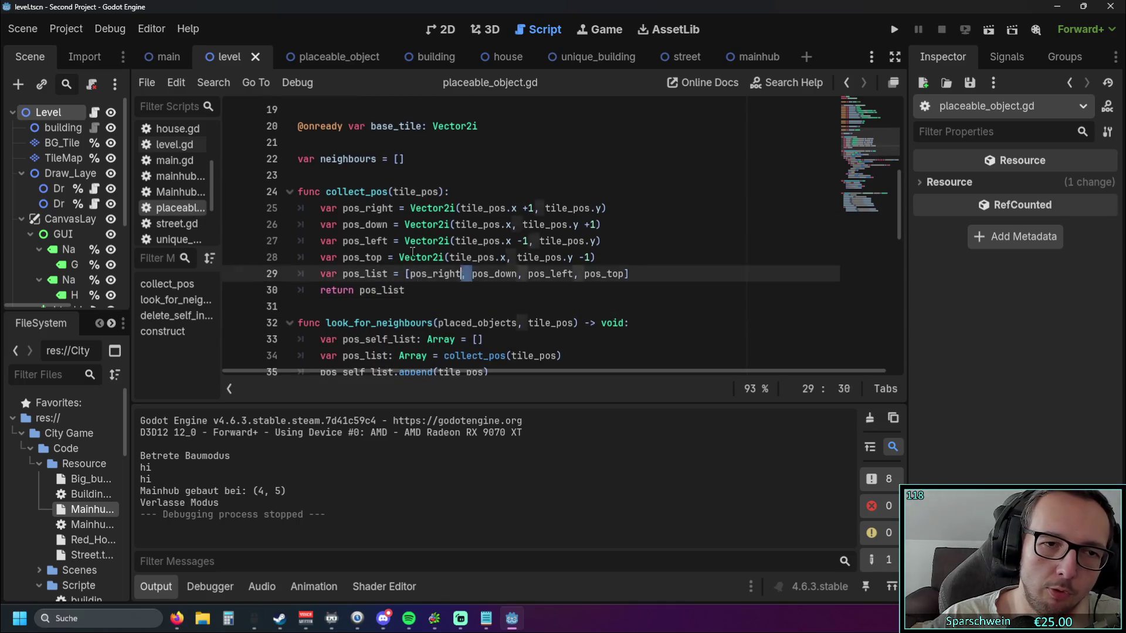